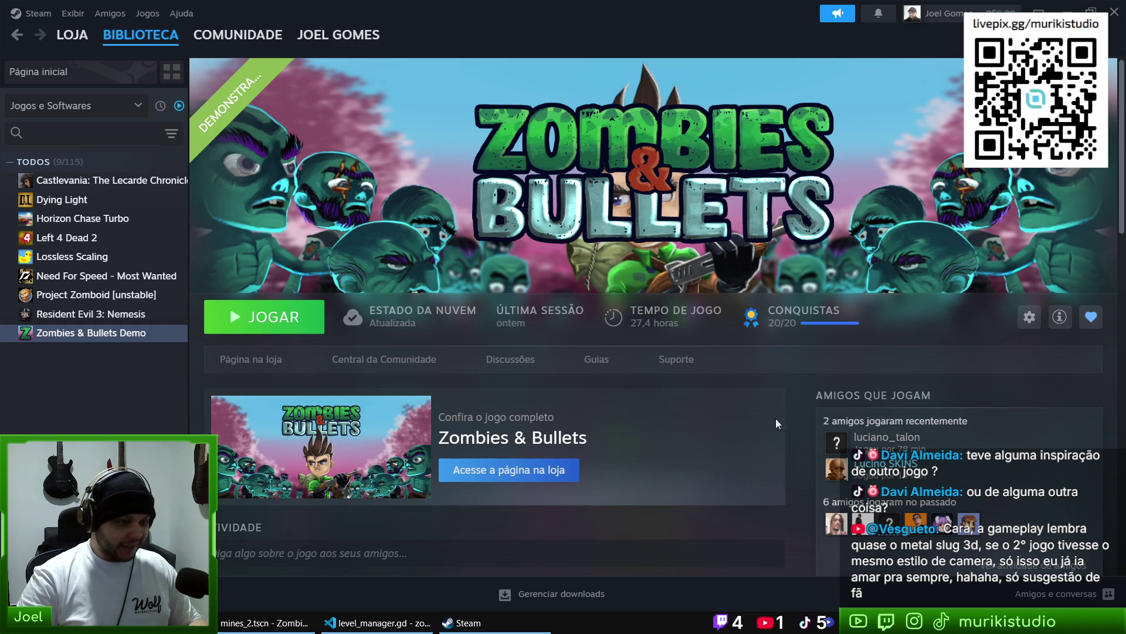
- Close Steam and fly the viewport camera to the LaneChange24 trigger at the junction
{"action": "left_click", "coordinate": [721, 416]}
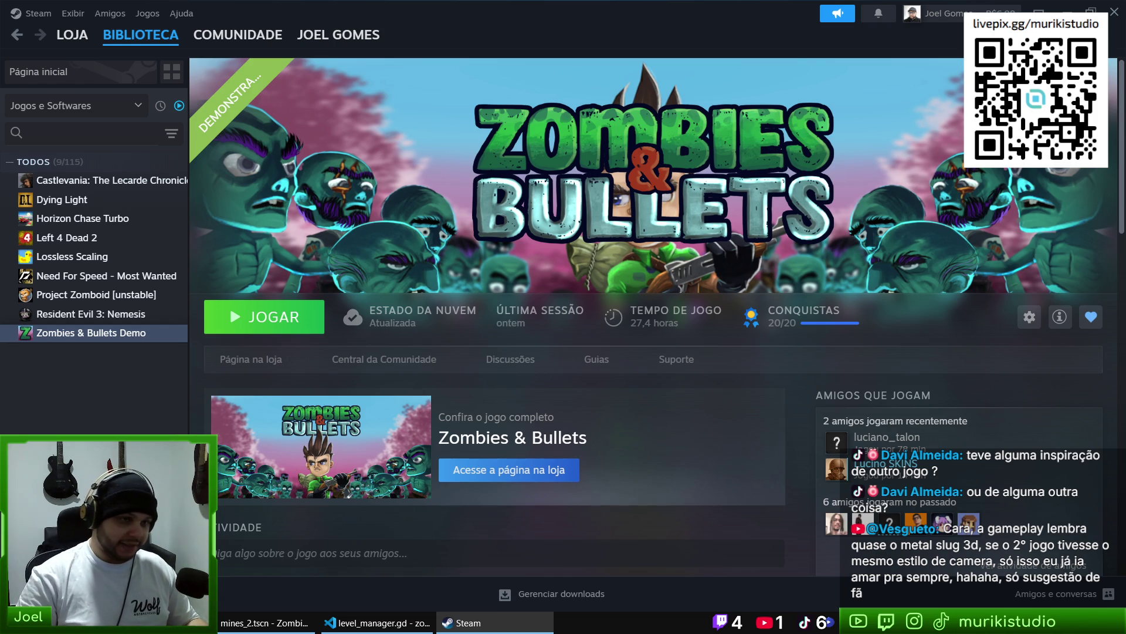
{"action": "left_click", "coordinate": [1114, 7]}
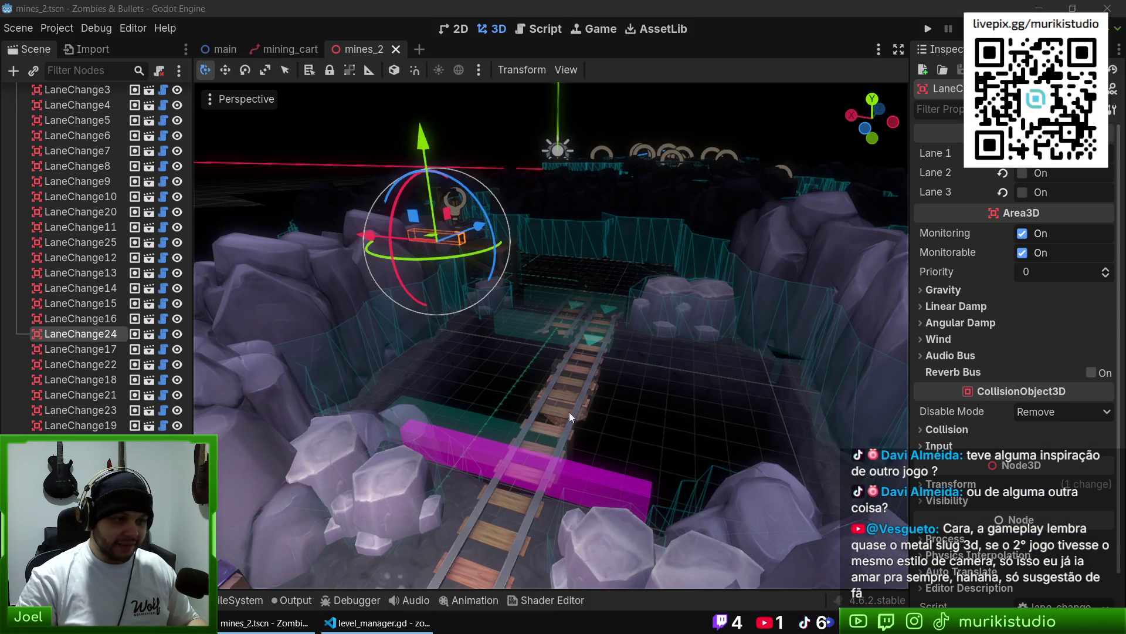
{"action": "key", "text": "w"}
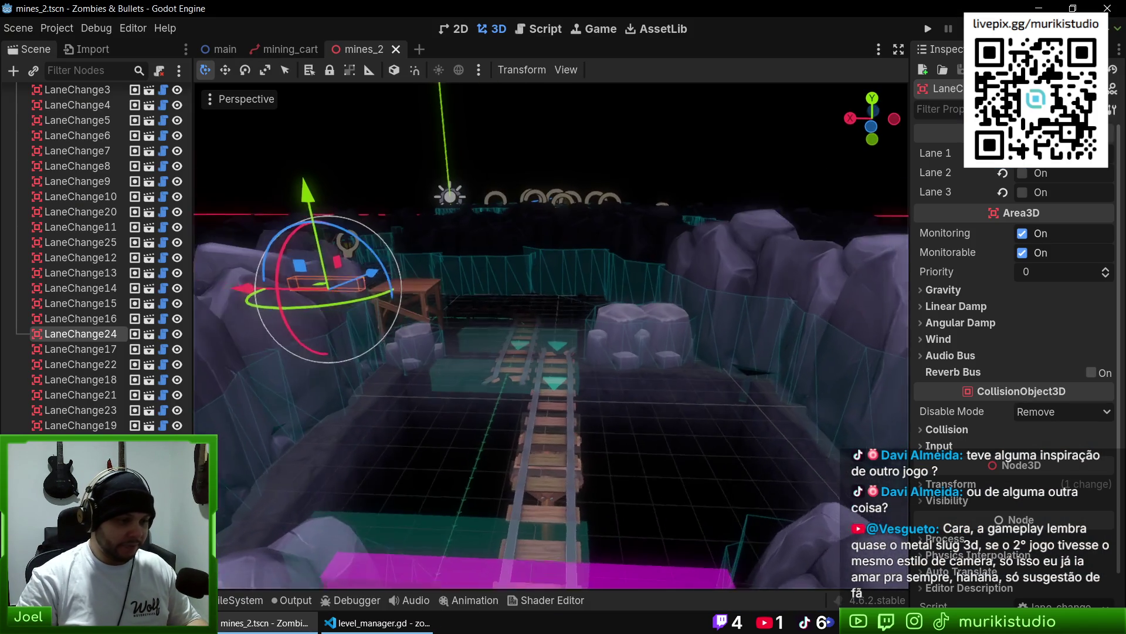
{"action": "key", "text": "w"}
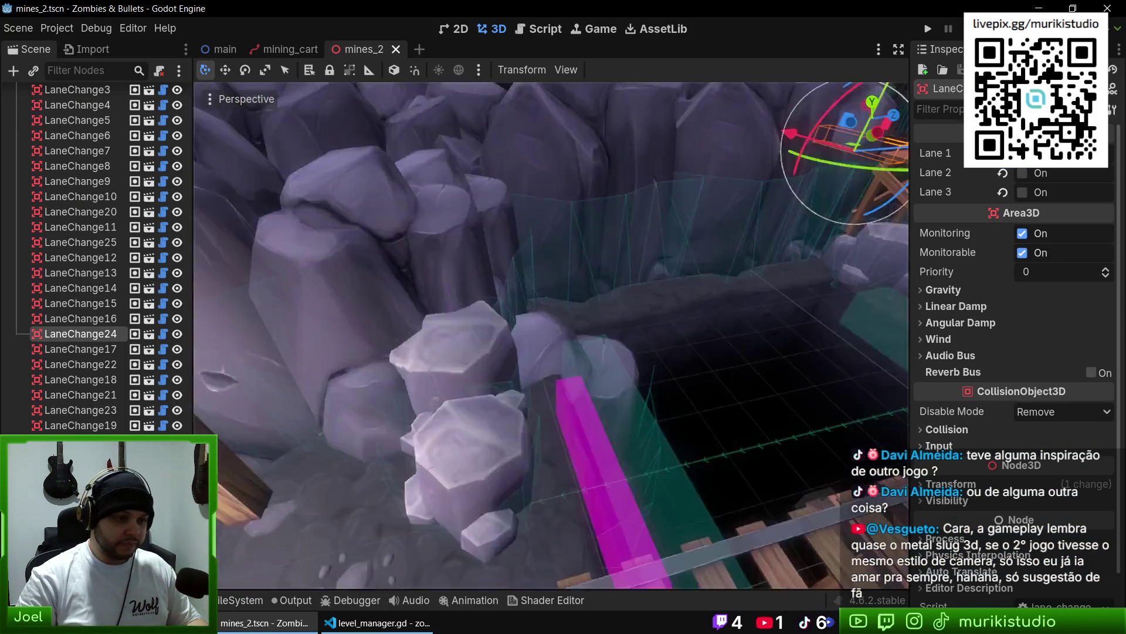
{"action": "key", "text": "w"}
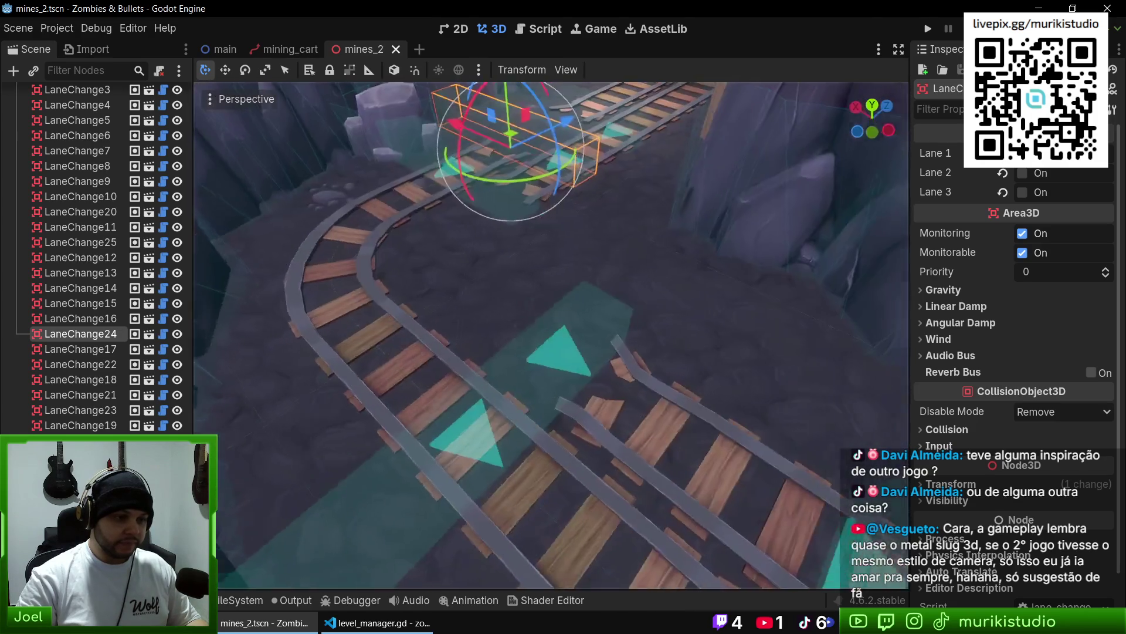
{"action": "key", "text": "w"}
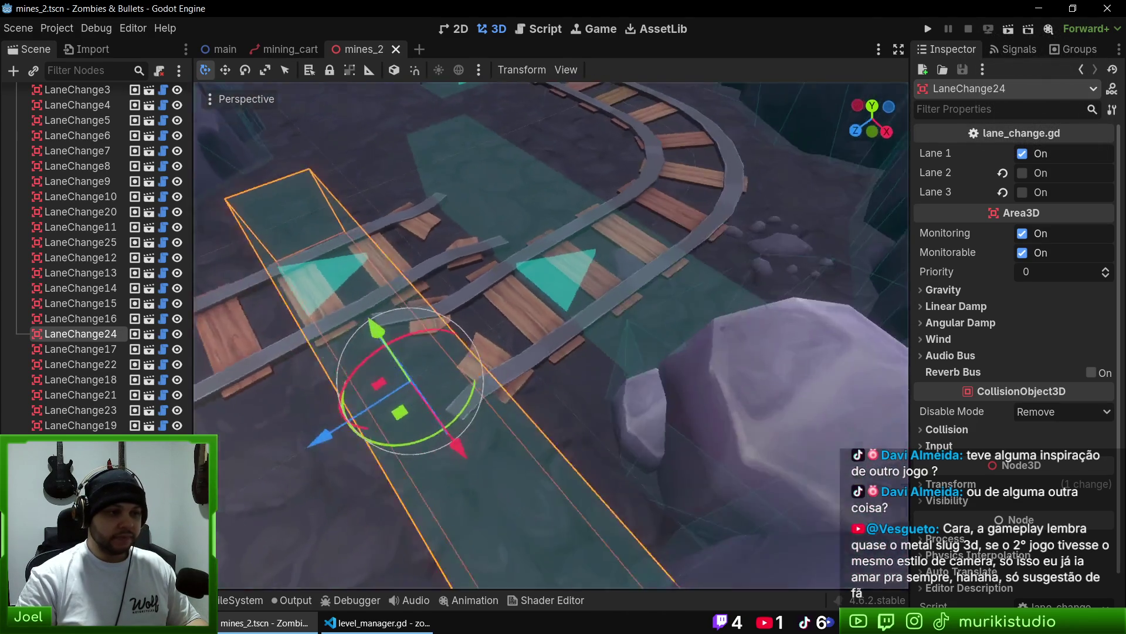
{"action": "key", "text": "w"}
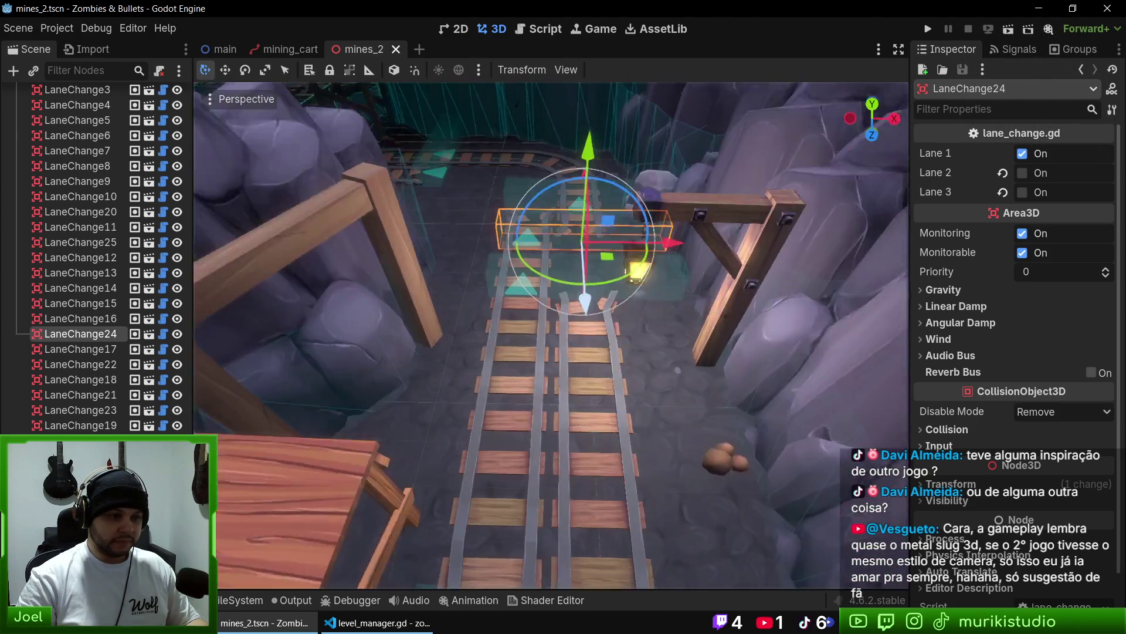
{"action": "key", "text": "w"}
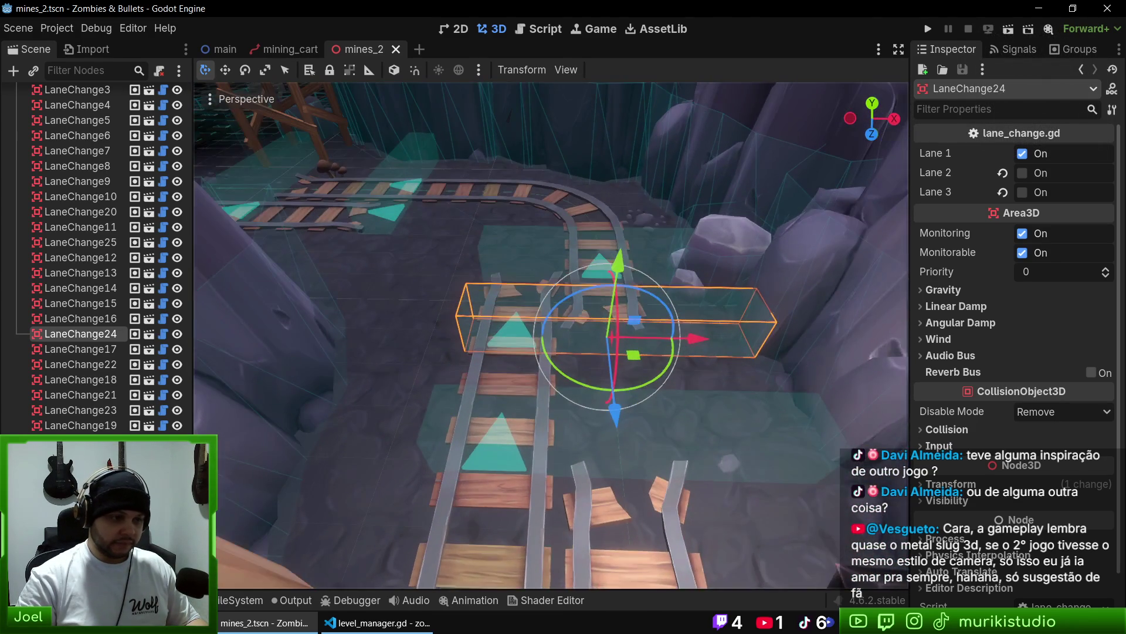
{"action": "key", "text": "s"}
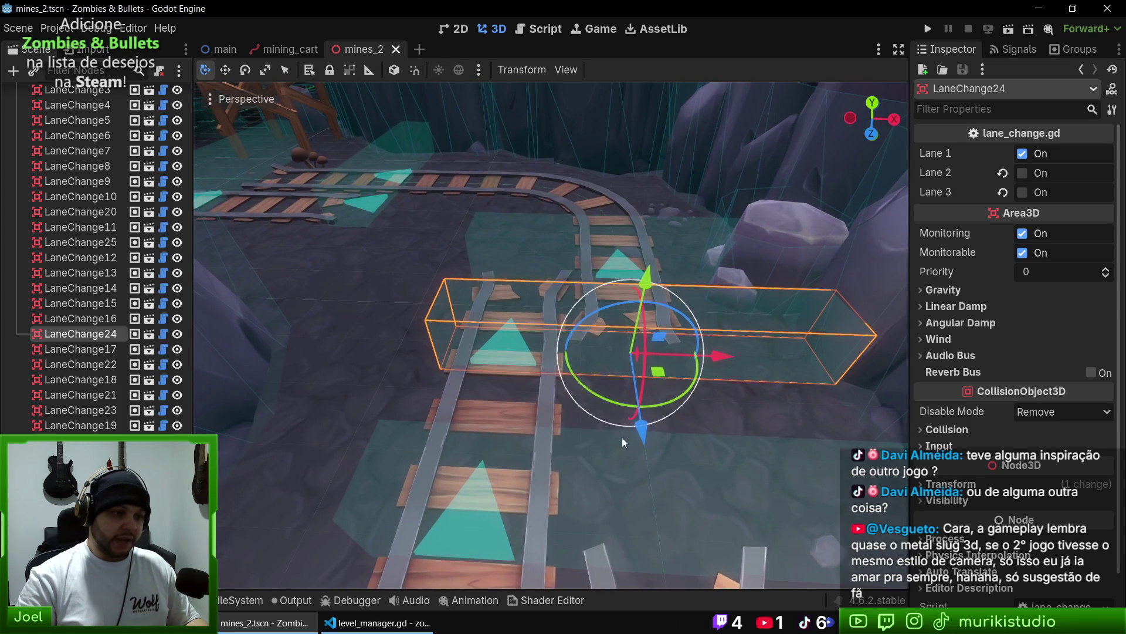
{"action": "key", "text": "w"}
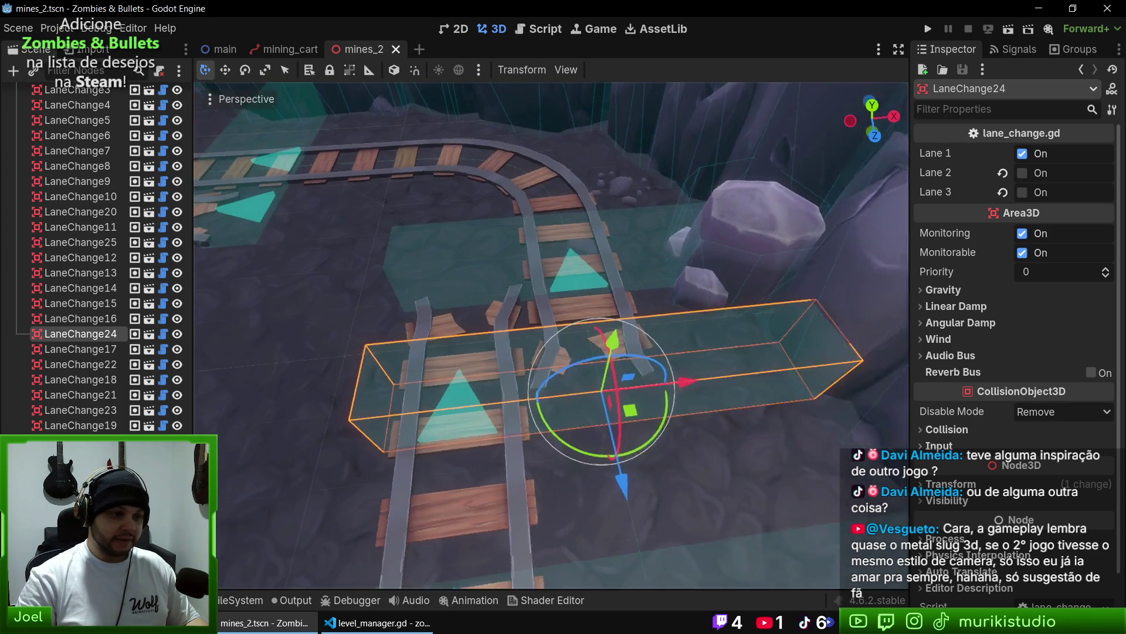
{"action": "key", "text": "d"}
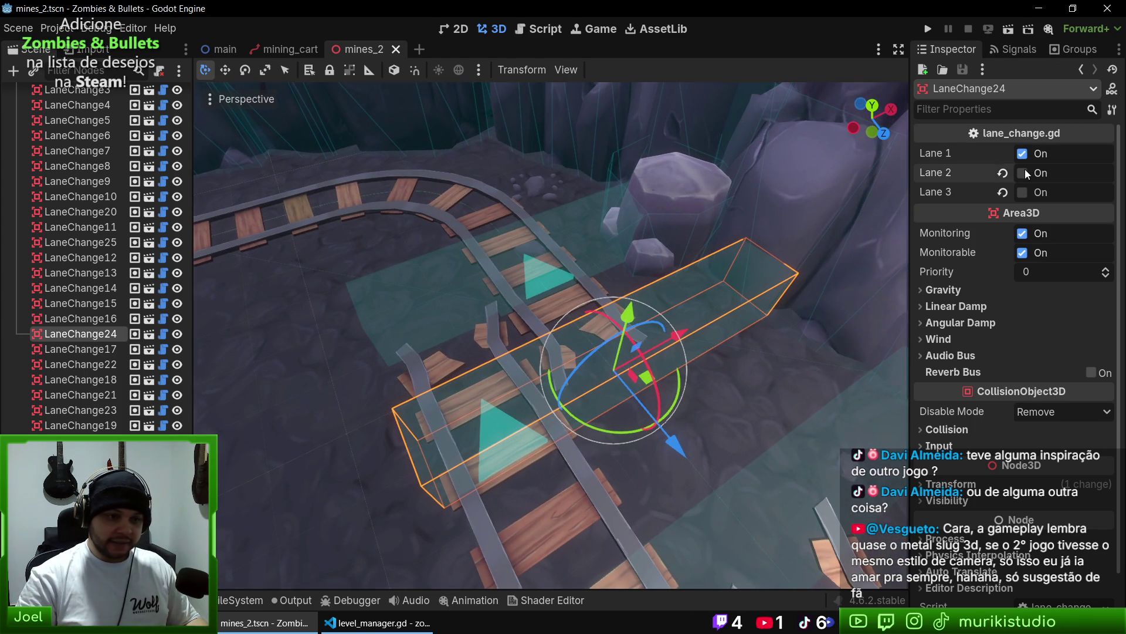
- Turn on Lane 2 for LaneChange24, save mines_2, and start a debug run
{"action": "left_click", "coordinate": [1023, 174]}
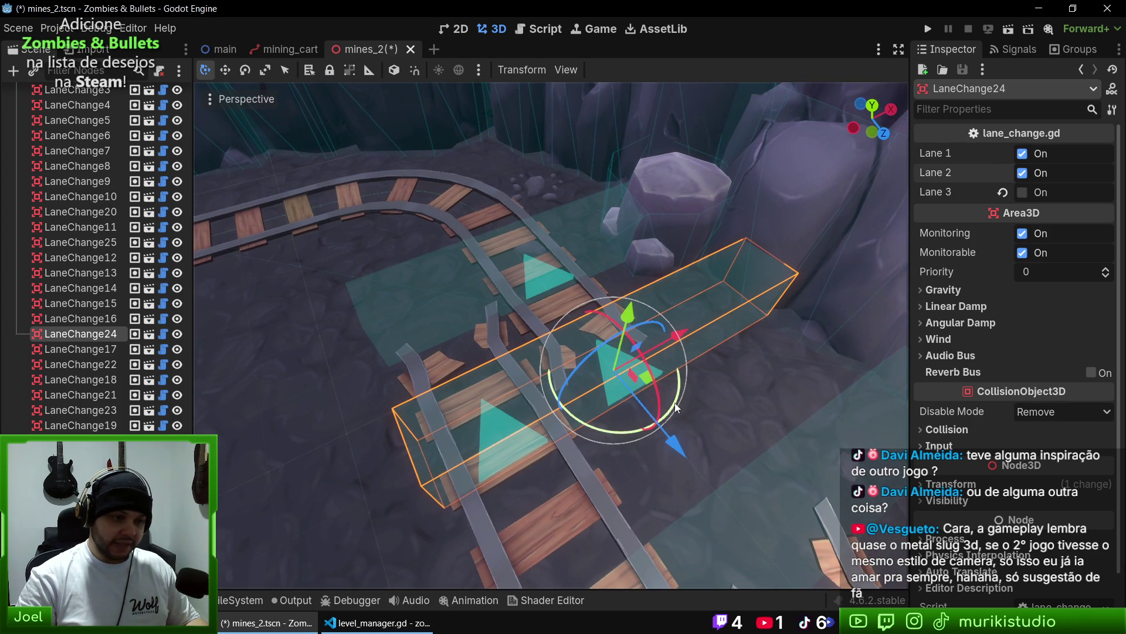
{"action": "key", "text": "ctrl+s"}
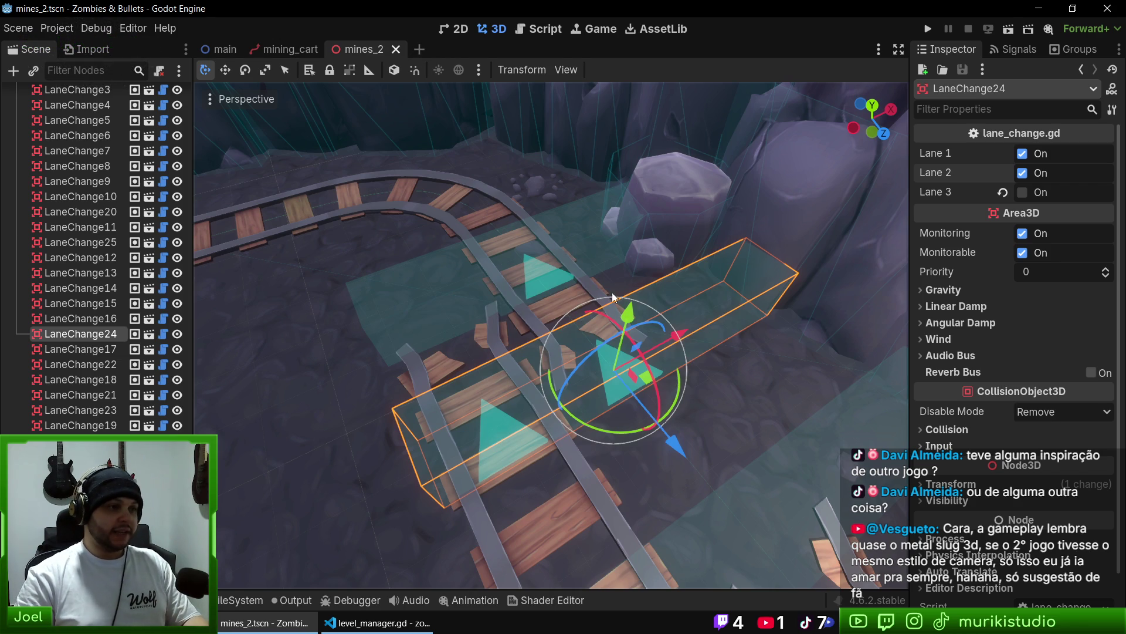
{"action": "key", "text": "F6"}
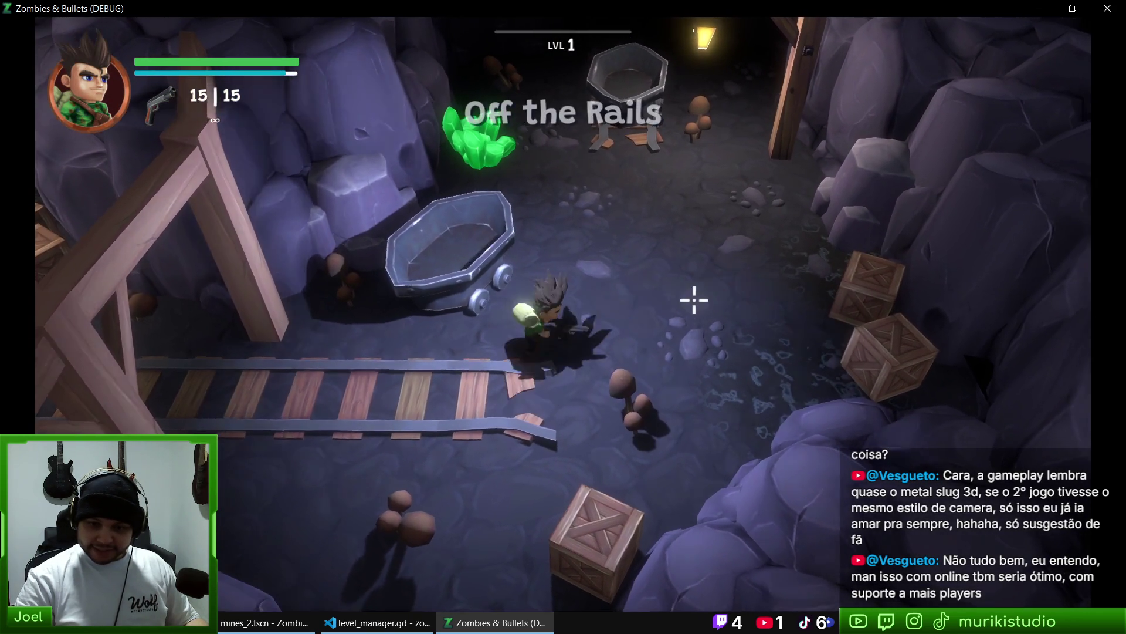
- Walk through the mine breaking crates, ride the minecart, then stop the game with F8
{"action": "key", "text": "d"}
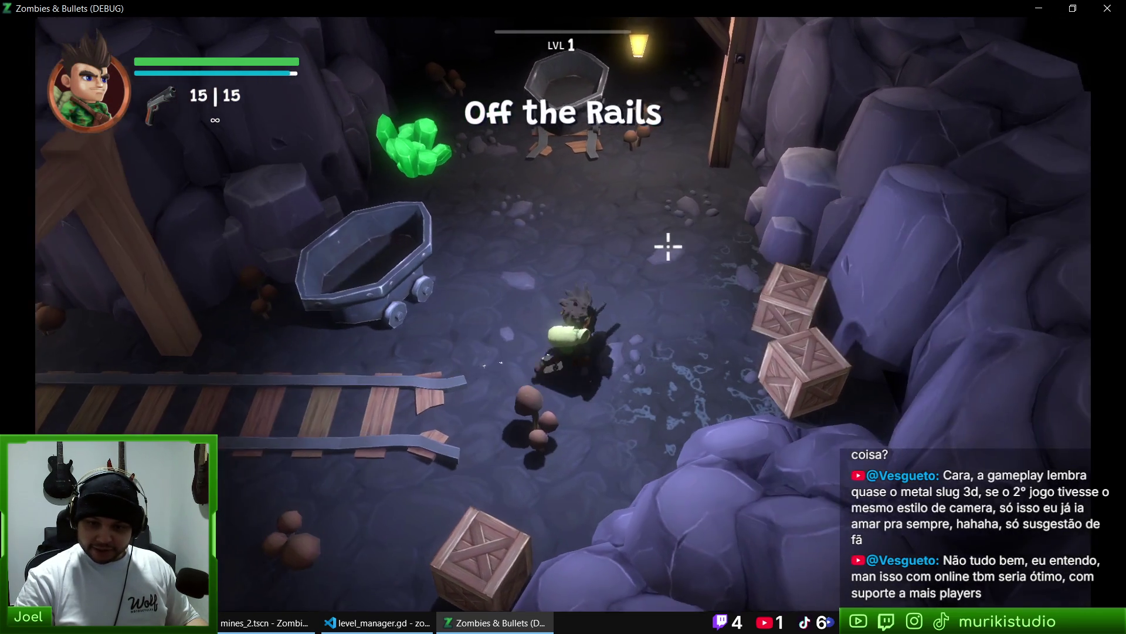
{"action": "key", "text": "s"}
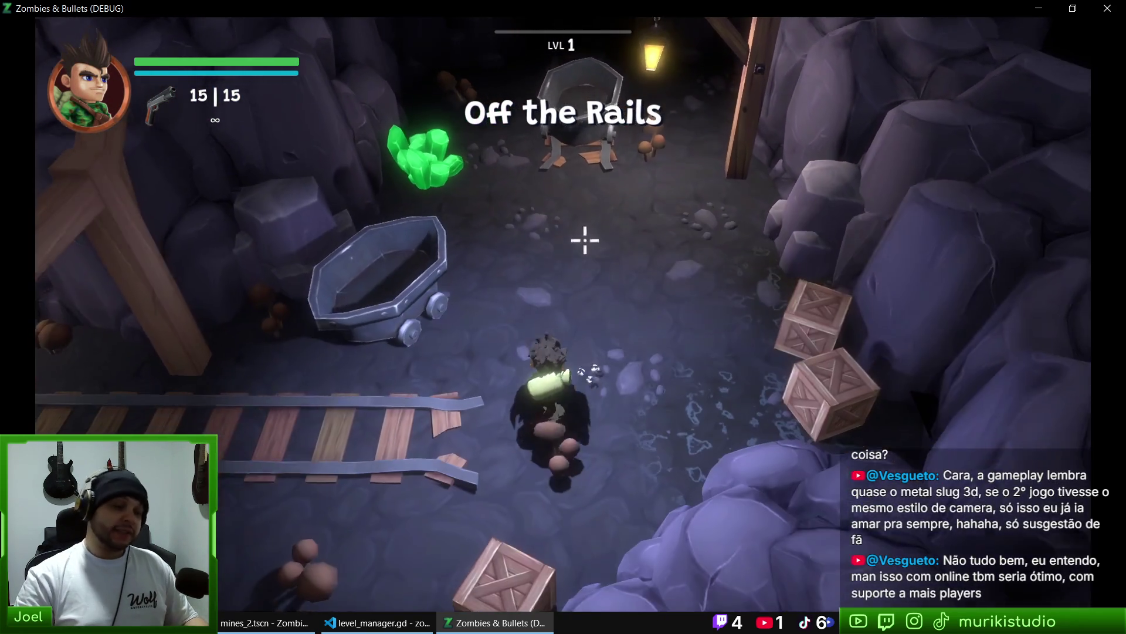
{"action": "key", "text": "d"}
{"action": "key", "text": "w"}
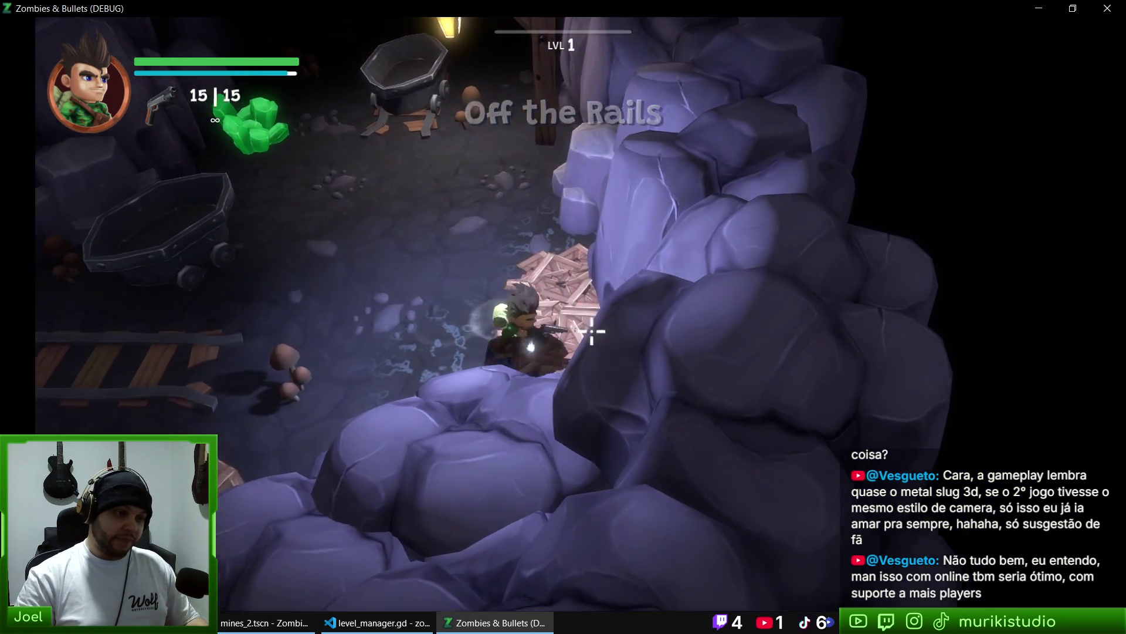
{"action": "key", "text": "s"}
{"action": "key", "text": "a"}
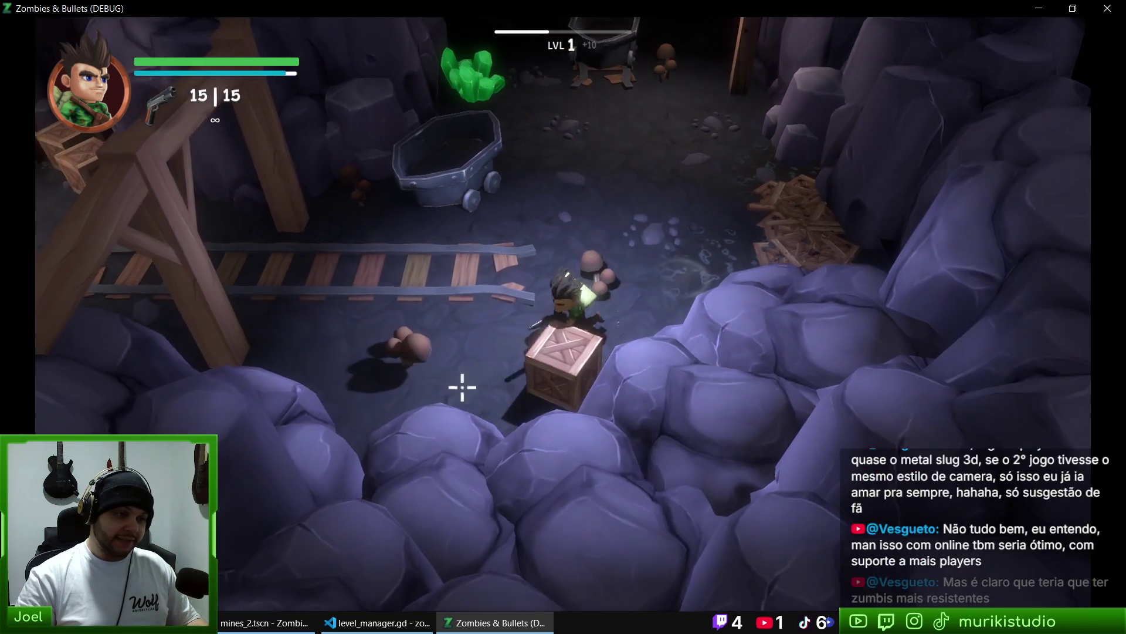
{"action": "key", "text": "w"}
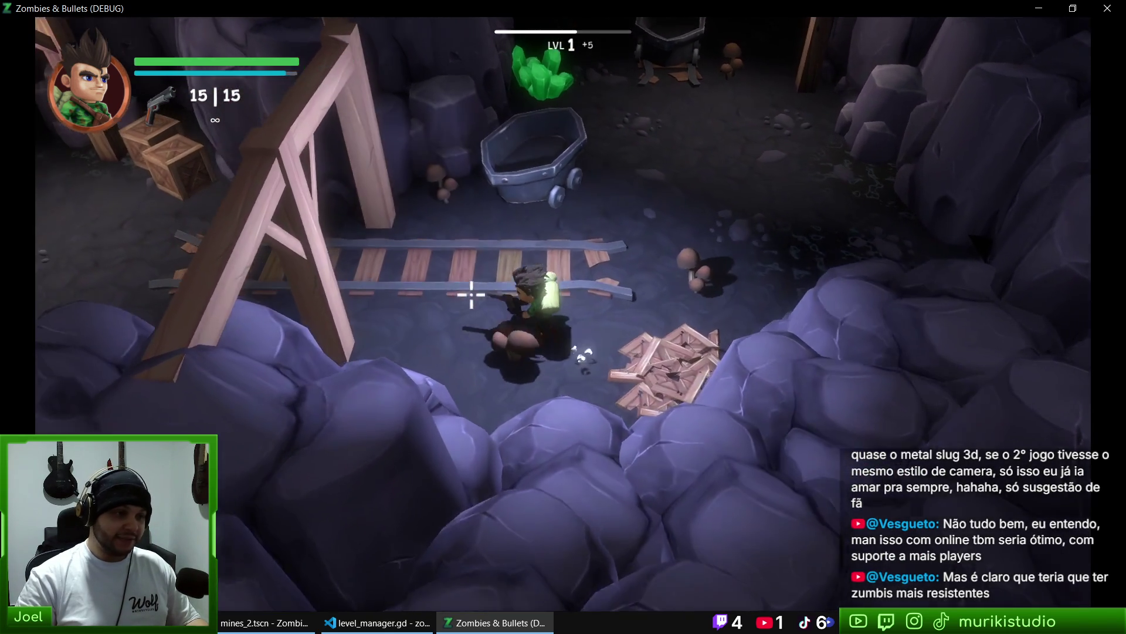
{"action": "key", "text": "d"}
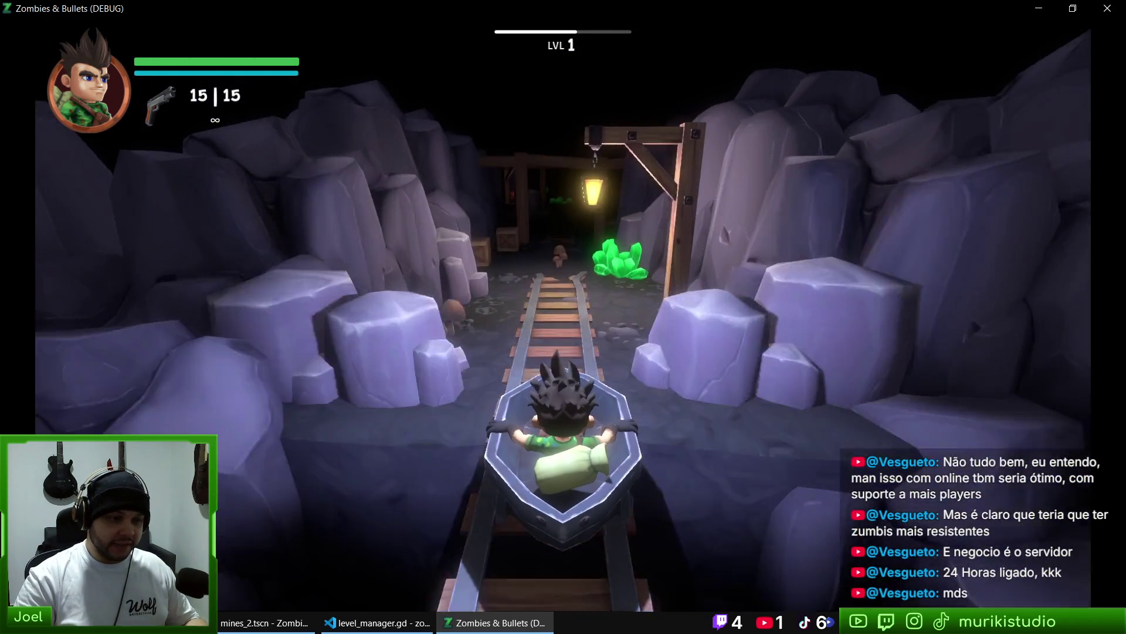
{"action": "key", "text": "F8"}
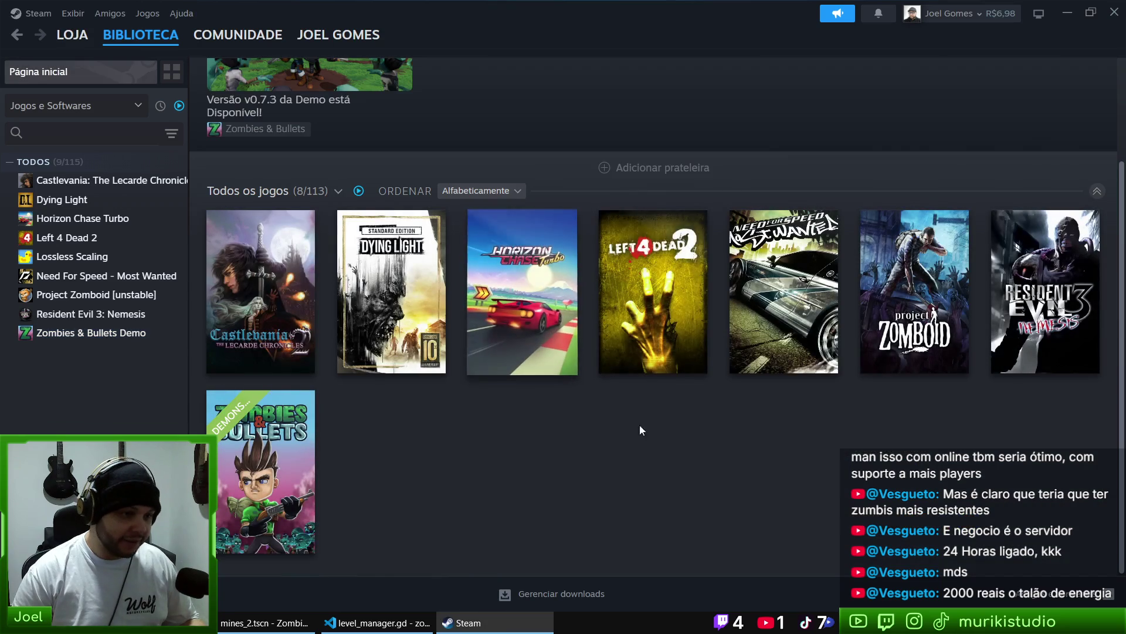
- Start Left 4 Dead 2 with JOGAR from its library context menu
{"action": "right_click", "coordinate": [649, 286]}
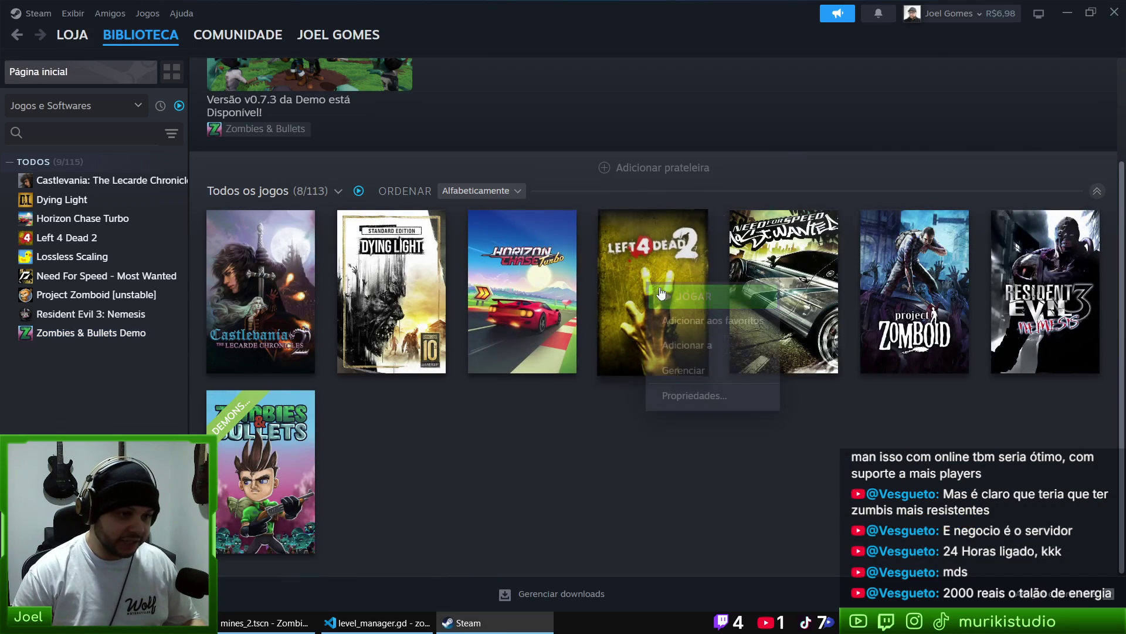
{"action": "left_click", "coordinate": [672, 299]}
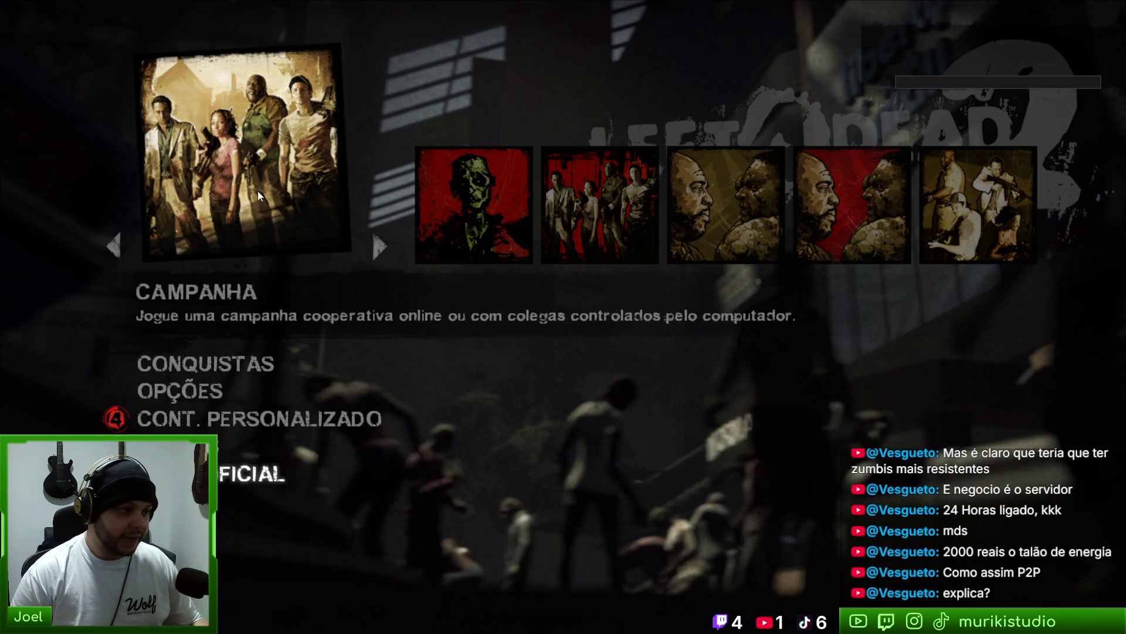
- Create an online campaign lobby for Parque Sombrio
{"action": "left_click", "coordinate": [294, 144]}
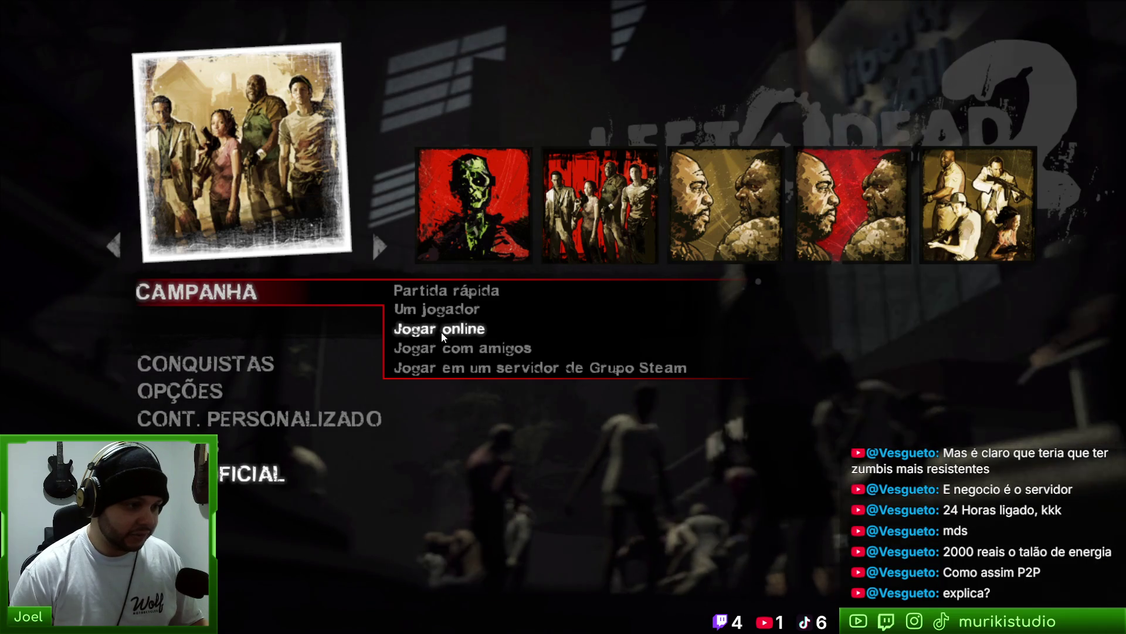
{"action": "left_click", "coordinate": [440, 331]}
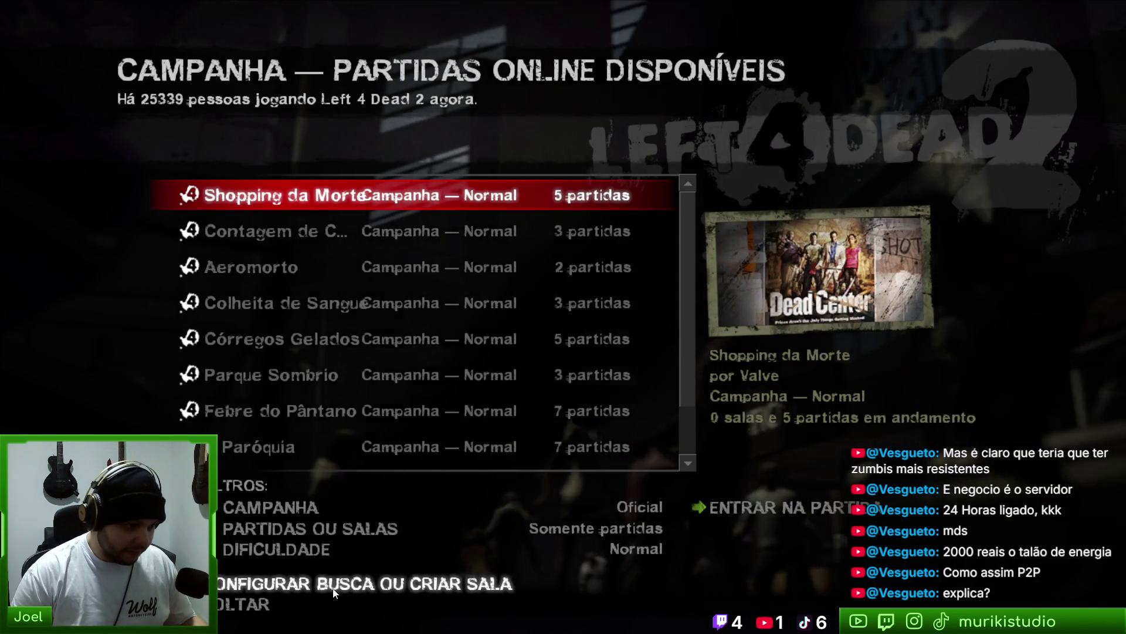
{"action": "left_click", "coordinate": [334, 586]}
{"action": "left_click", "coordinate": [566, 316]}
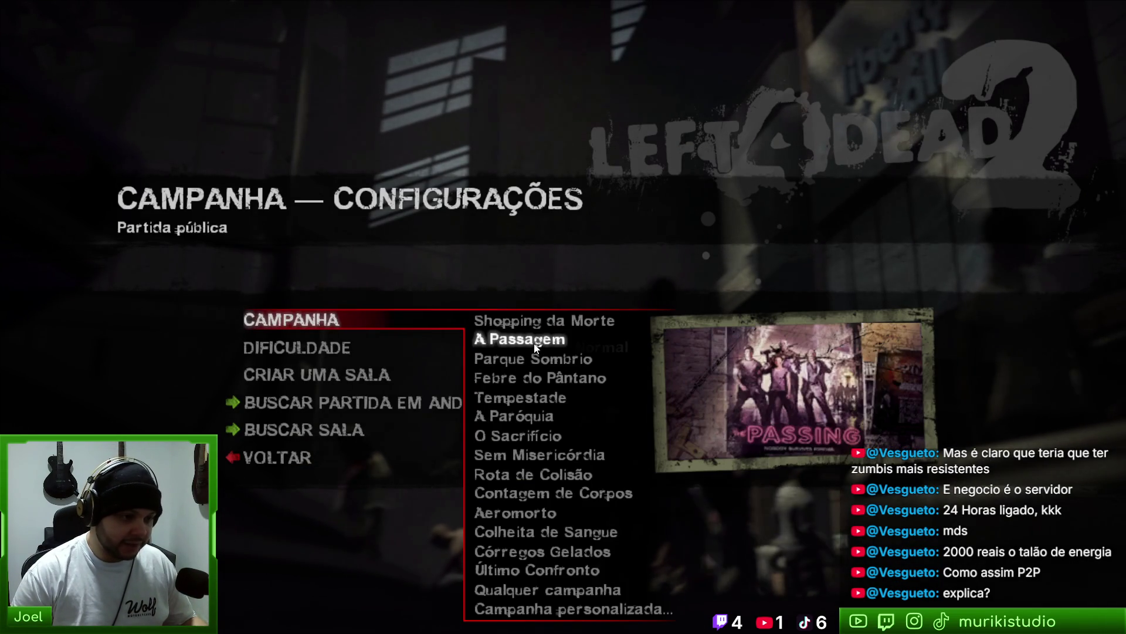
{"action": "left_click", "coordinate": [534, 356]}
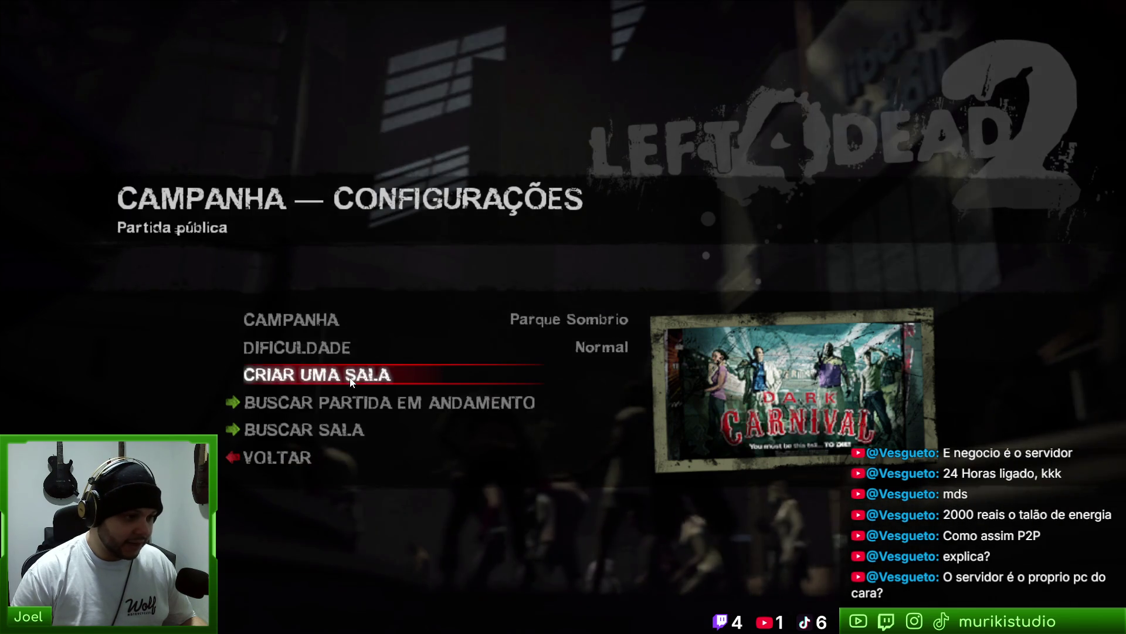
{"action": "left_click", "coordinate": [335, 376]}
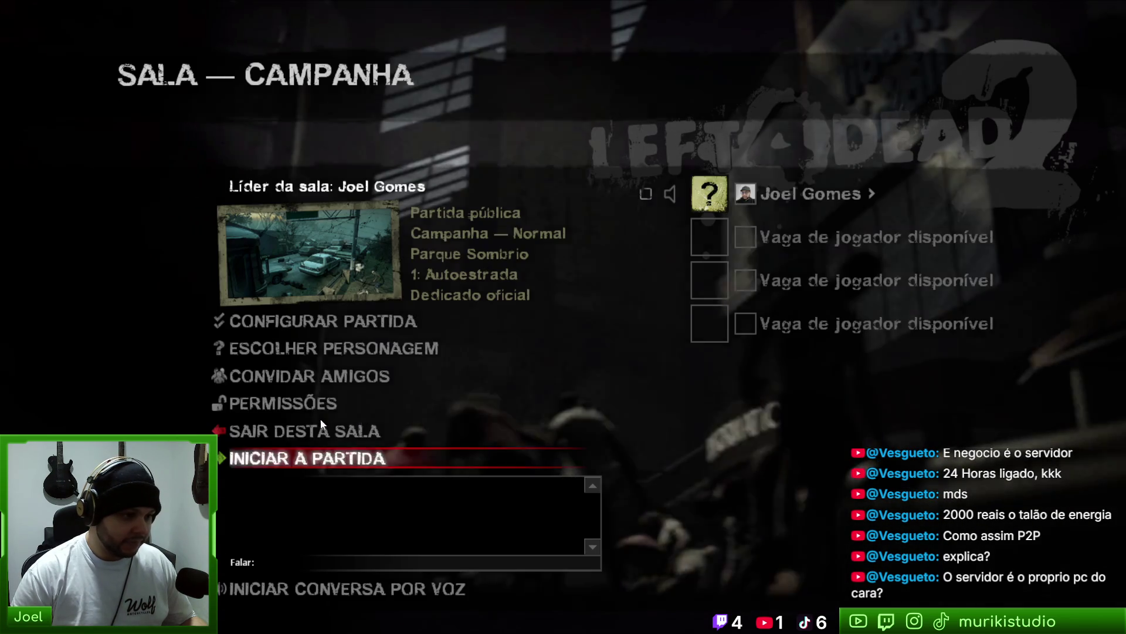
- Choose Coach as the character and review the match settings
{"action": "left_click", "coordinate": [355, 349]}
{"action": "left_click", "coordinate": [724, 386]}
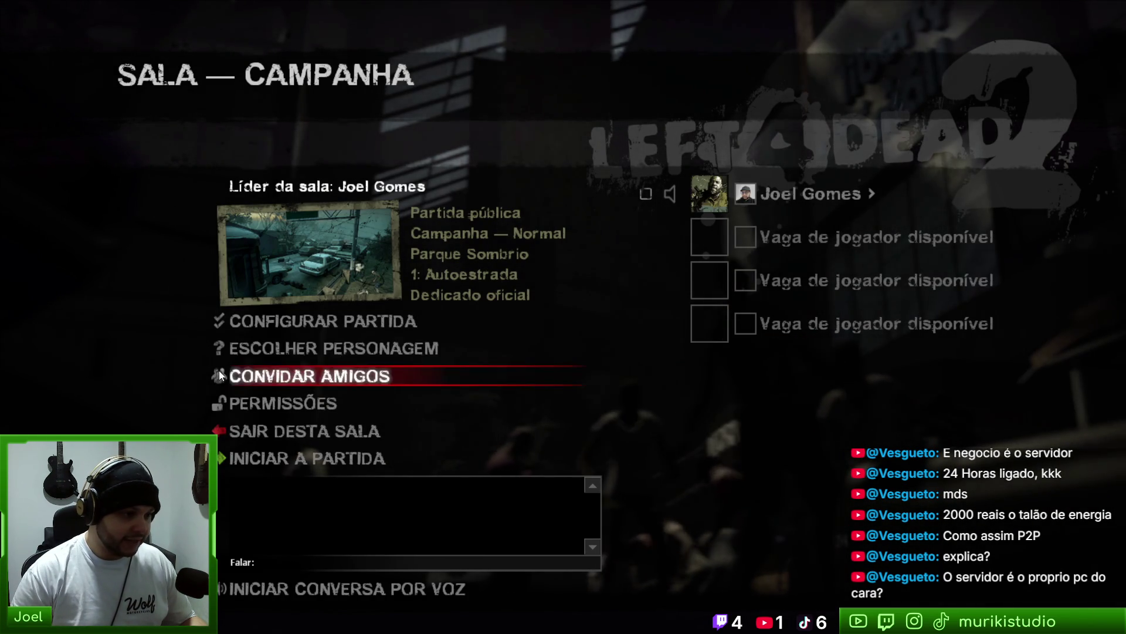
{"action": "left_click", "coordinate": [326, 320]}
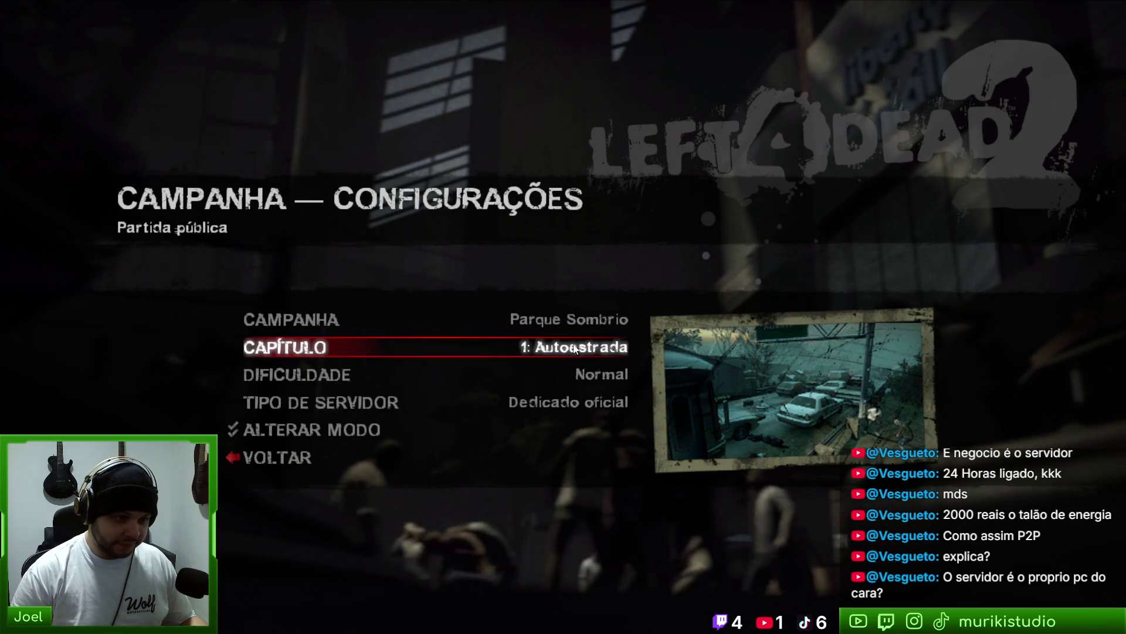
{"action": "left_click", "coordinate": [291, 456]}
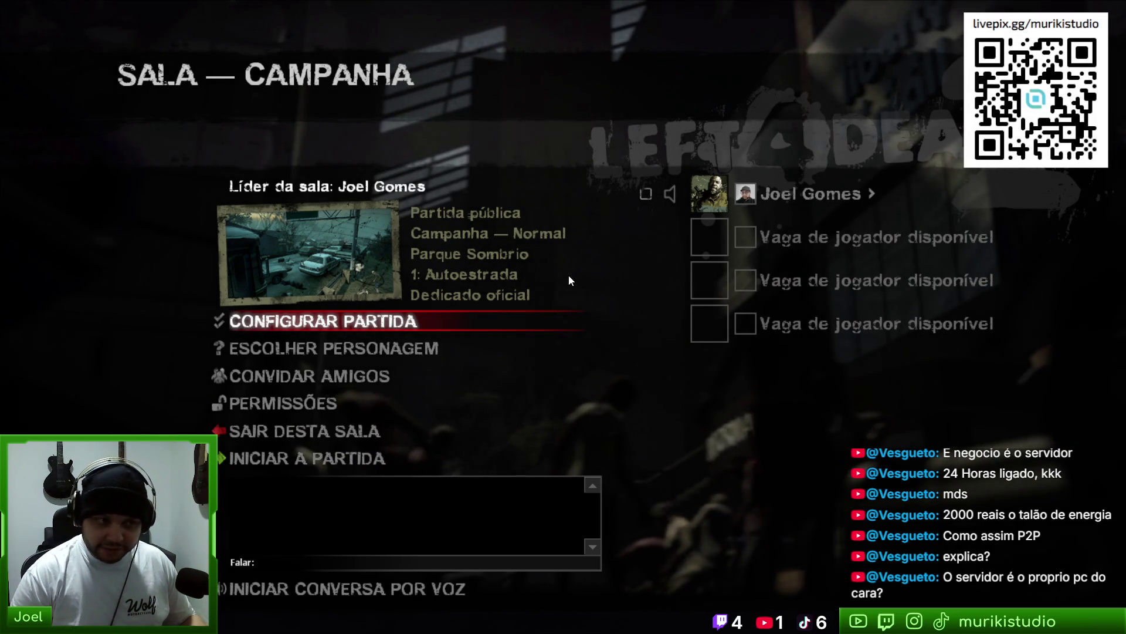
- Keep TIPO DE SERVIDOR on Dedicado oficial and start searching for a server
{"action": "left_click", "coordinate": [359, 318]}
{"action": "left_click", "coordinate": [517, 403]}
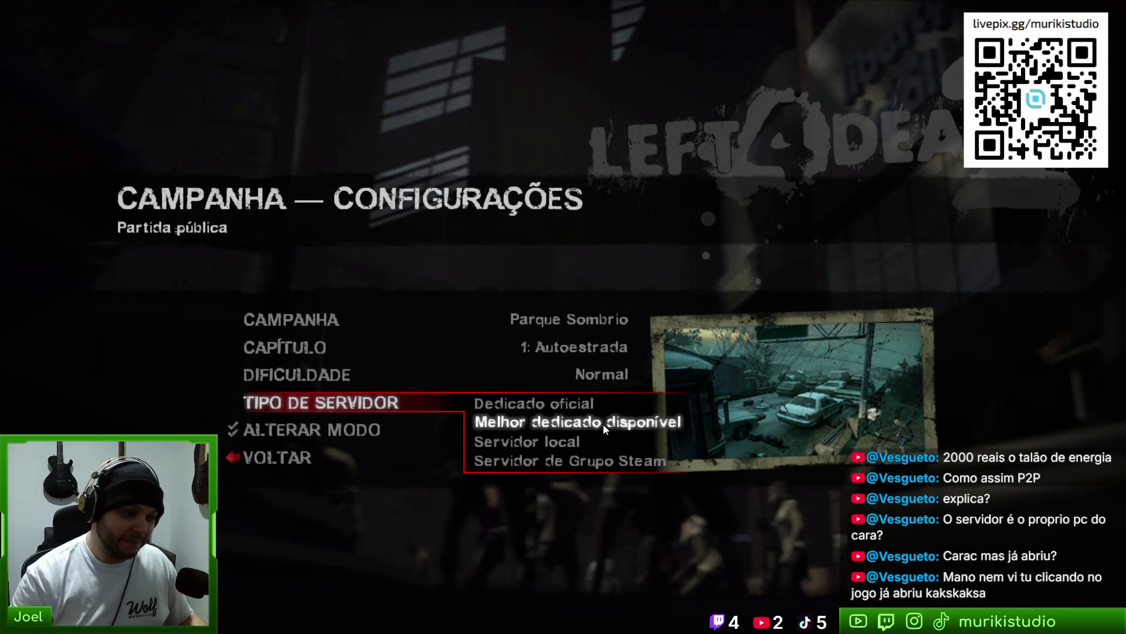
{"action": "left_click", "coordinate": [534, 403]}
{"action": "left_click", "coordinate": [275, 457]}
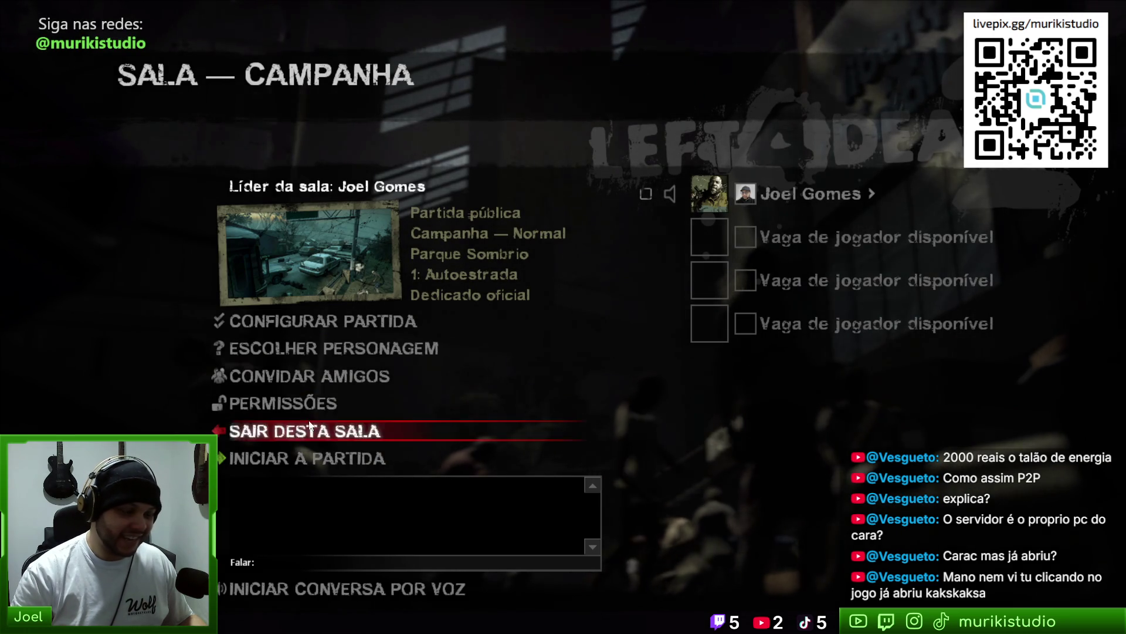
{"action": "left_click", "coordinate": [319, 460]}
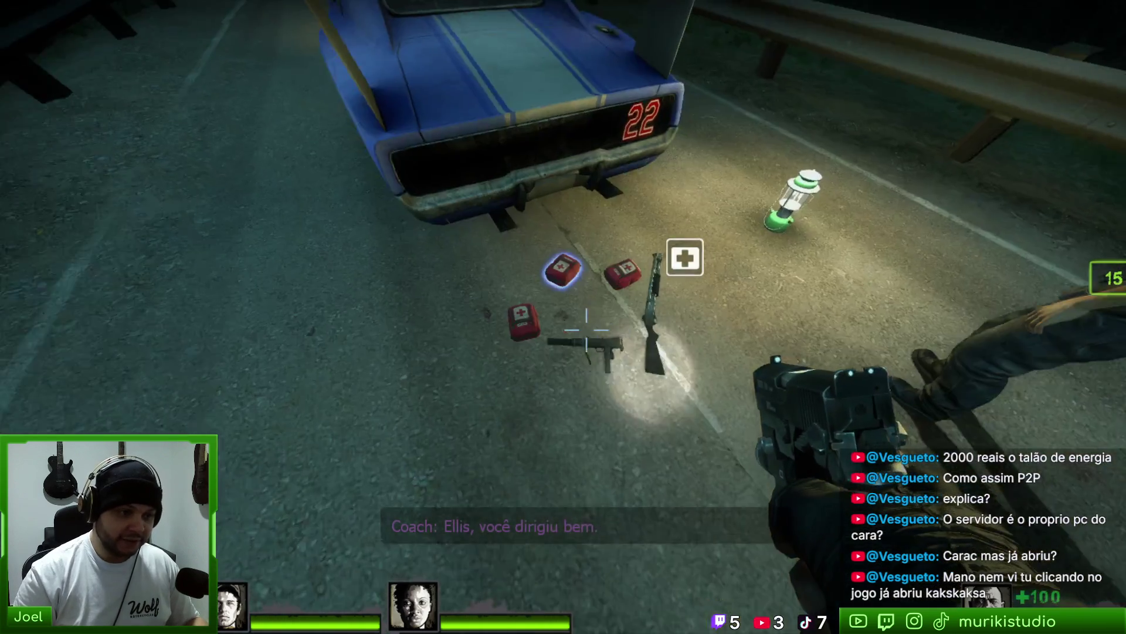
- Pick up a primary weapon and advance down the highway toward the police car
{"action": "key", "text": "e"}
{"action": "key", "text": "w"}
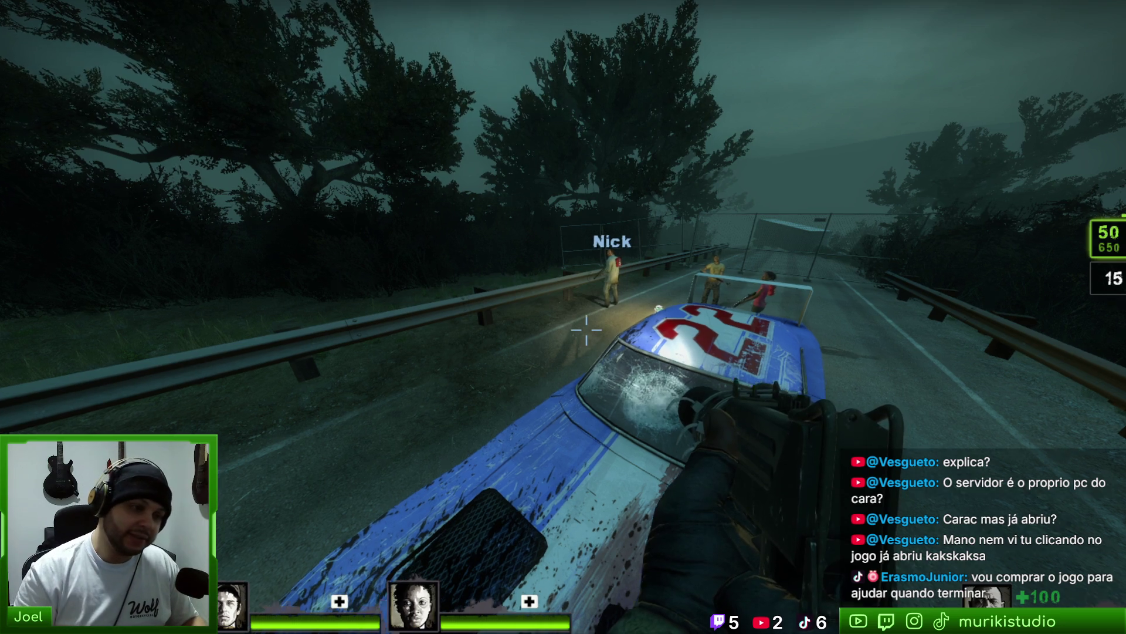
{"action": "key", "text": "w"}
{"action": "key", "text": "w"}
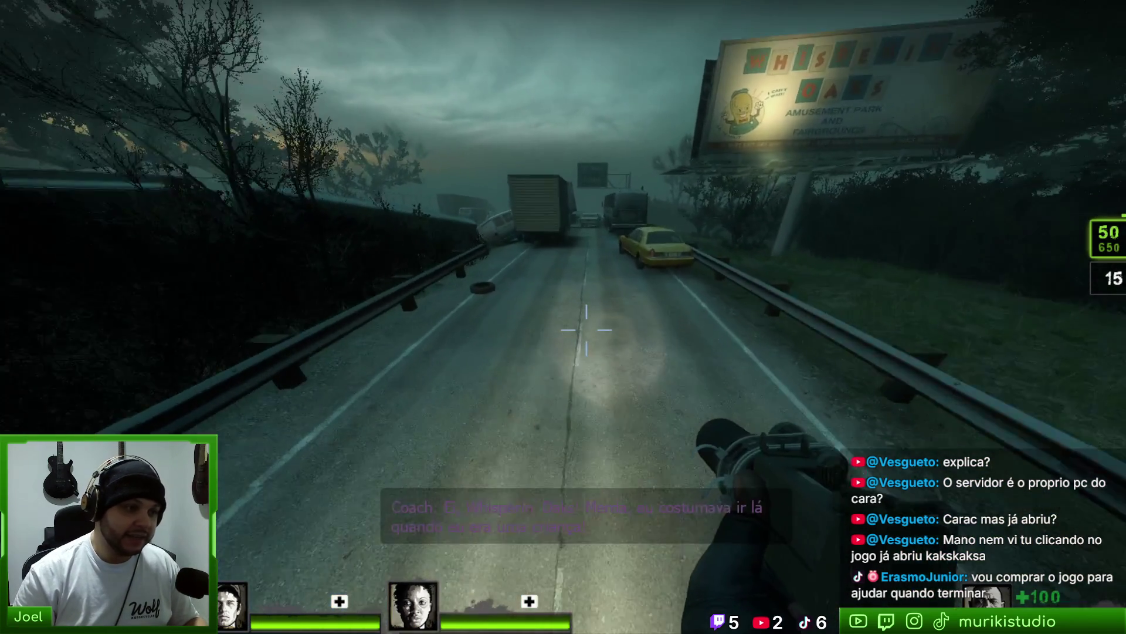
{"action": "key", "text": "w"}
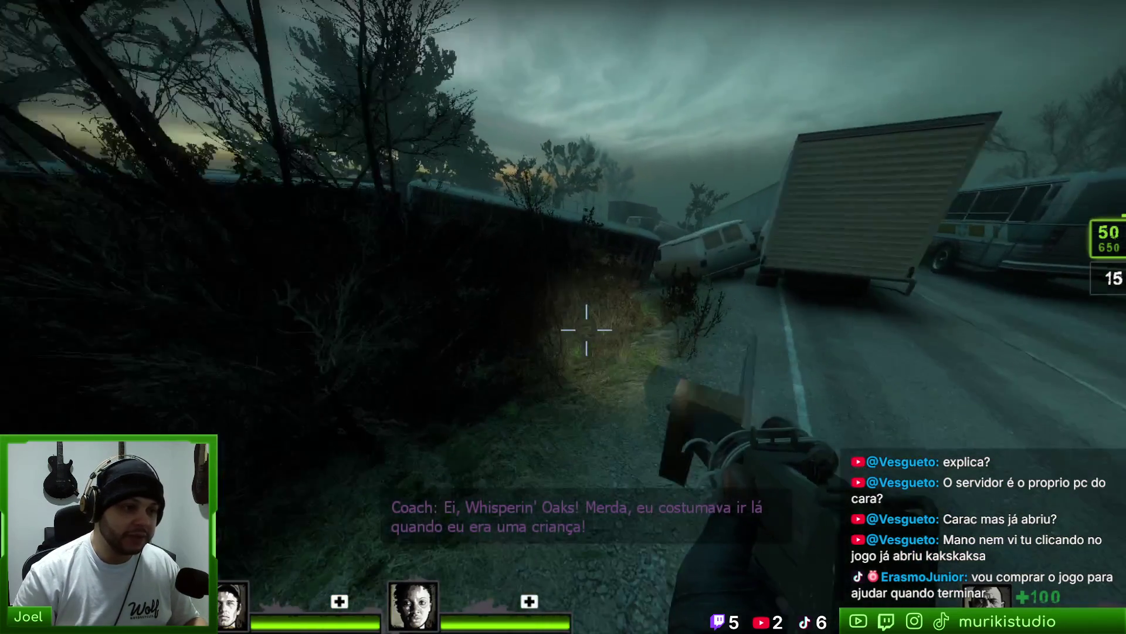
{"action": "key", "text": "w"}
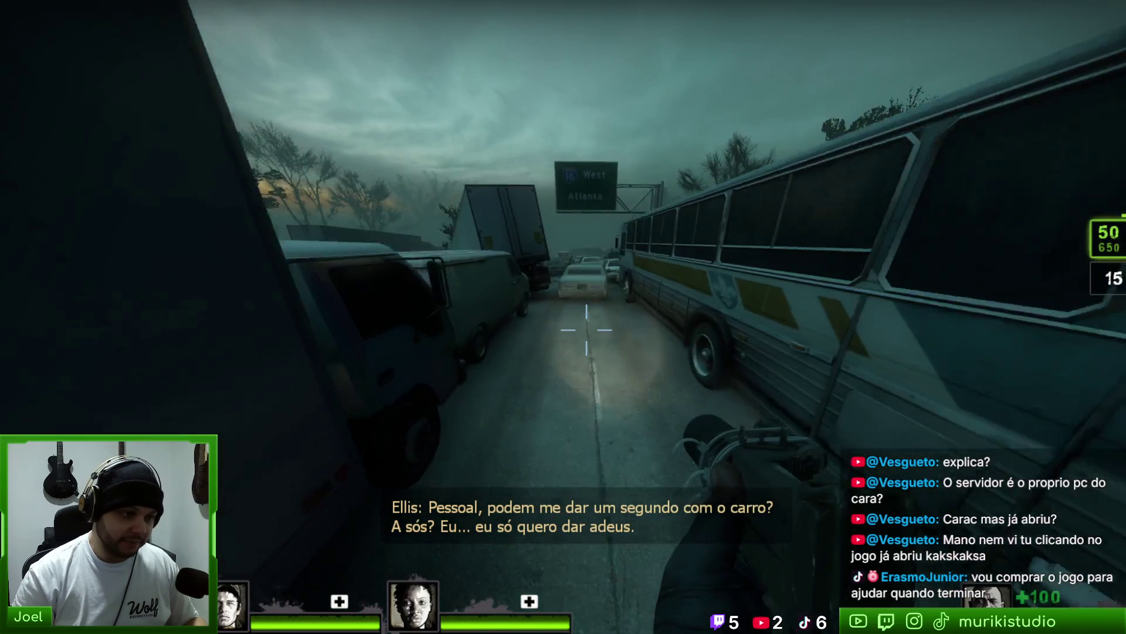
{"action": "key", "text": "w"}
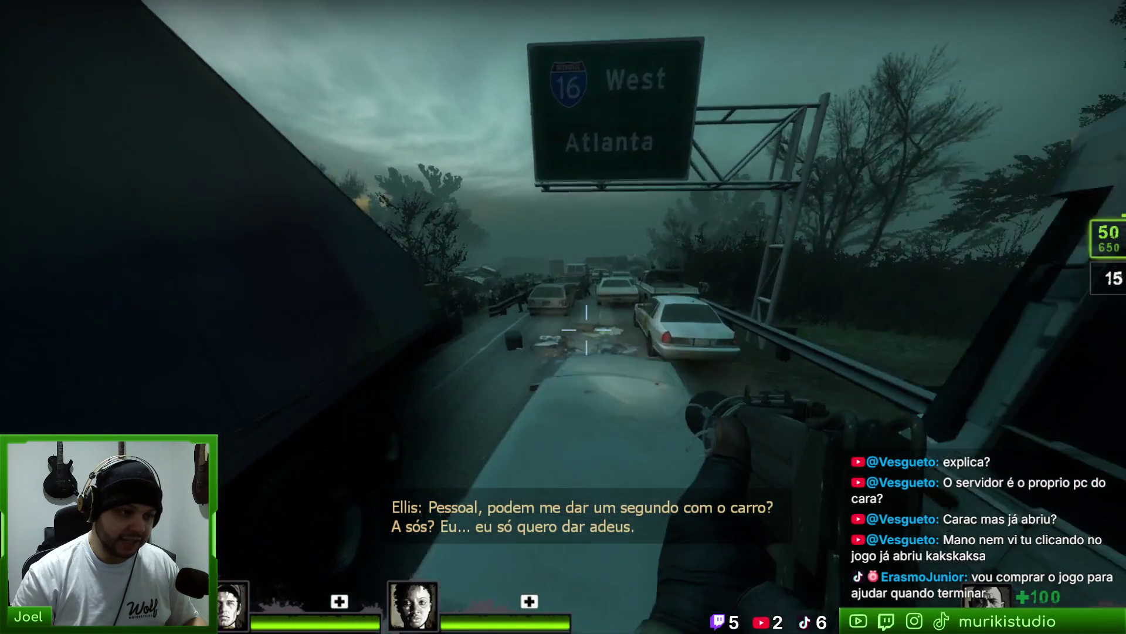
{"action": "key", "text": "w"}
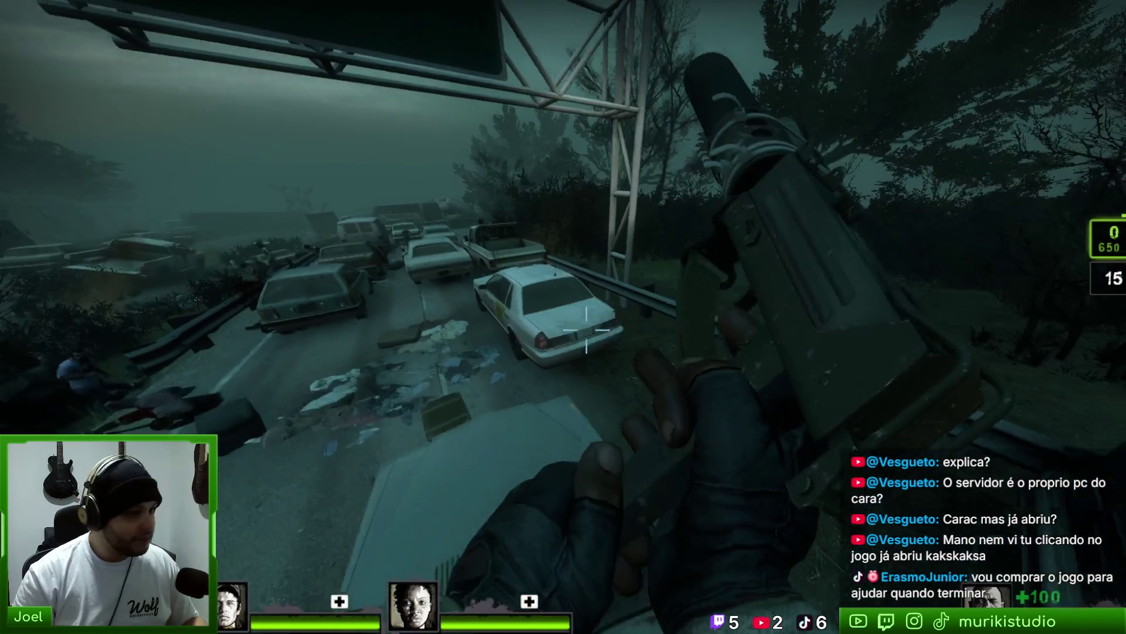
{"action": "key", "text": "w"}
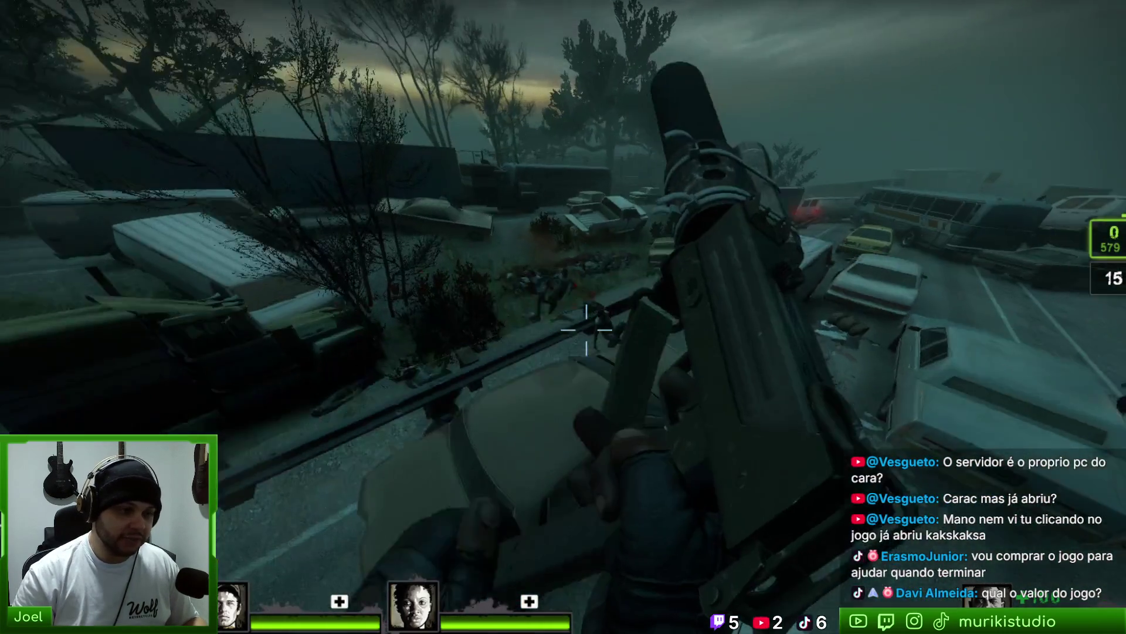
- Shoot the zombie on the car hood and the Jockey, reloading the submachine gun
{"action": "left_click", "coordinate": [586, 331]}
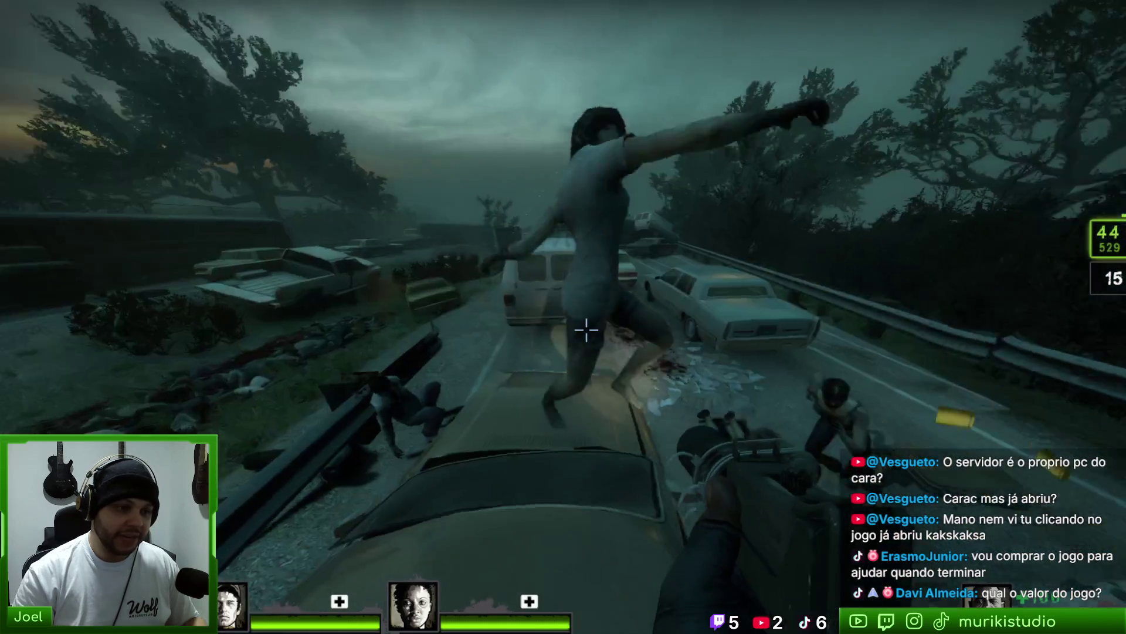
{"action": "left_click", "coordinate": [587, 330]}
{"action": "left_click", "coordinate": [586, 329]}
{"action": "left_click", "coordinate": [586, 331]}
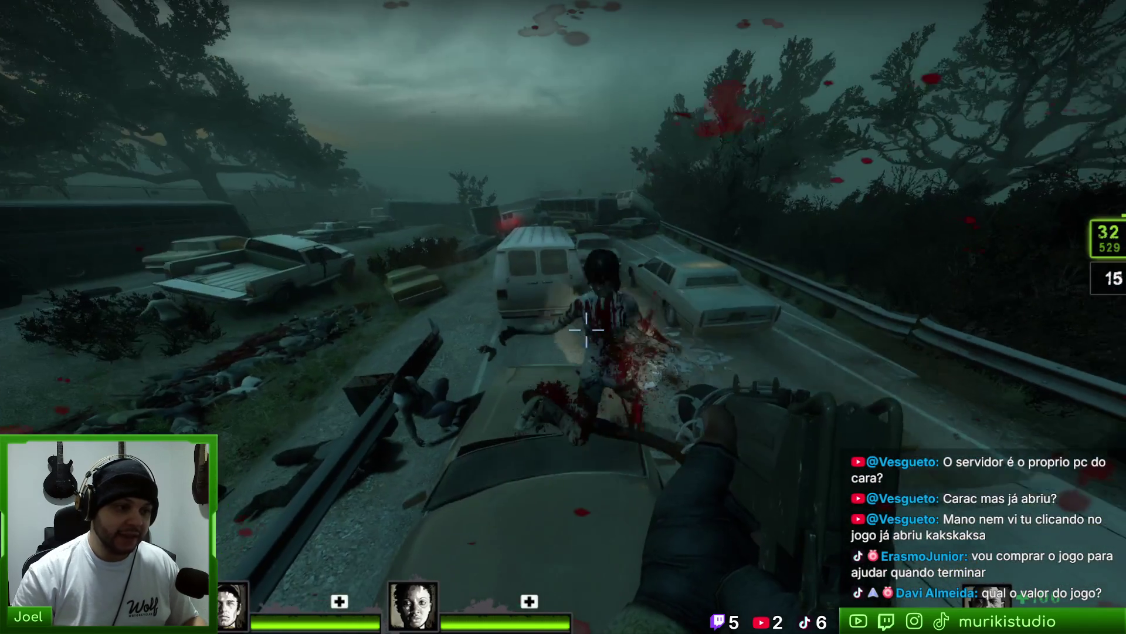
{"action": "key", "text": "r"}
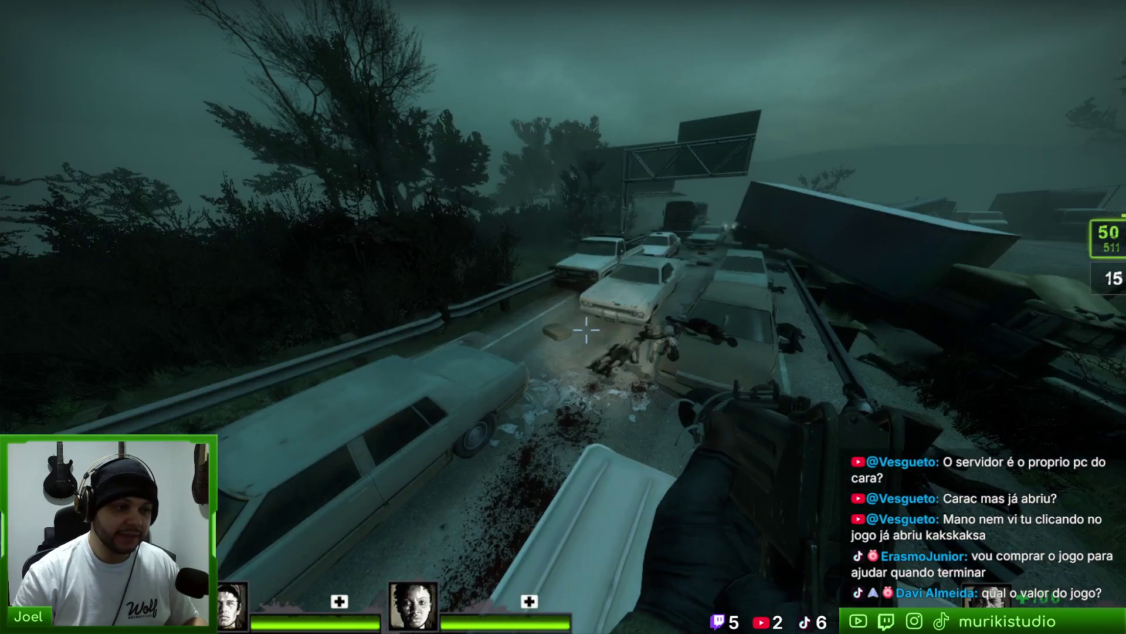
{"action": "left_click_drag", "start_coordinate": [586, 330], "coordinate": [586, 330]}
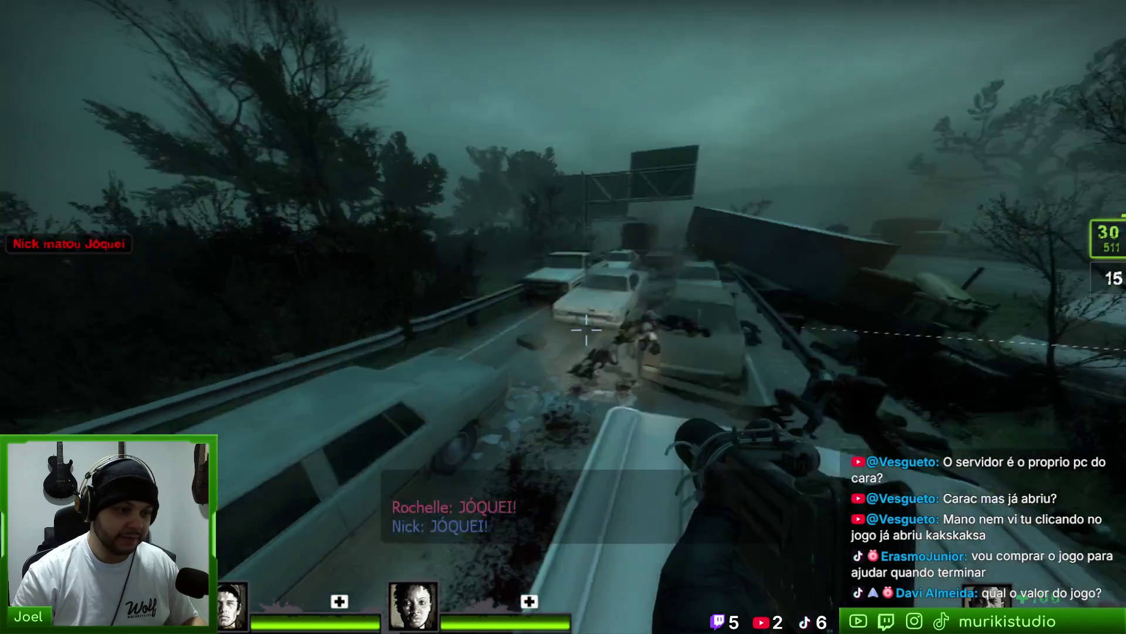
{"action": "key", "text": "r"}
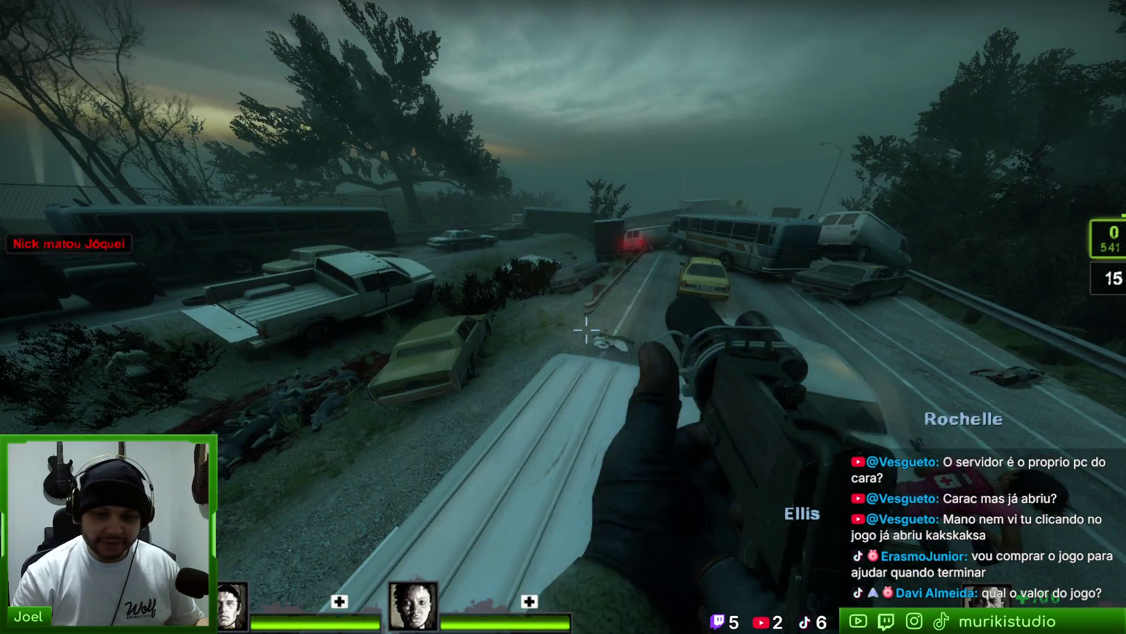
- Leave the match to the main menu and quit the game
{"action": "key", "text": "Escape"}
{"action": "left_click", "coordinate": [298, 468]}
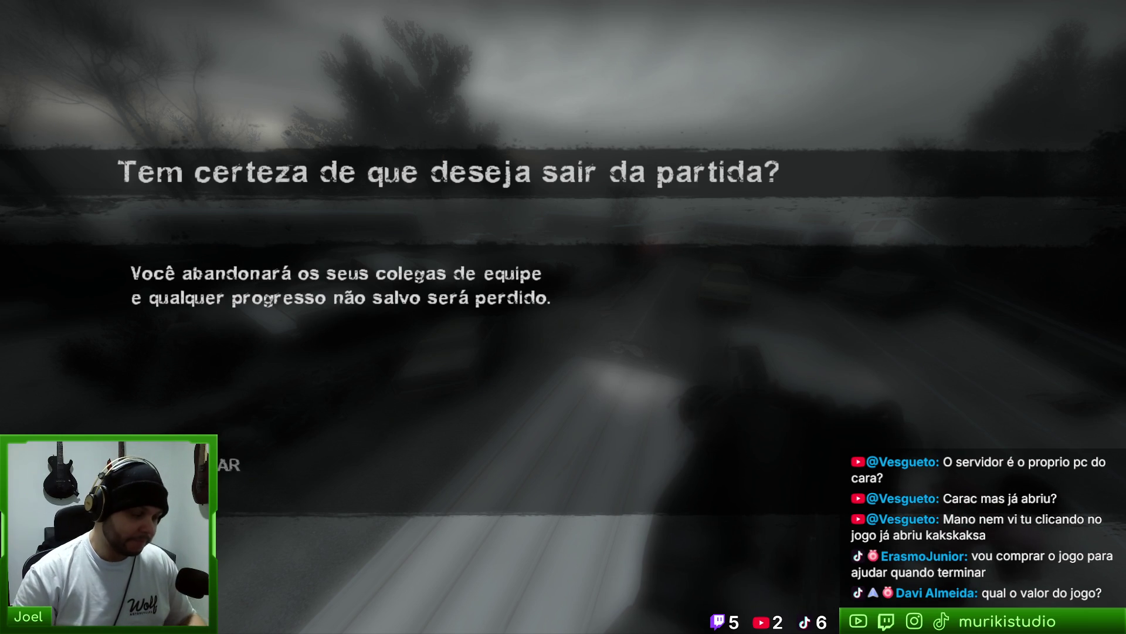
{"action": "left_click", "coordinate": [336, 452]}
{"action": "key", "text": "Escape"}
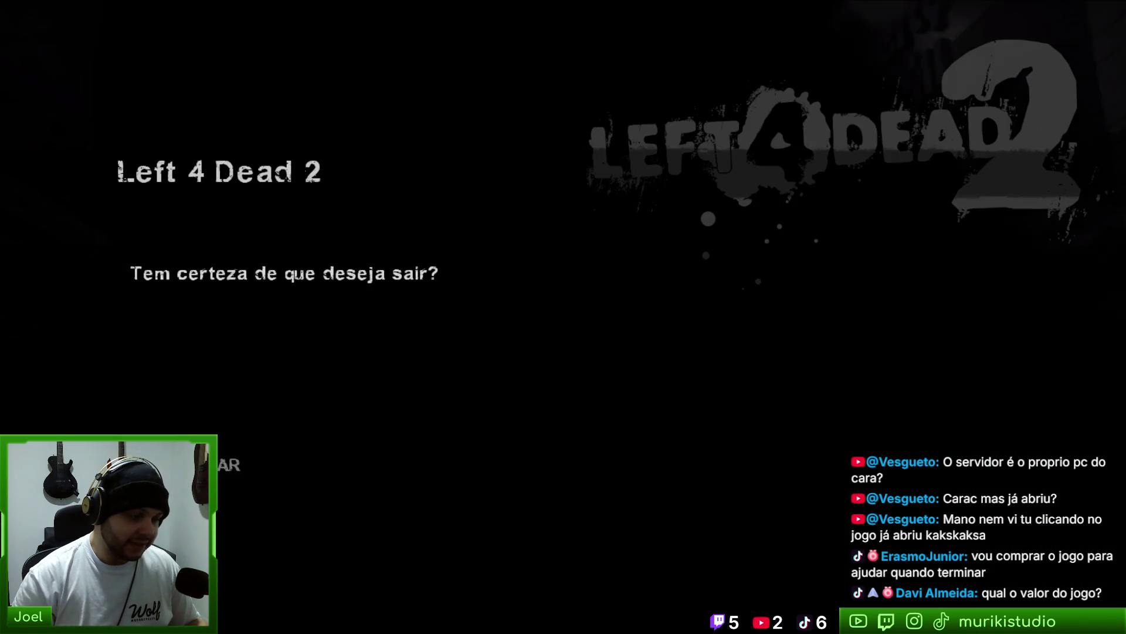
{"action": "key", "text": "Escape"}
- Close Steam and fly the editor camera along the track toward the junction
{"action": "key", "text": "alt+Tab"}
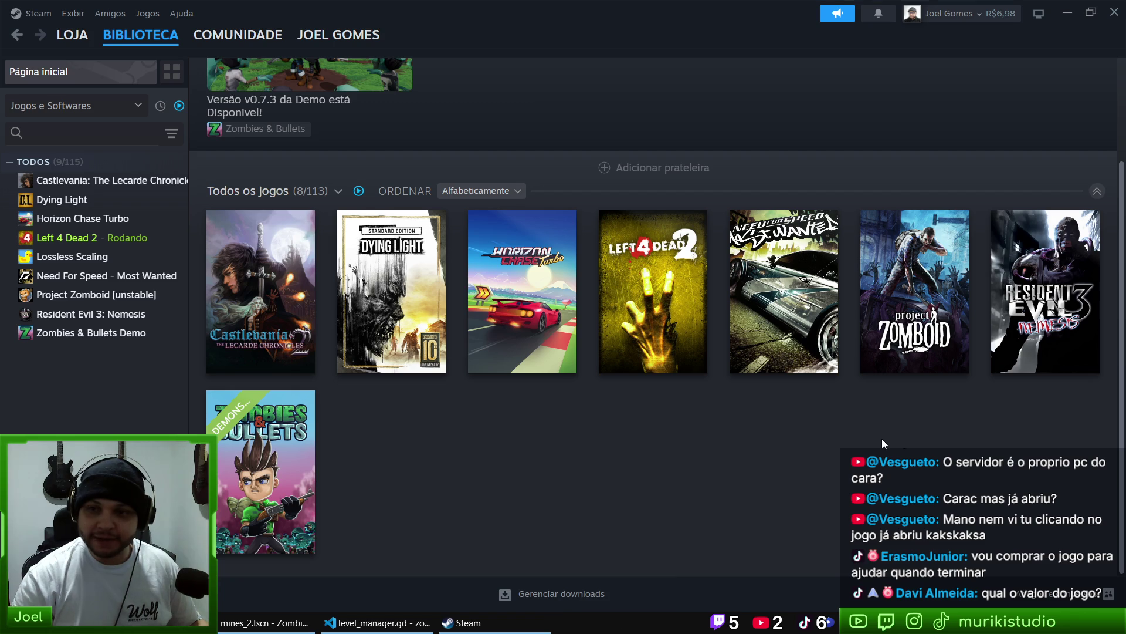
{"action": "left_click", "coordinate": [1115, 12]}
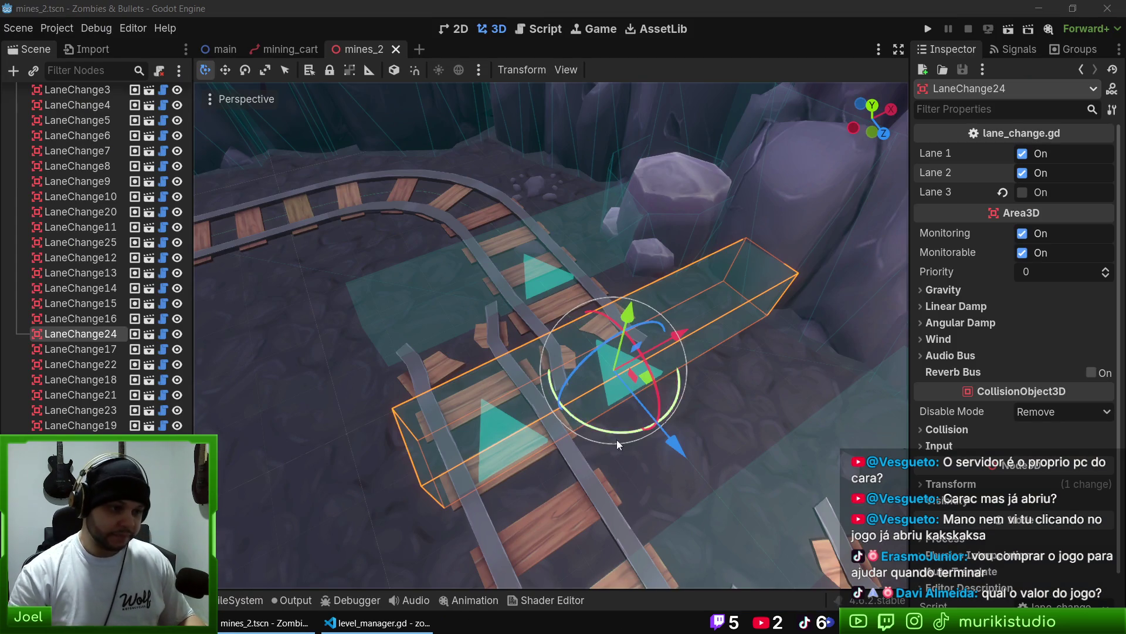
{"action": "scroll", "coordinate": [617, 440], "scroll_direction": "up", "scroll_amount": 1}
{"action": "key", "text": "w"}
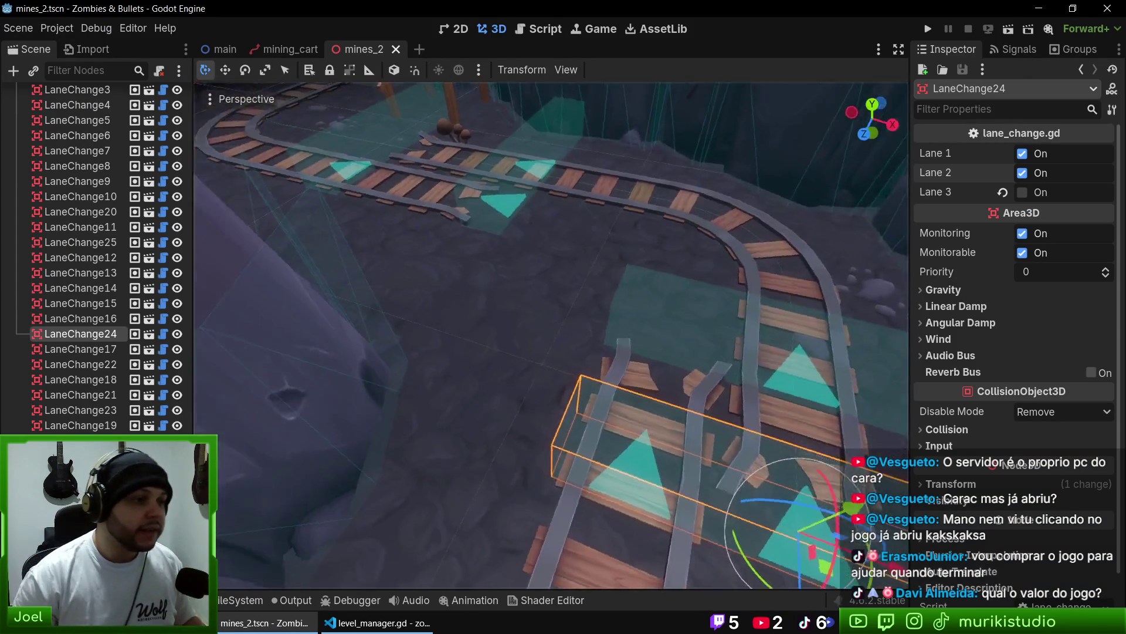
{"action": "key", "text": "w"}
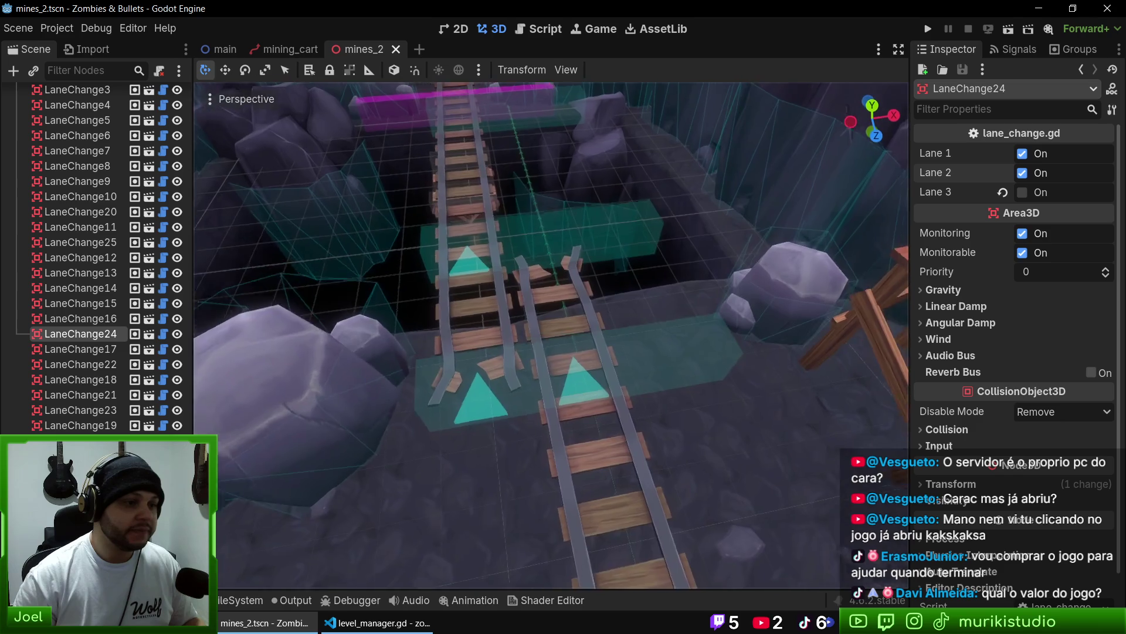
{"action": "key", "text": "s"}
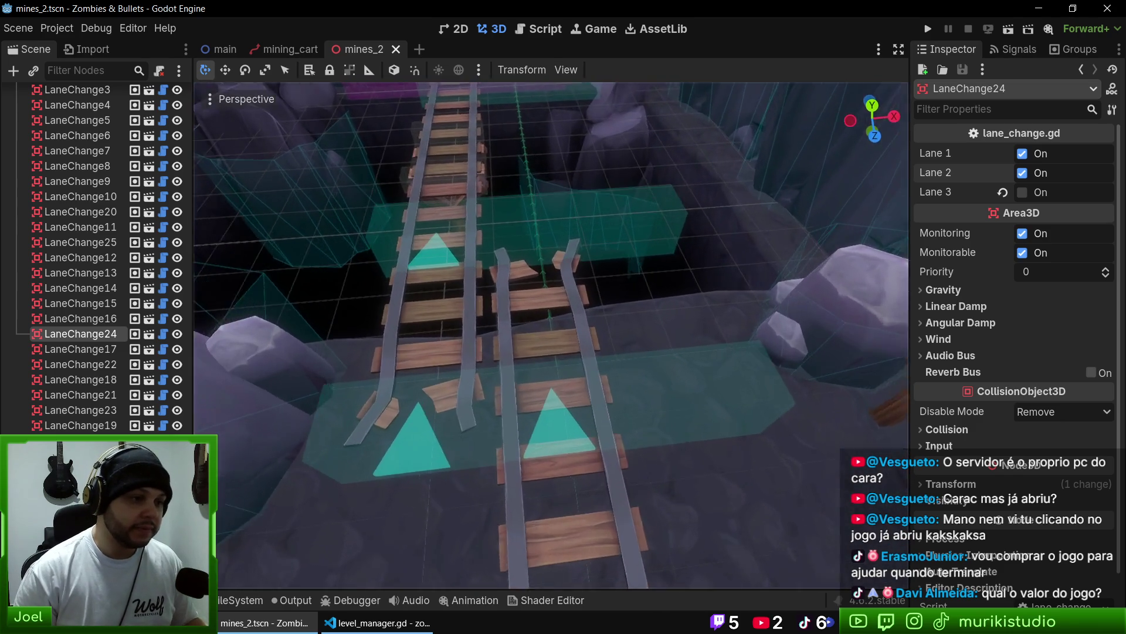
{"action": "key", "text": "w"}
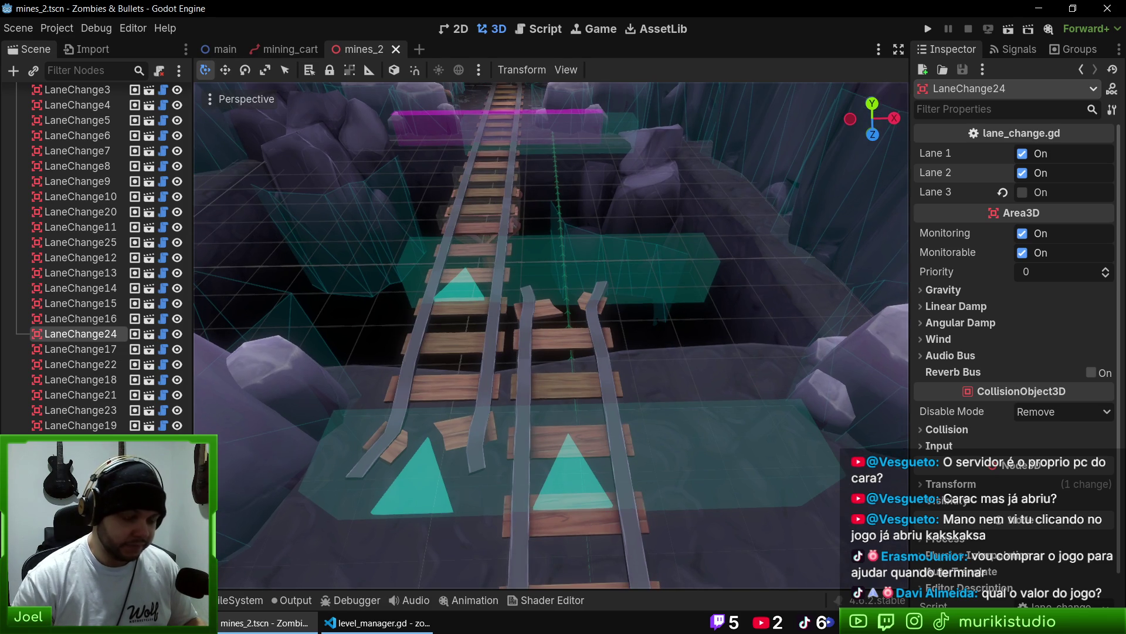
- Move in beside the wooden table and select the straight rail Rail60
{"action": "key", "text": "s"}
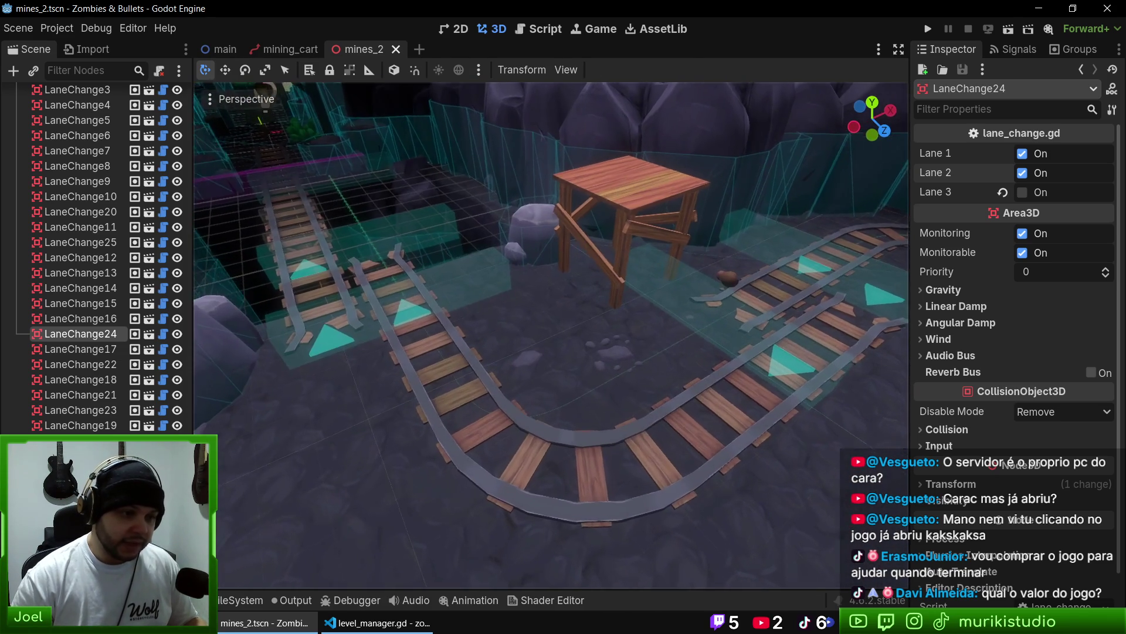
{"action": "key", "text": "w"}
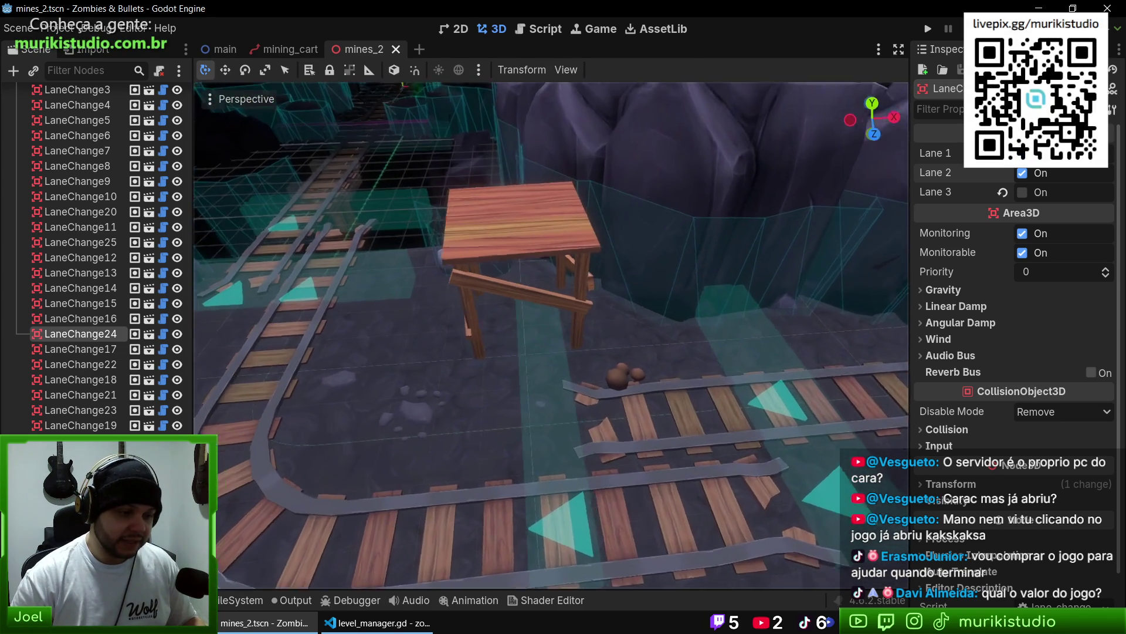
{"action": "key", "text": "a"}
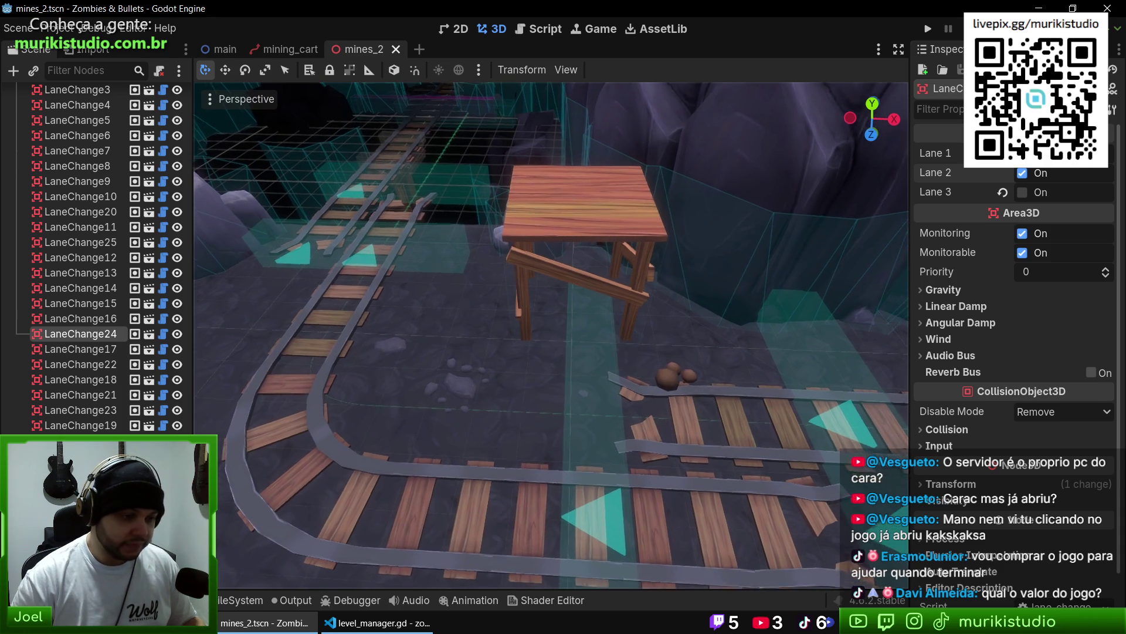
{"action": "key", "text": "a"}
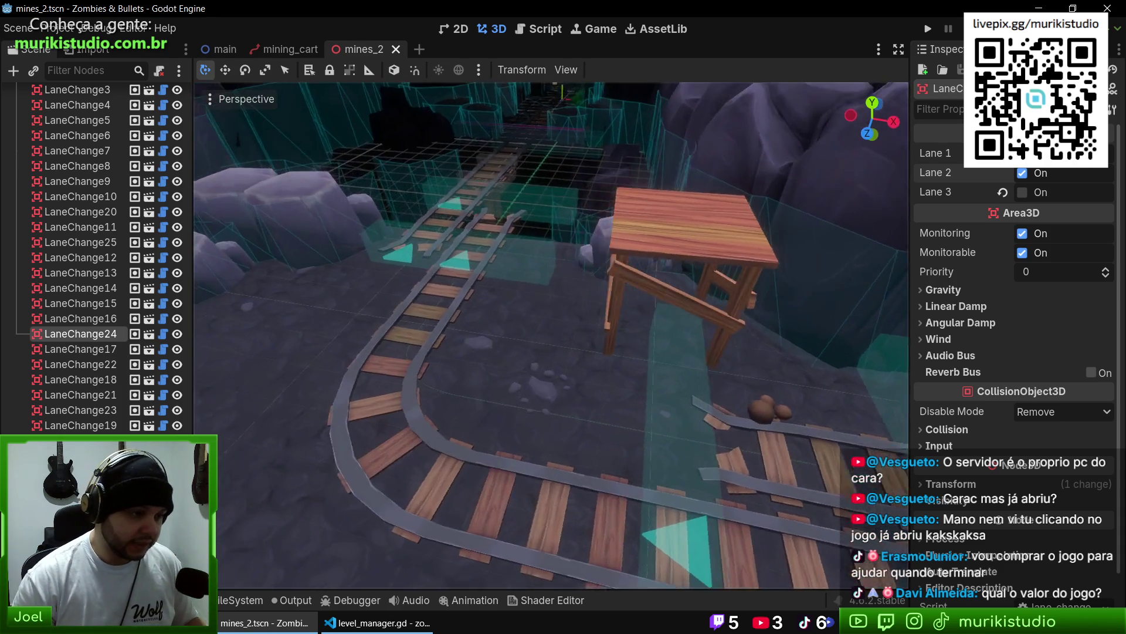
{"action": "key", "text": "a"}
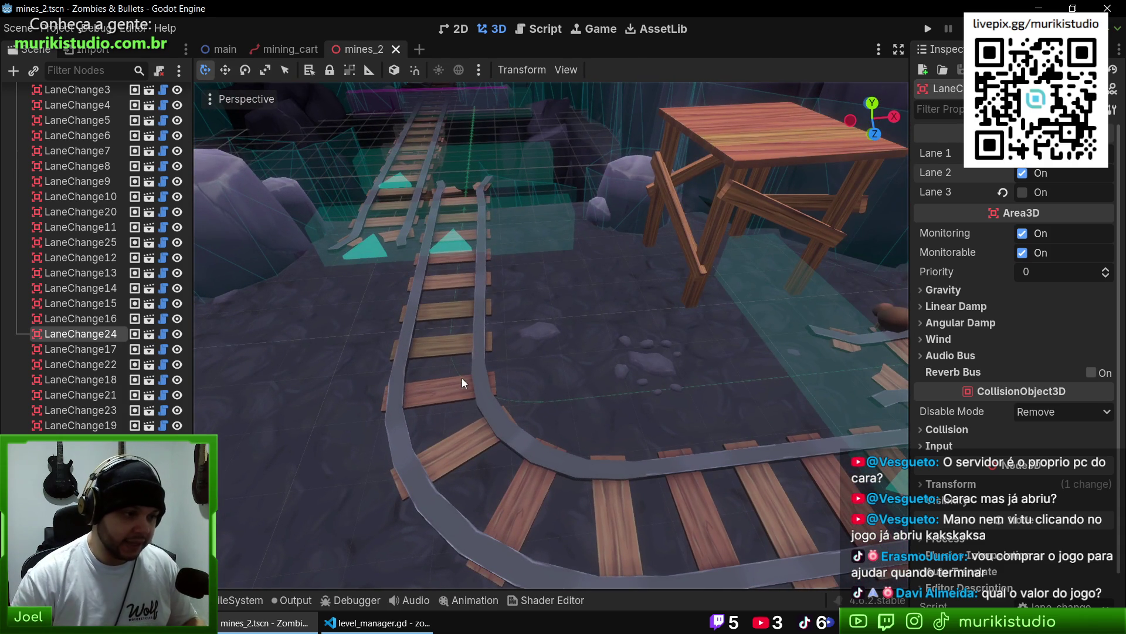
{"action": "left_click", "coordinate": [453, 296]}
{"action": "left_click", "coordinate": [422, 309]}
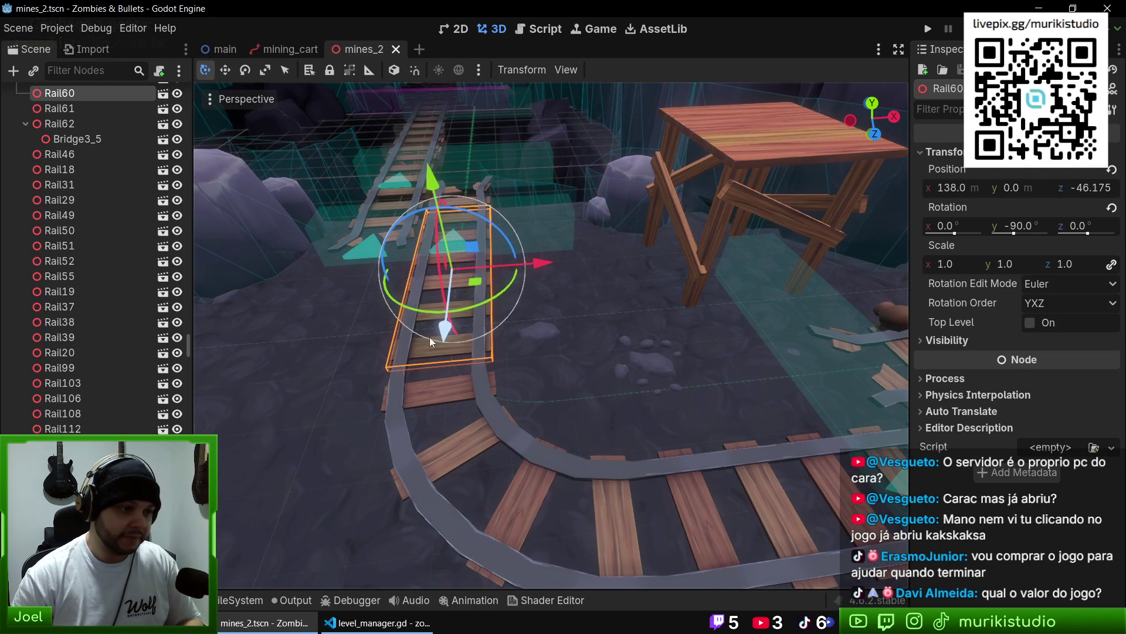
- Delete Rail60 and drag the curved rail Rail59 2 m so X reads 134
{"action": "key", "text": "Delete"}
{"action": "left_click", "coordinate": [514, 330]}
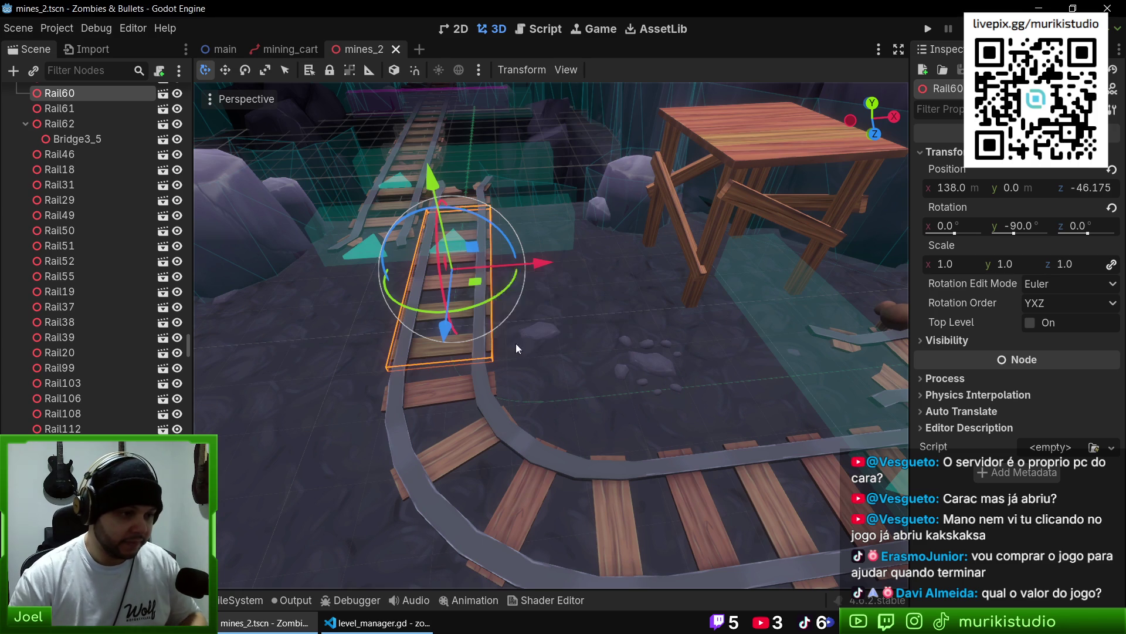
{"action": "left_click", "coordinate": [498, 417]}
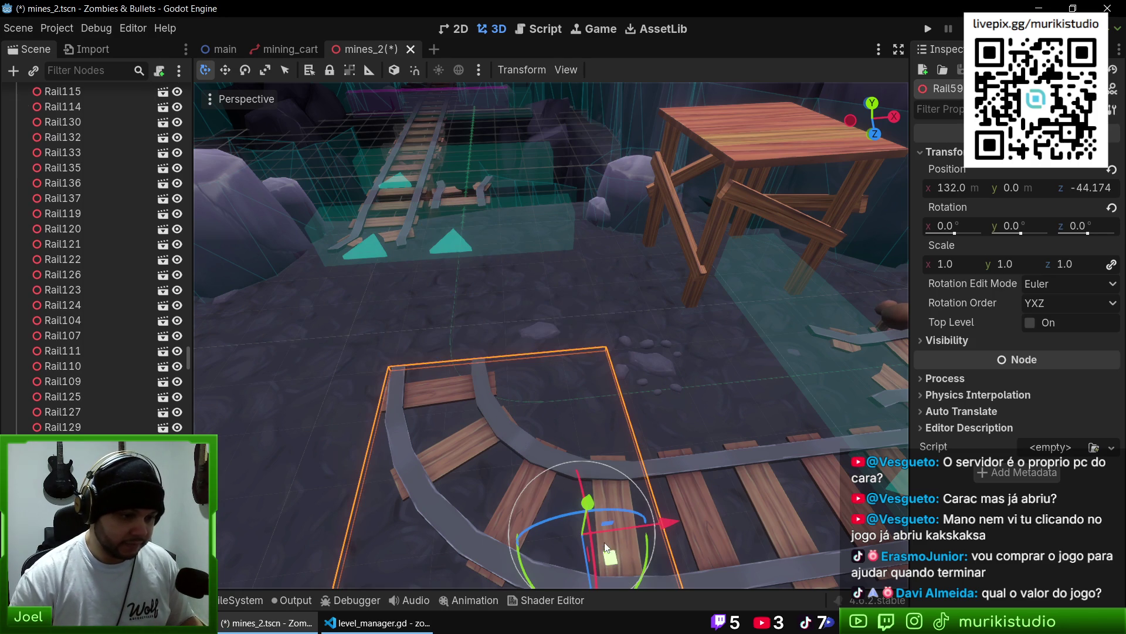
{"action": "mouse_move", "coordinate": [607, 548]}
{"action": "left_mouse_down"}
{"action": "mouse_move", "coordinate": [638, 482]}
{"action": "mouse_move", "coordinate": [742, 474]}
{"action": "mouse_move", "coordinate": [700, 448]}
{"action": "left_mouse_up"}
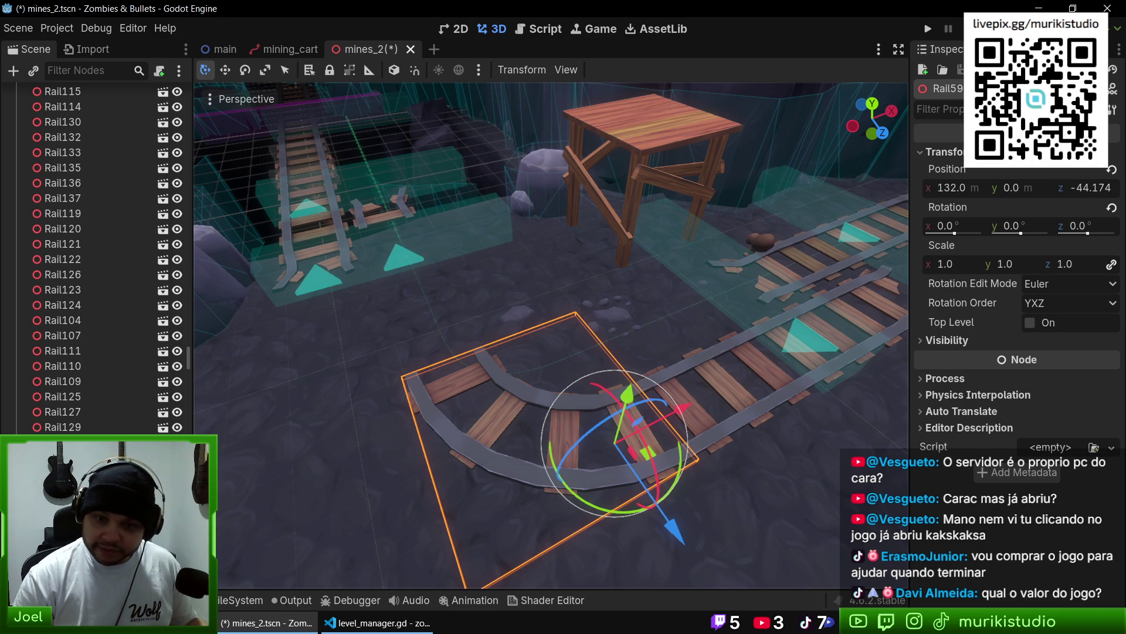
{"action": "key", "text": "alt+Tab"}
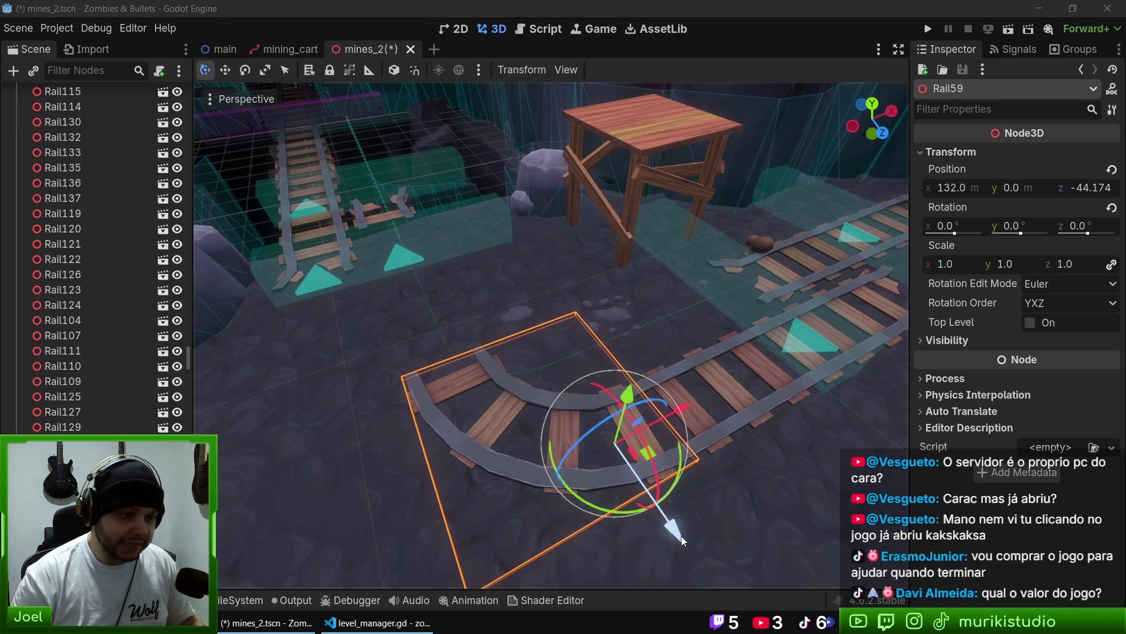
{"action": "mouse_move", "coordinate": [681, 536]}
{"action": "left_mouse_down"}
{"action": "mouse_move", "coordinate": [580, 422]}
{"action": "mouse_move", "coordinate": [590, 427]}
{"action": "left_mouse_up"}
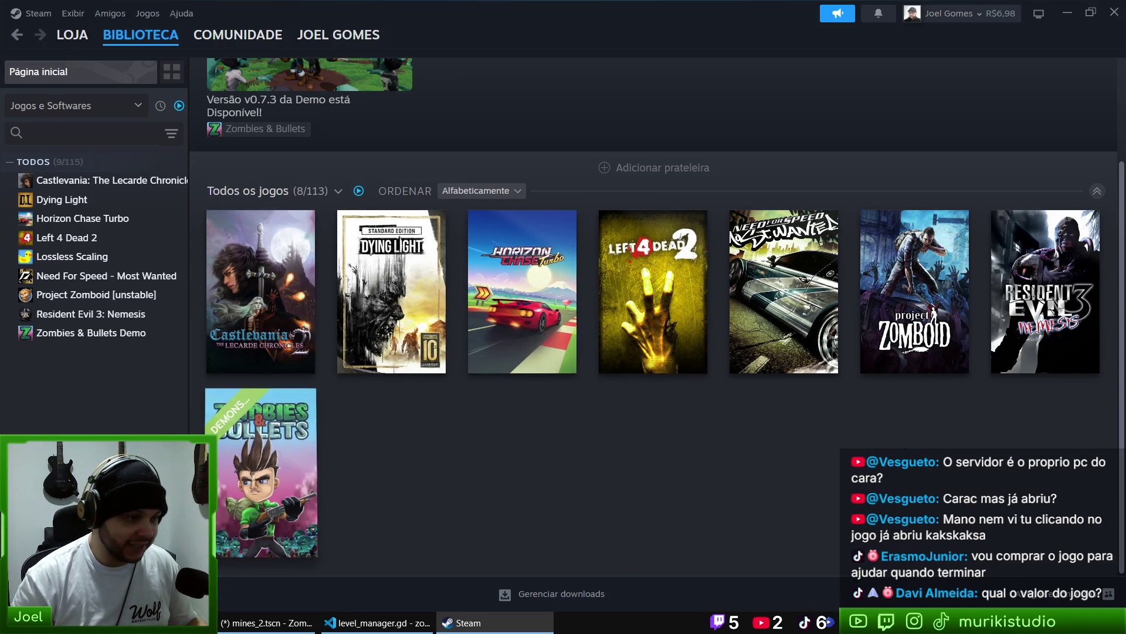
- Scroll through the Zombies & Bullets Demo store page from its library entry
{"action": "left_click", "coordinate": [244, 492]}
{"action": "left_click", "coordinate": [257, 362]}
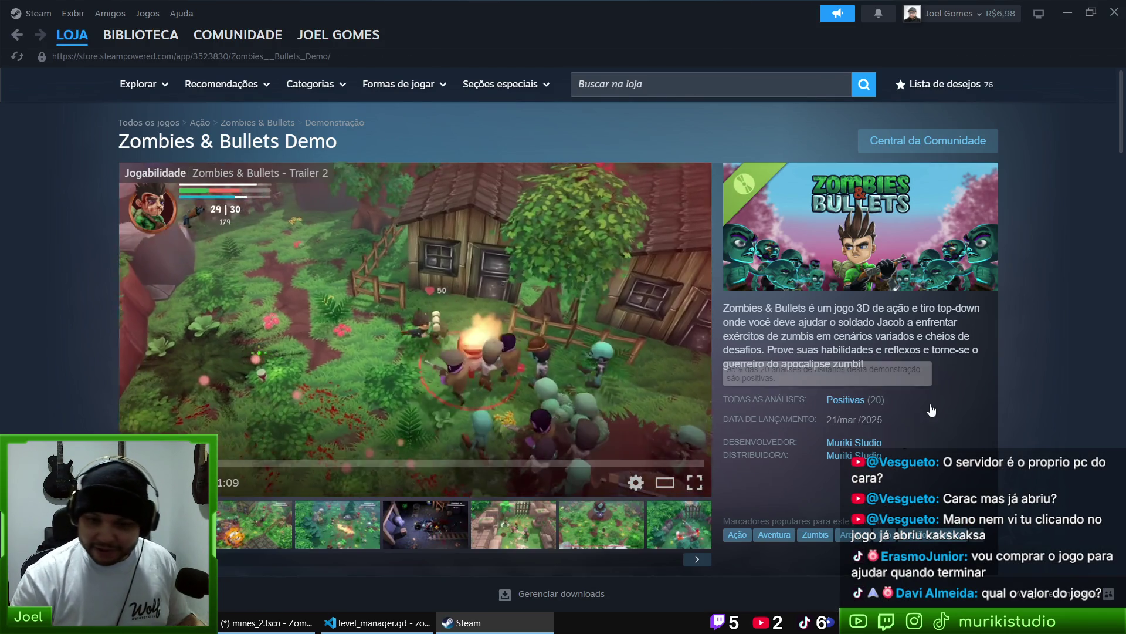
{"action": "scroll", "coordinate": [511, 294], "scroll_direction": "down", "scroll_amount": 6}
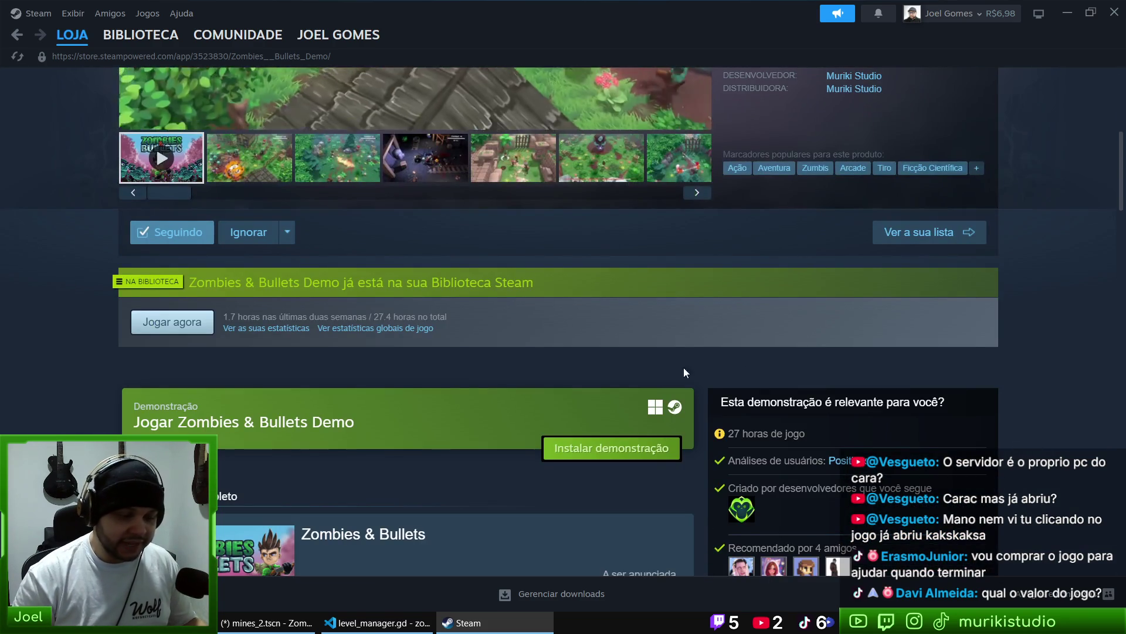
{"action": "scroll", "coordinate": [828, 381], "scroll_direction": "up", "scroll_amount": 2}
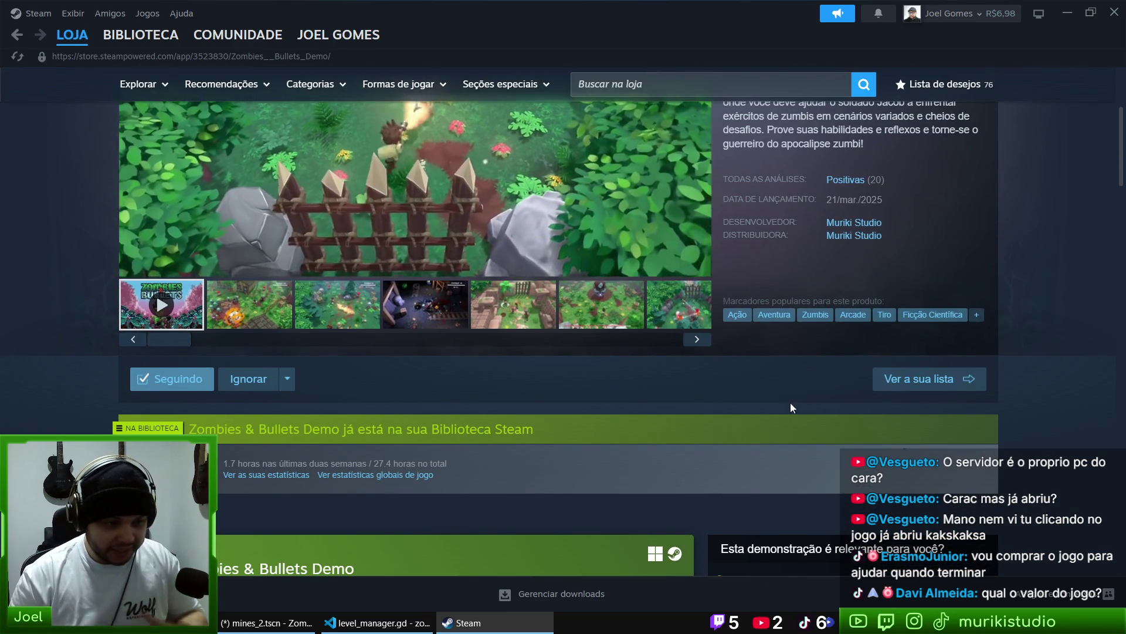
{"action": "scroll", "coordinate": [705, 406], "scroll_direction": "down", "scroll_amount": 3}
{"action": "scroll", "coordinate": [599, 393], "scroll_direction": "up", "scroll_amount": 5}
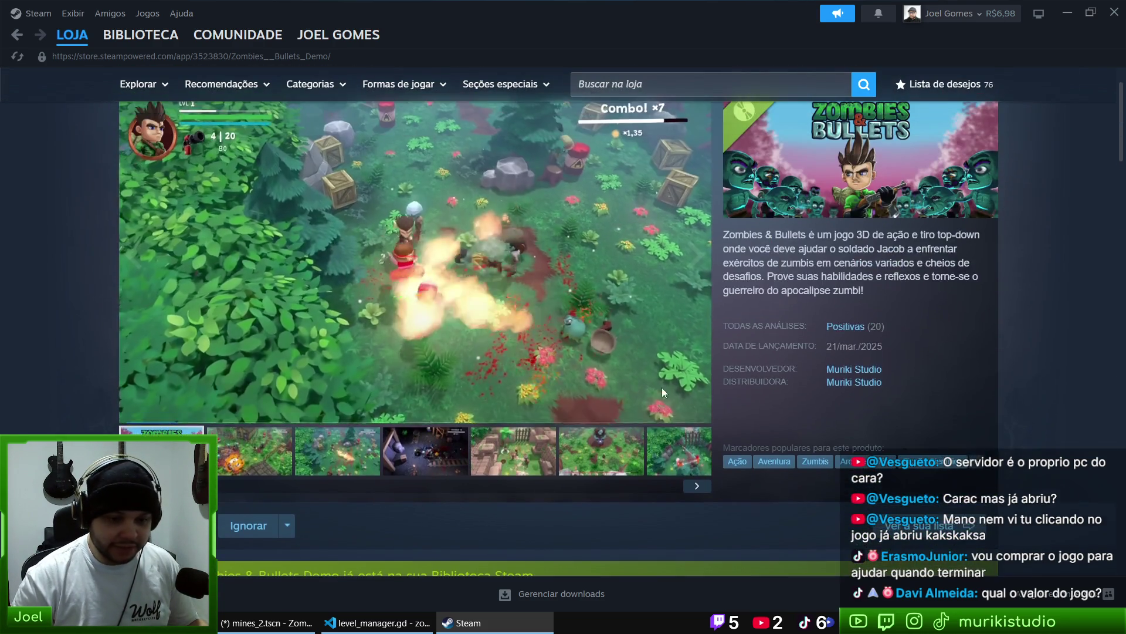
{"action": "scroll", "coordinate": [645, 387], "scroll_direction": "down", "scroll_amount": 5}
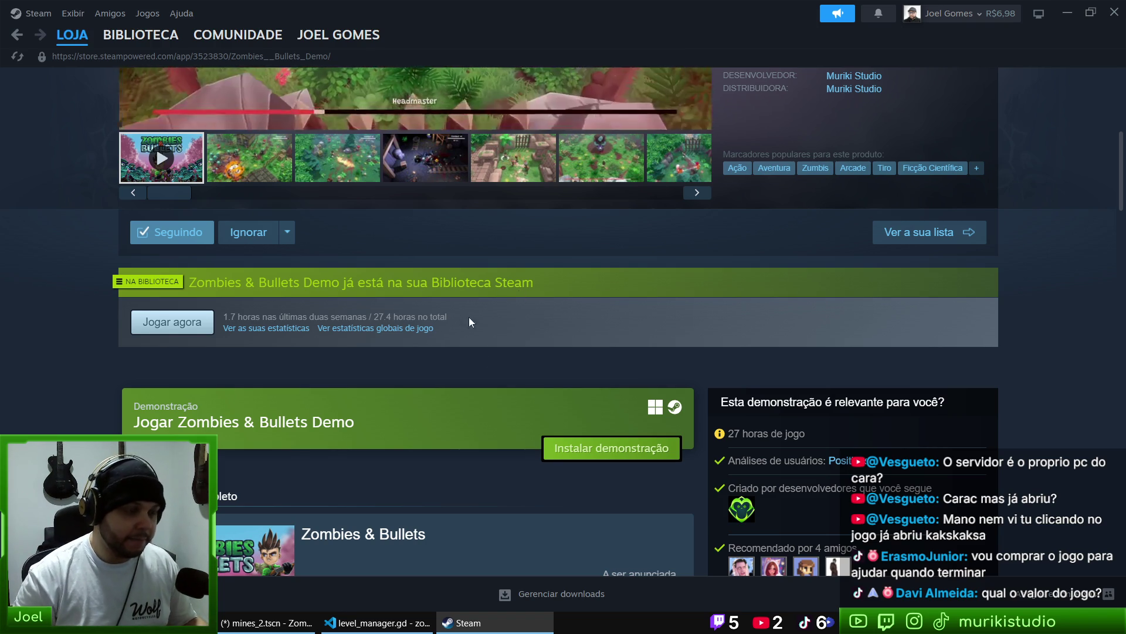
{"action": "scroll", "coordinate": [825, 377], "scroll_direction": "up", "scroll_amount": 5}
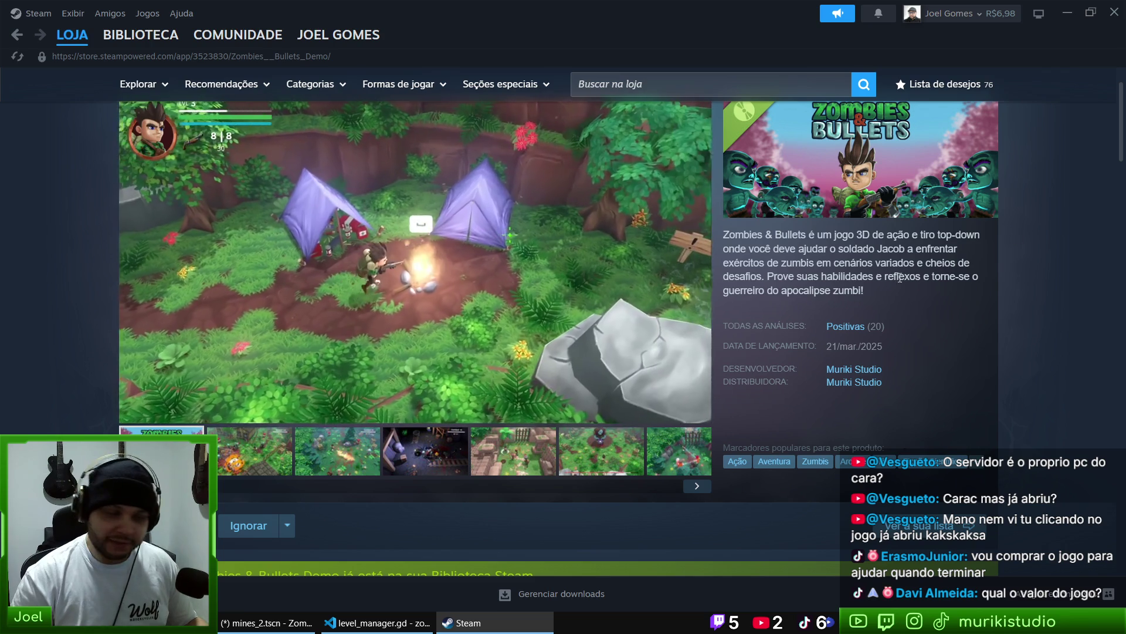
- Return to the game's library page and close Steam
{"action": "mouse_move", "coordinate": [474, 248]}
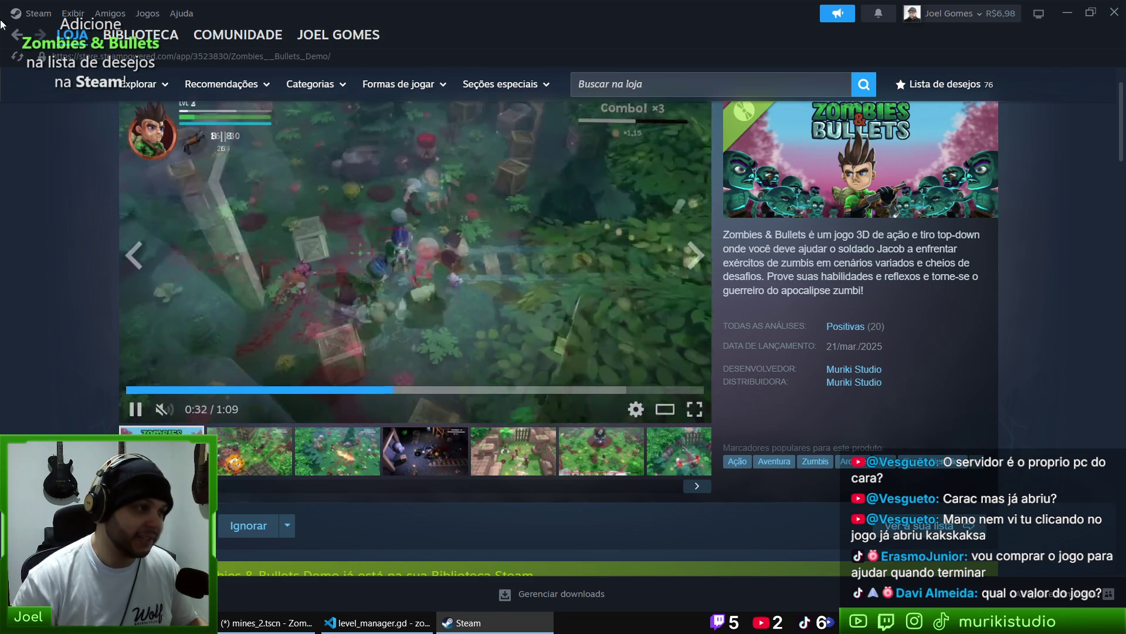
{"action": "left_click", "coordinate": [20, 36]}
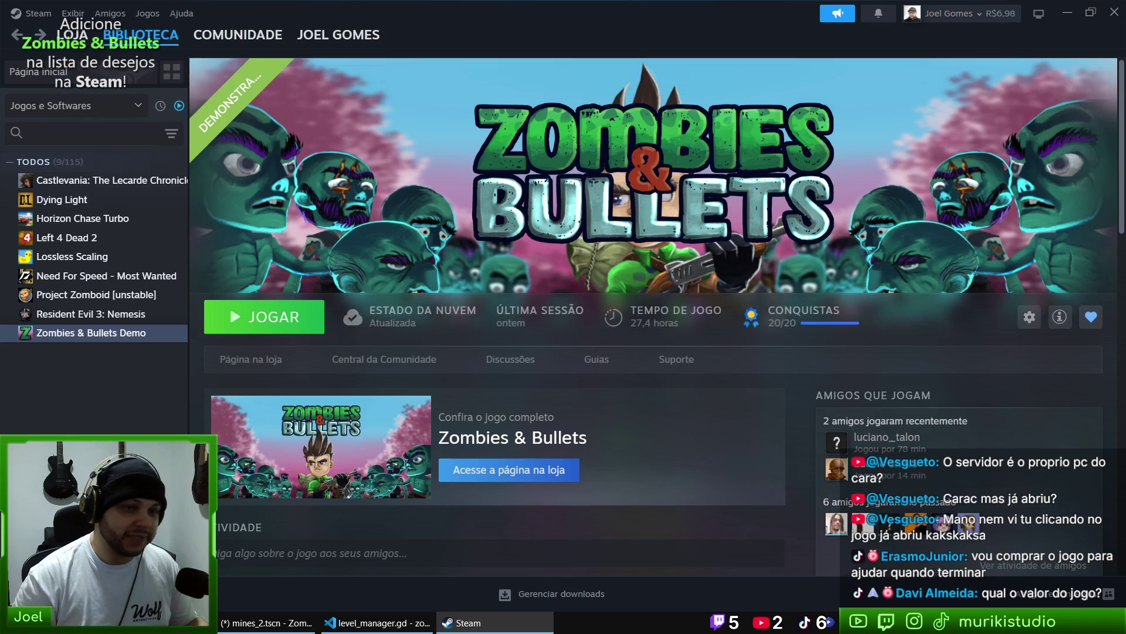
{"action": "left_click", "coordinate": [1114, 11]}
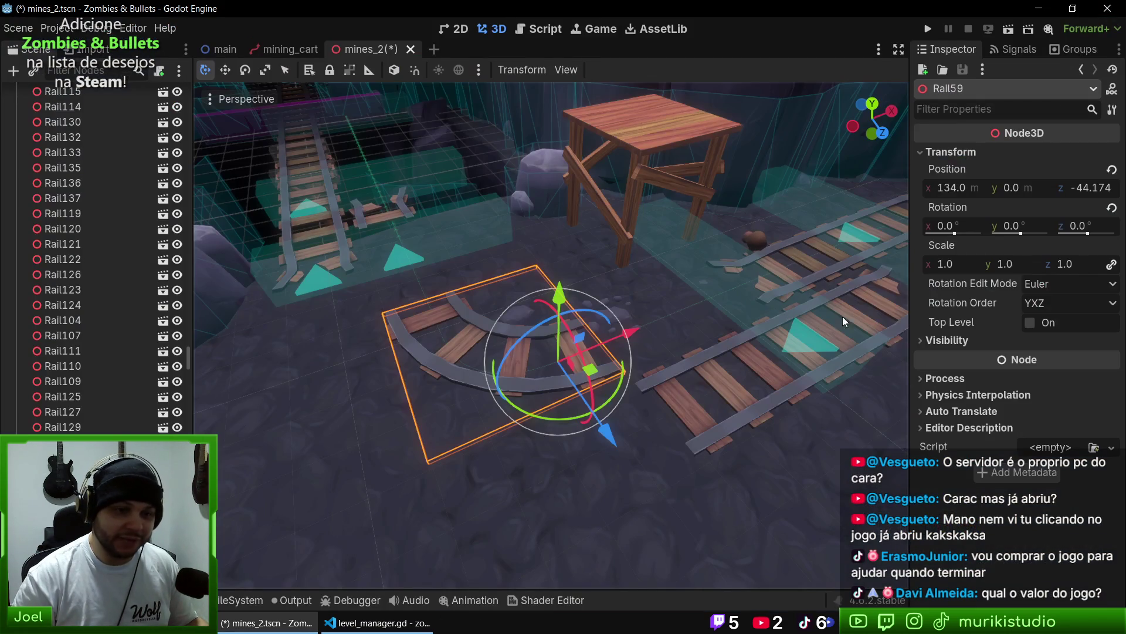
- Orbit around the curved rail and select the straight rail Rail54 by the table
{"action": "mouse_move", "coordinate": [725, 377]}
{"action": "left_mouse_down"}
{"action": "mouse_move", "coordinate": [726, 392]}
{"action": "mouse_move", "coordinate": [677, 425]}
{"action": "mouse_move", "coordinate": [734, 363]}
{"action": "left_mouse_up"}
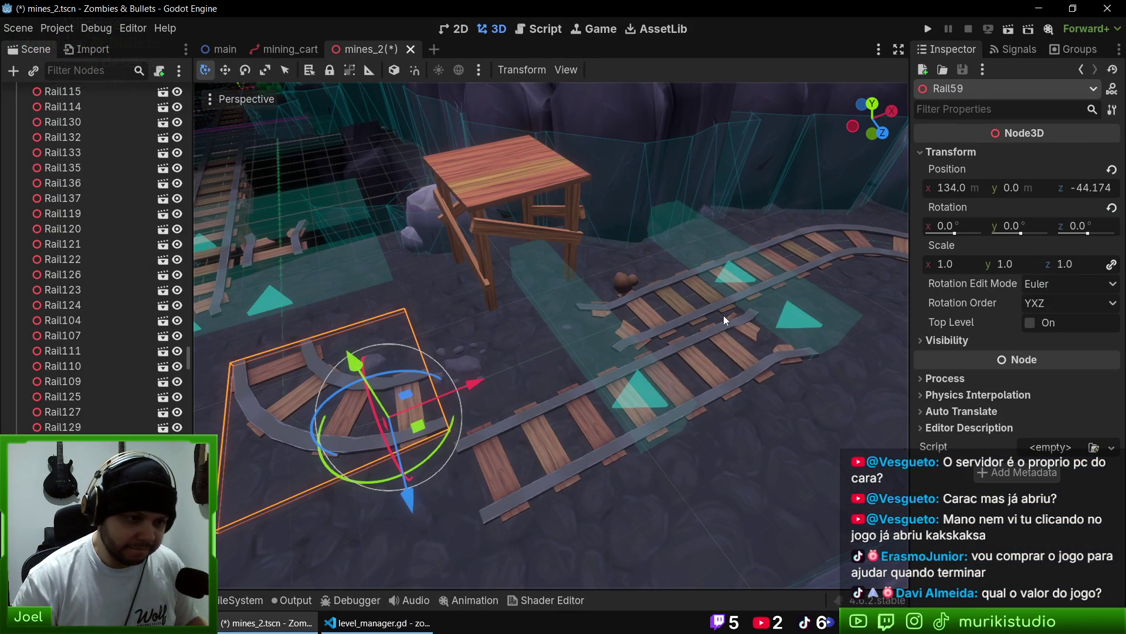
{"action": "mouse_move", "coordinate": [724, 315]}
{"action": "left_mouse_down"}
{"action": "mouse_move", "coordinate": [636, 375]}
{"action": "mouse_move", "coordinate": [631, 328]}
{"action": "left_mouse_up"}
{"action": "left_click", "coordinate": [620, 325]}
{"action": "left_click", "coordinate": [616, 327]}
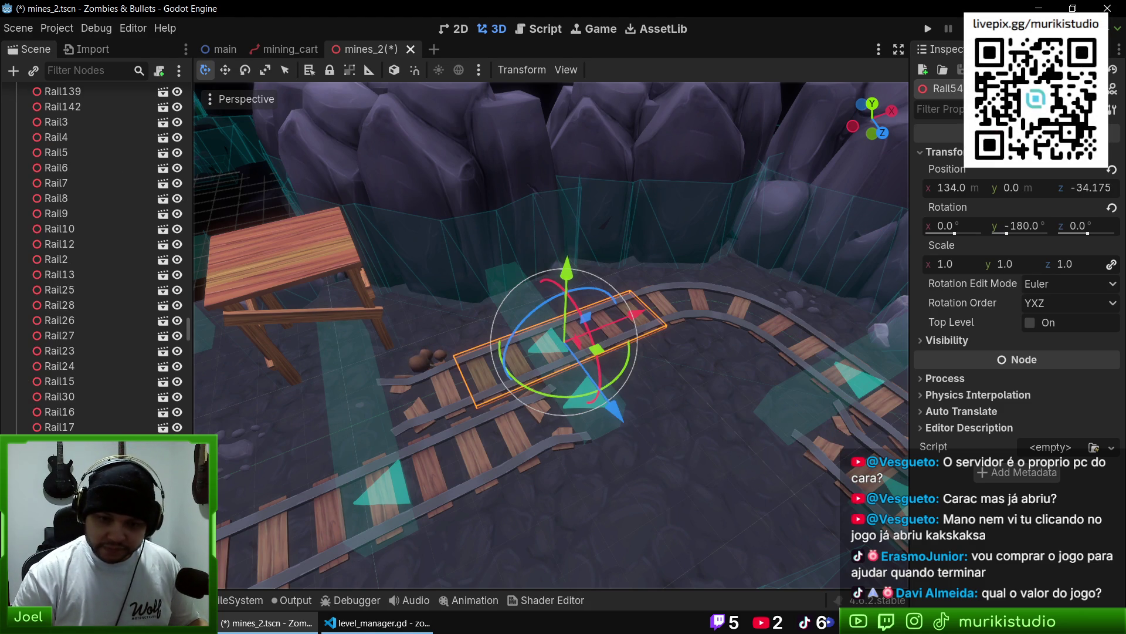
- Fly over the track and curved rails to bring Rail54 beside the wooden table into view
{"action": "key", "text": "w"}
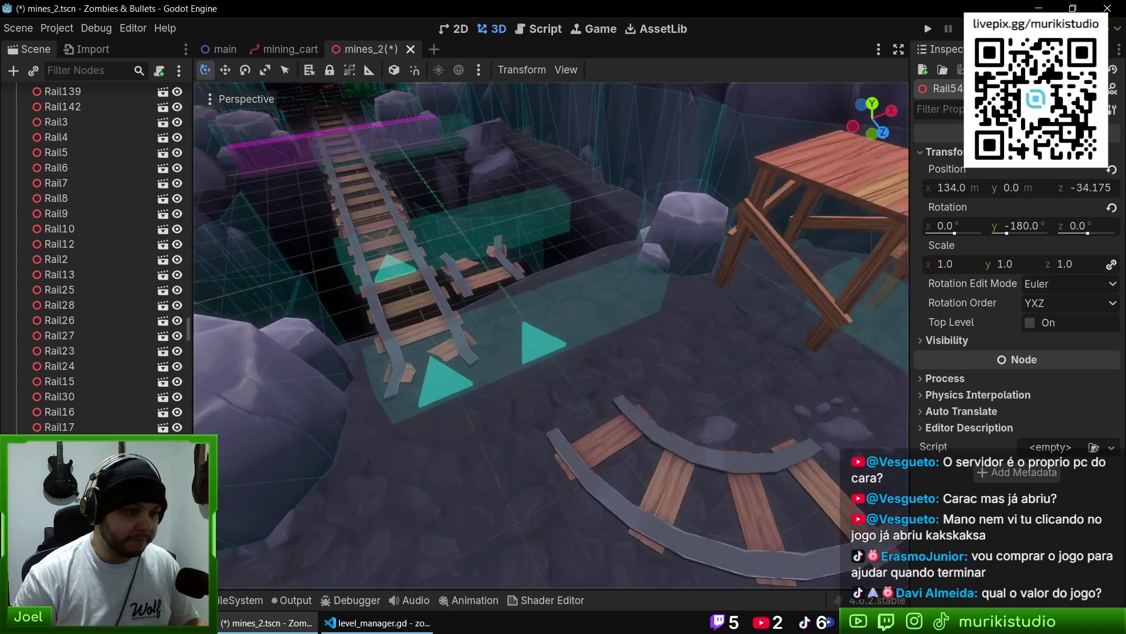
{"action": "key", "text": "w"}
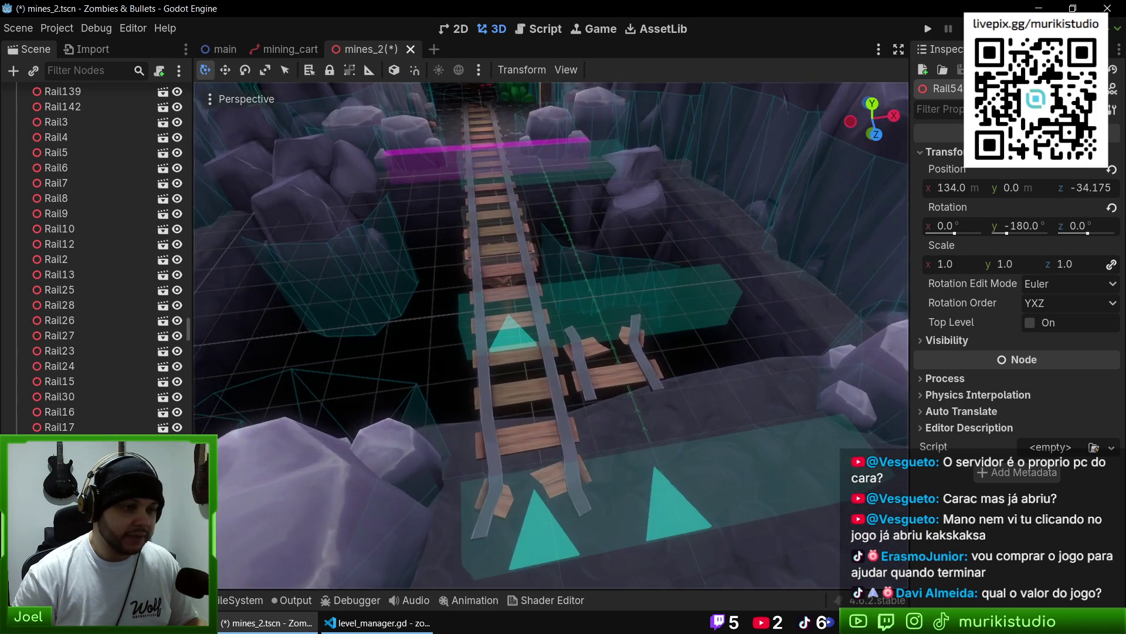
{"action": "key", "text": "w"}
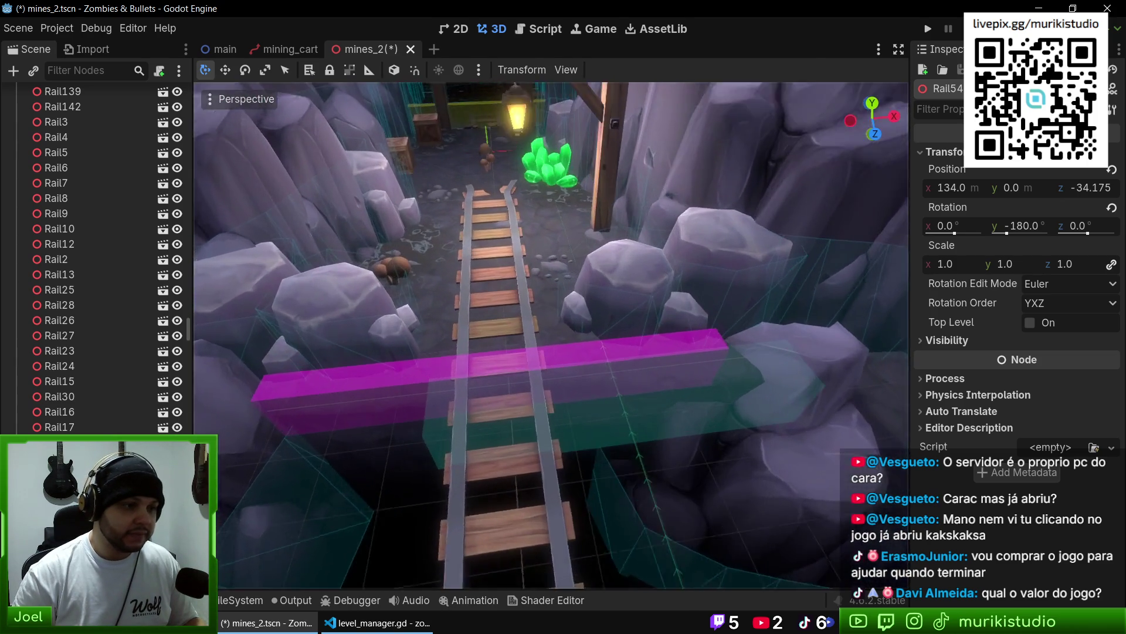
{"action": "key", "text": "s"}
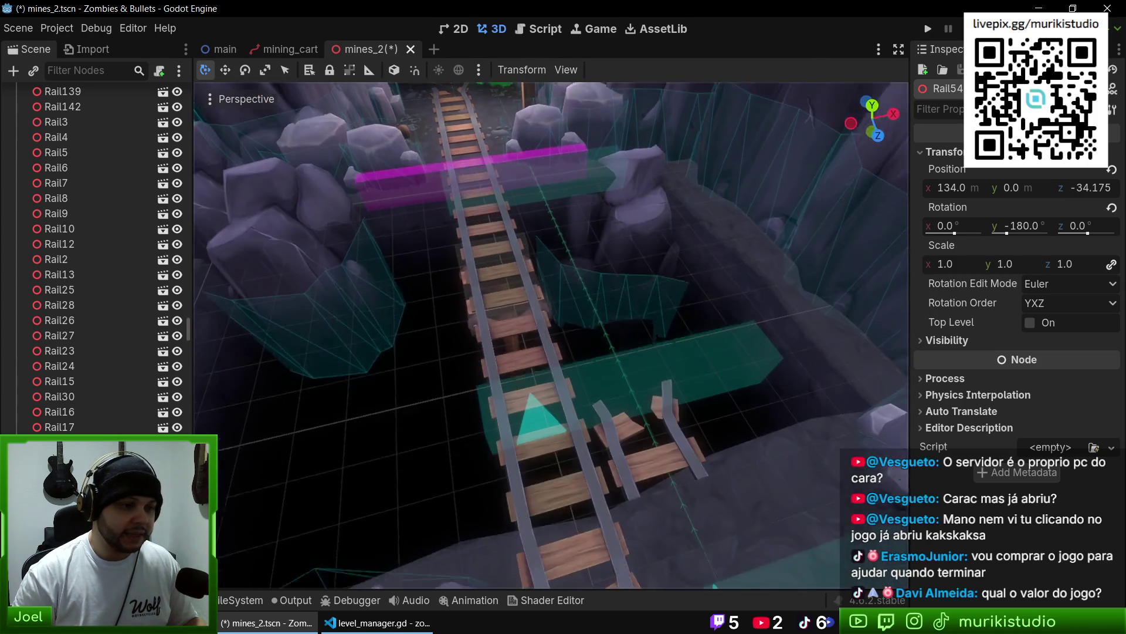
{"action": "key", "text": "s"}
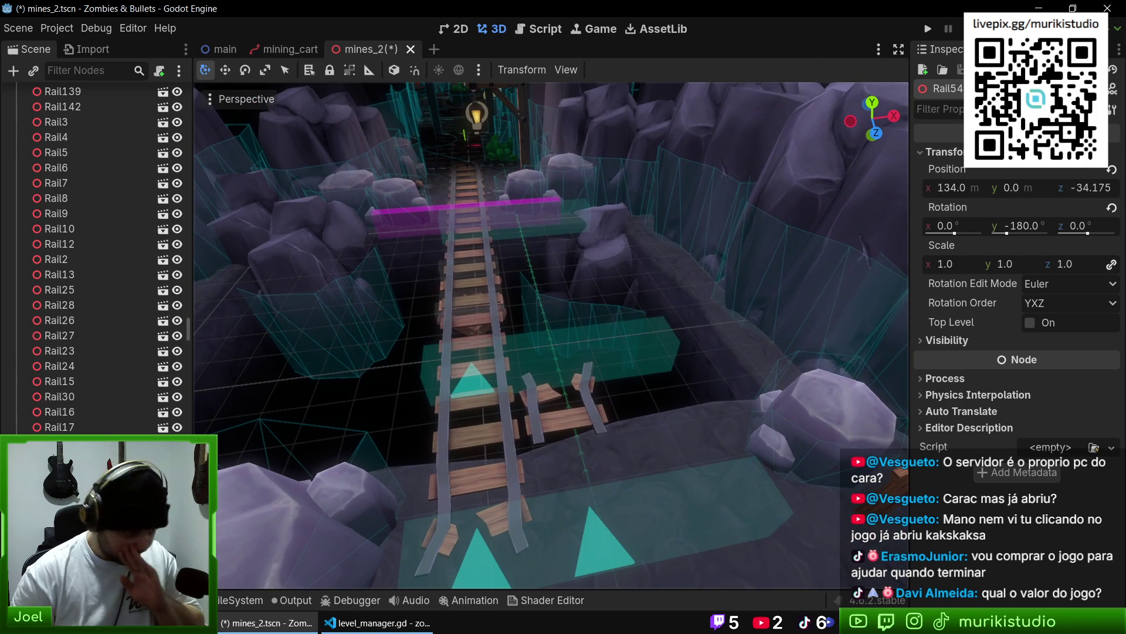
{"action": "key", "text": "d"}
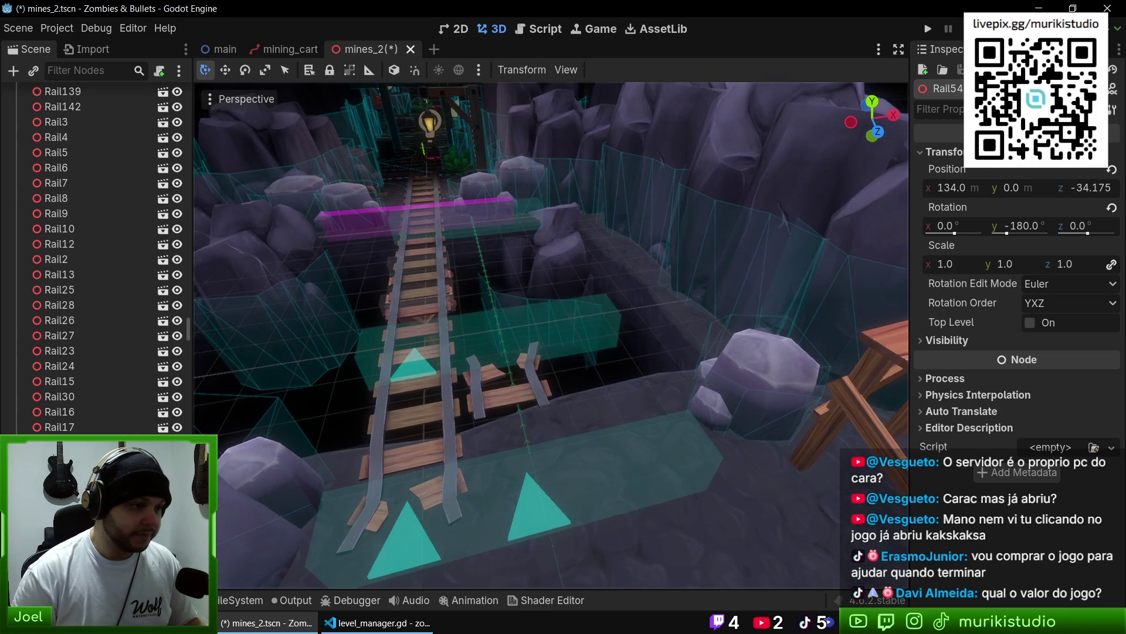
{"action": "key", "text": "w"}
{"action": "key", "text": "s"}
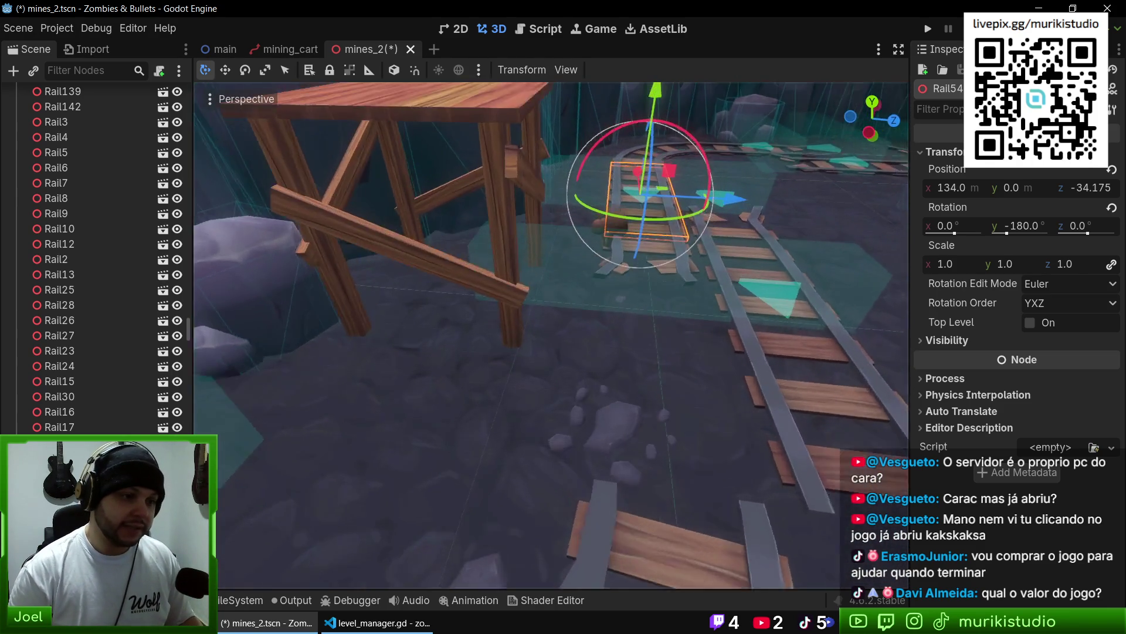
{"action": "key", "text": "d"}
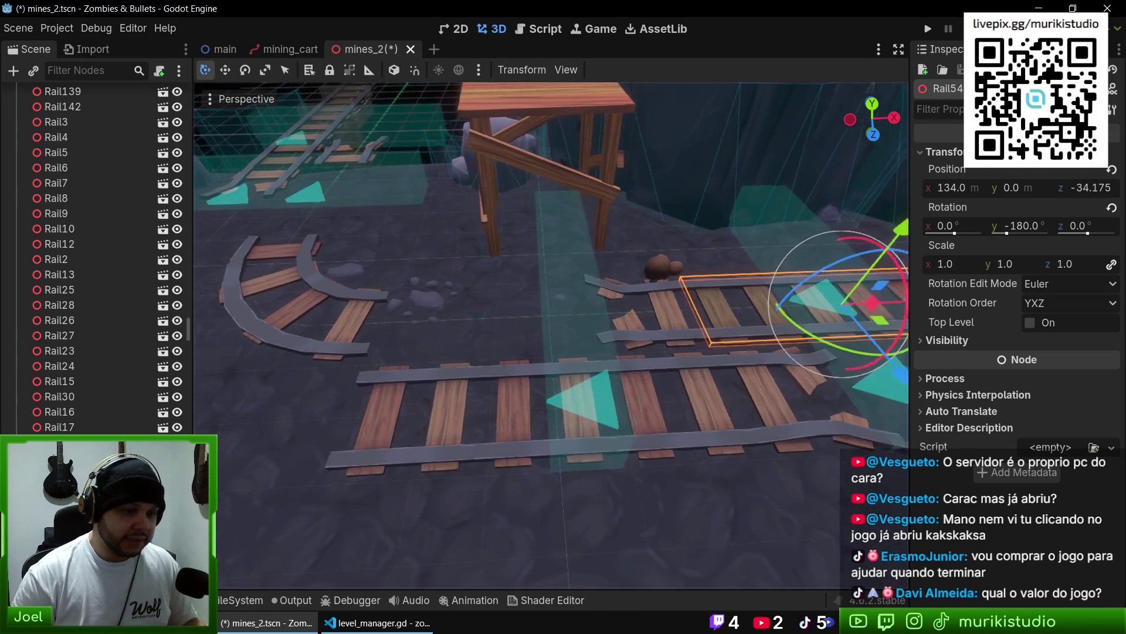
{"action": "key", "text": "a"}
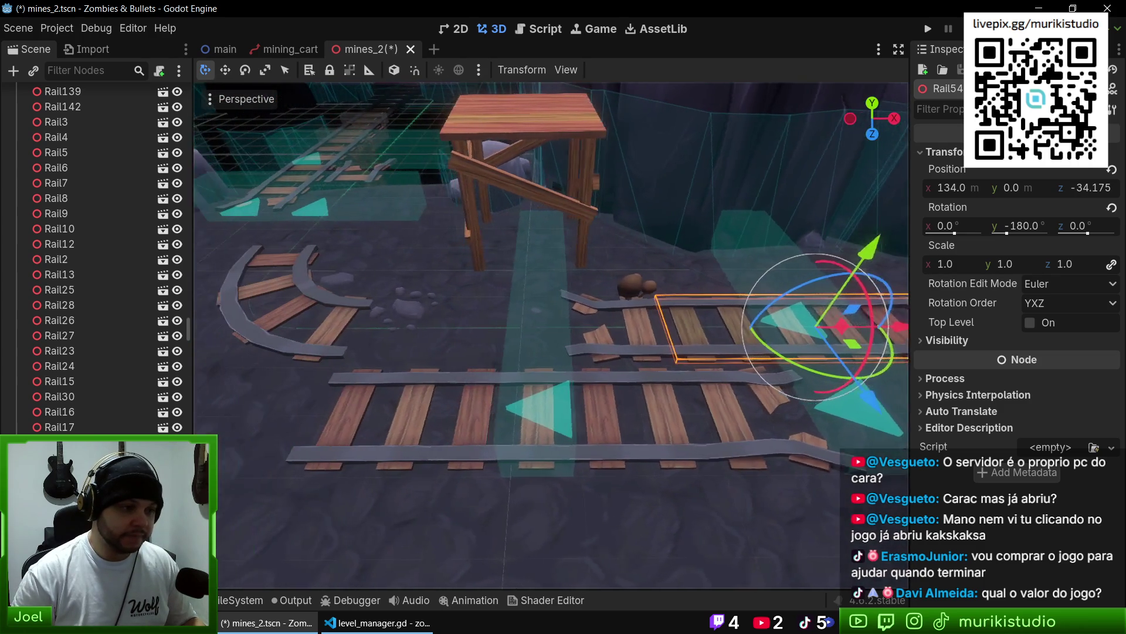
{"action": "key", "text": "a"}
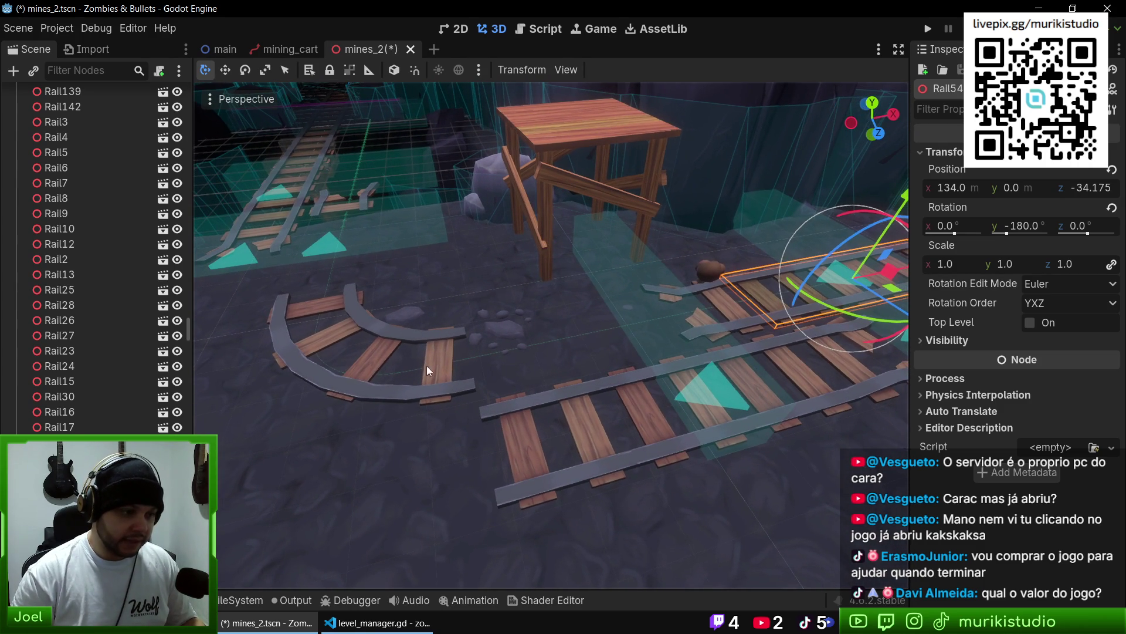
{"action": "left_click", "coordinate": [538, 441]}
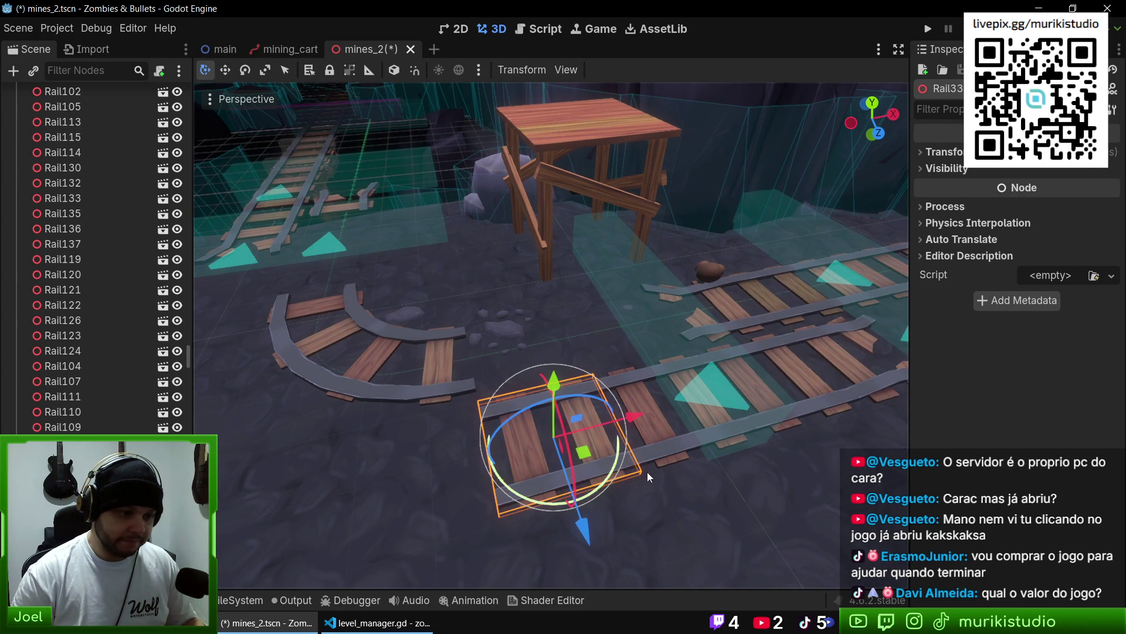
- Select the straight rail Rail54 and delete it
{"action": "key", "text": "d"}
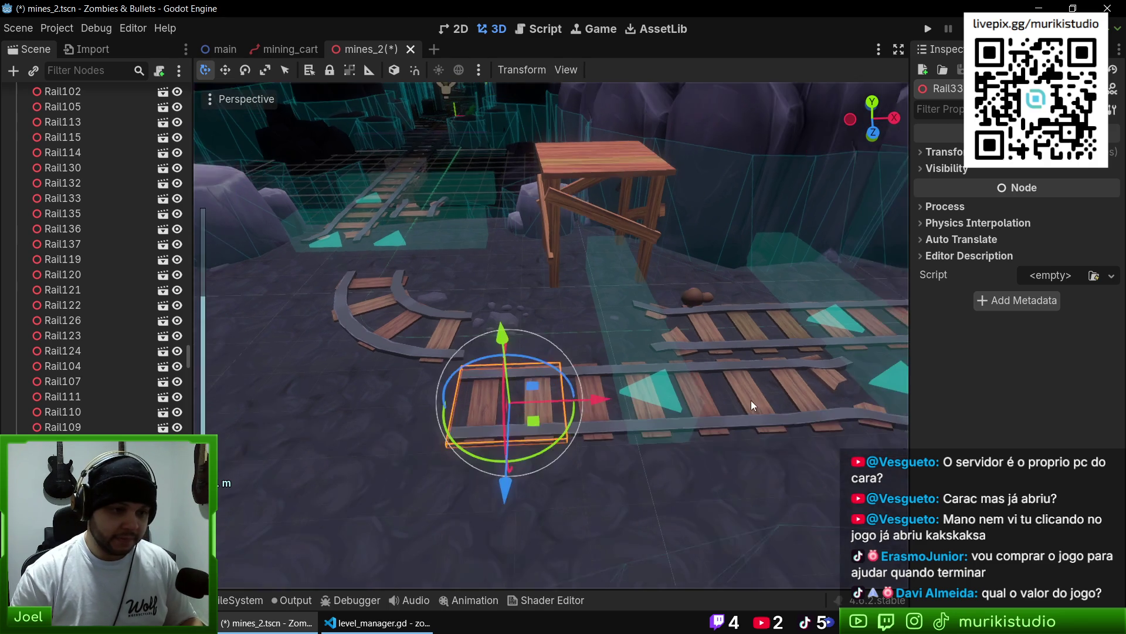
{"action": "left_click", "coordinate": [674, 394]}
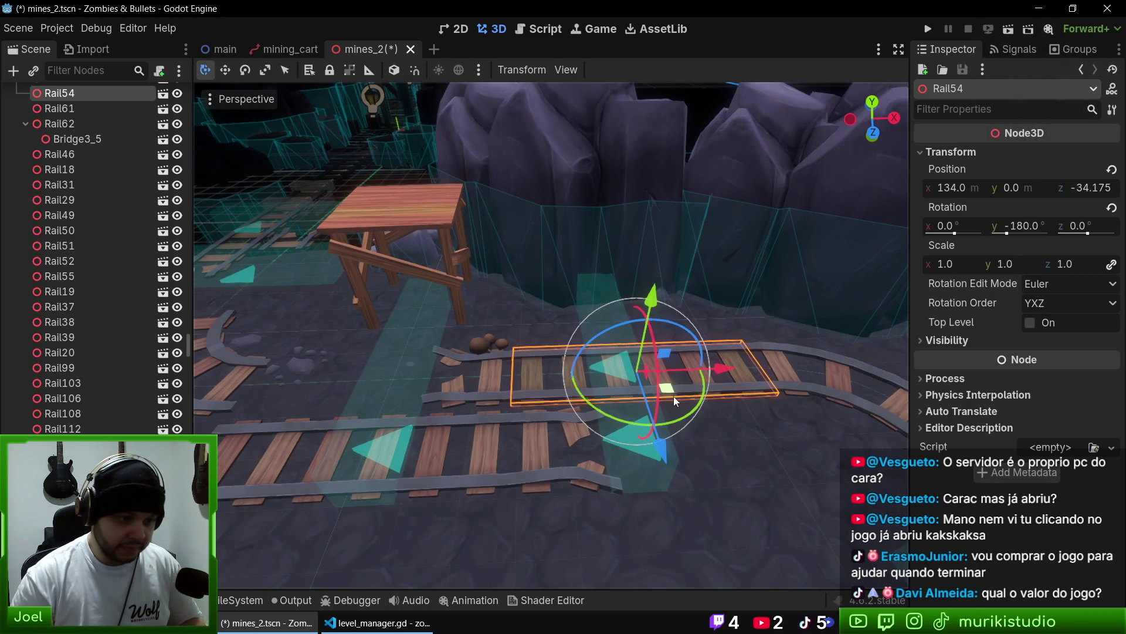
{"action": "key", "text": "Delete"}
{"action": "key", "text": "Return"}
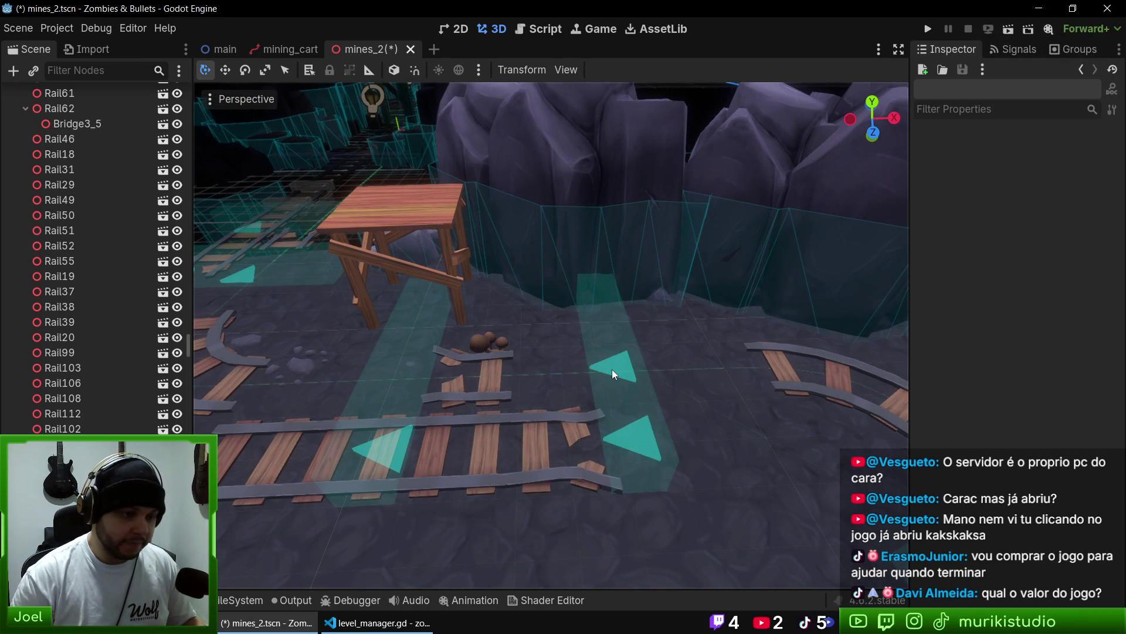
- Select the small rail Rail163 and list the overlapping objects at that spot
{"action": "mouse_move", "coordinate": [432, 428]}
{"action": "left_mouse_down"}
{"action": "mouse_move", "coordinate": [574, 416]}
{"action": "mouse_move", "coordinate": [526, 420]}
{"action": "left_mouse_up"}
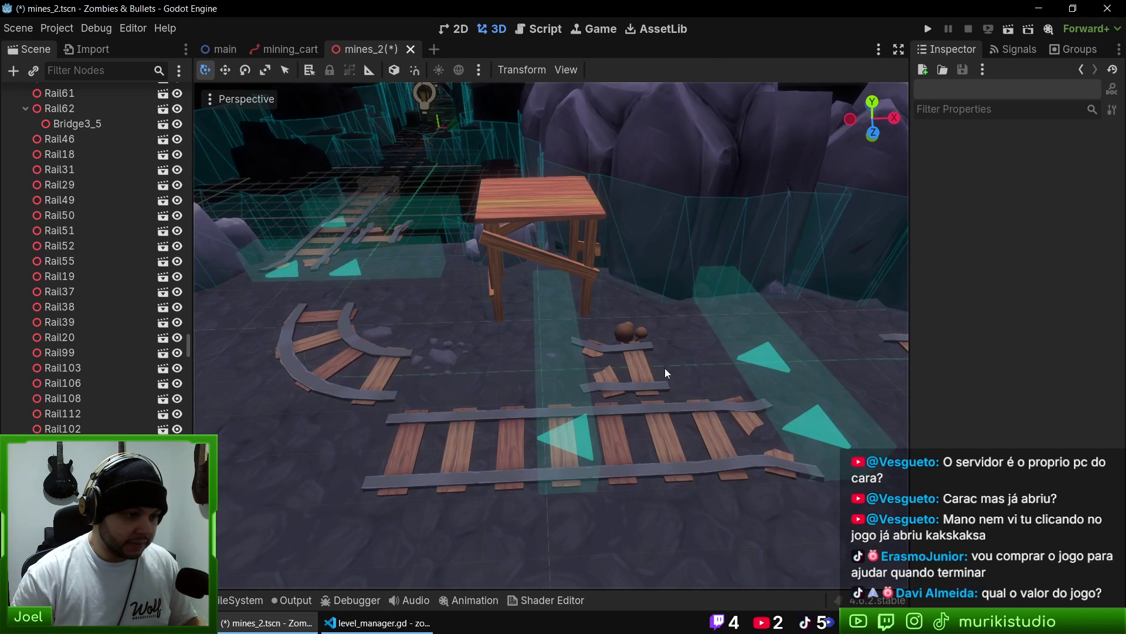
{"action": "left_click", "coordinate": [654, 378]}
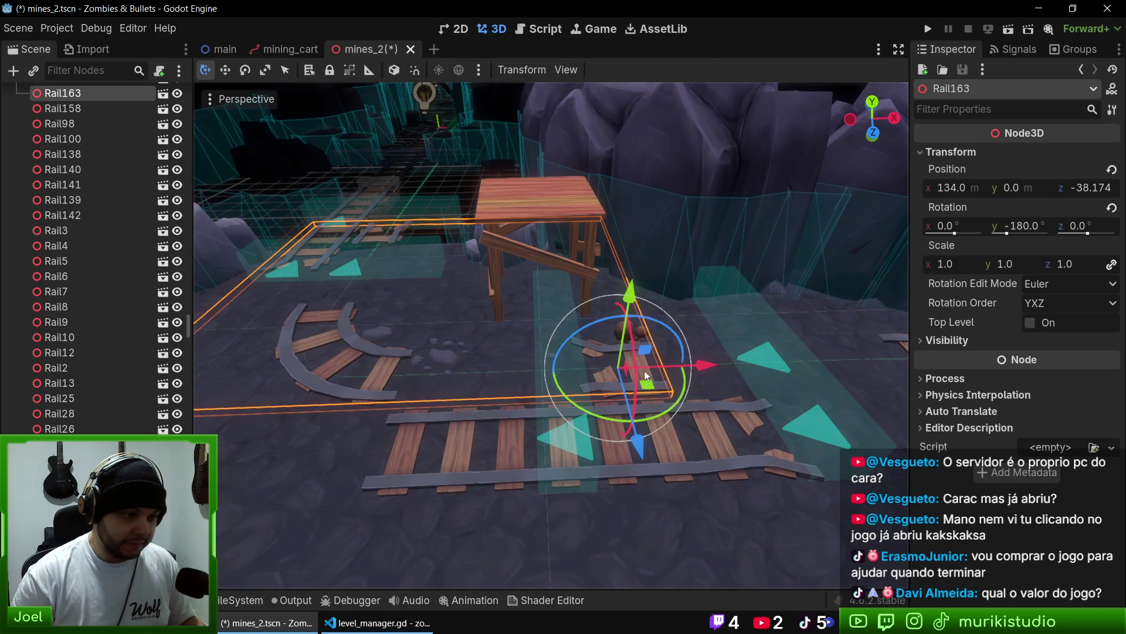
{"action": "left_click", "coordinate": [789, 420]}
{"action": "left_click", "coordinate": [635, 359]}
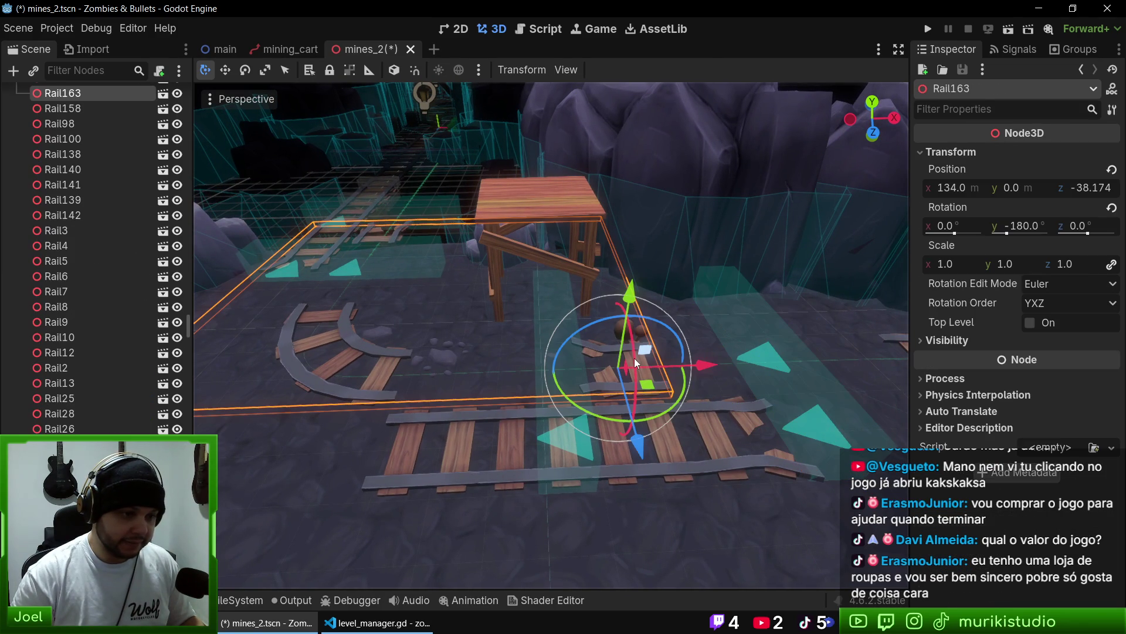
{"action": "right_click", "coordinate": [638, 367], "text": "alt"}
{"action": "left_click", "coordinate": [656, 385]}
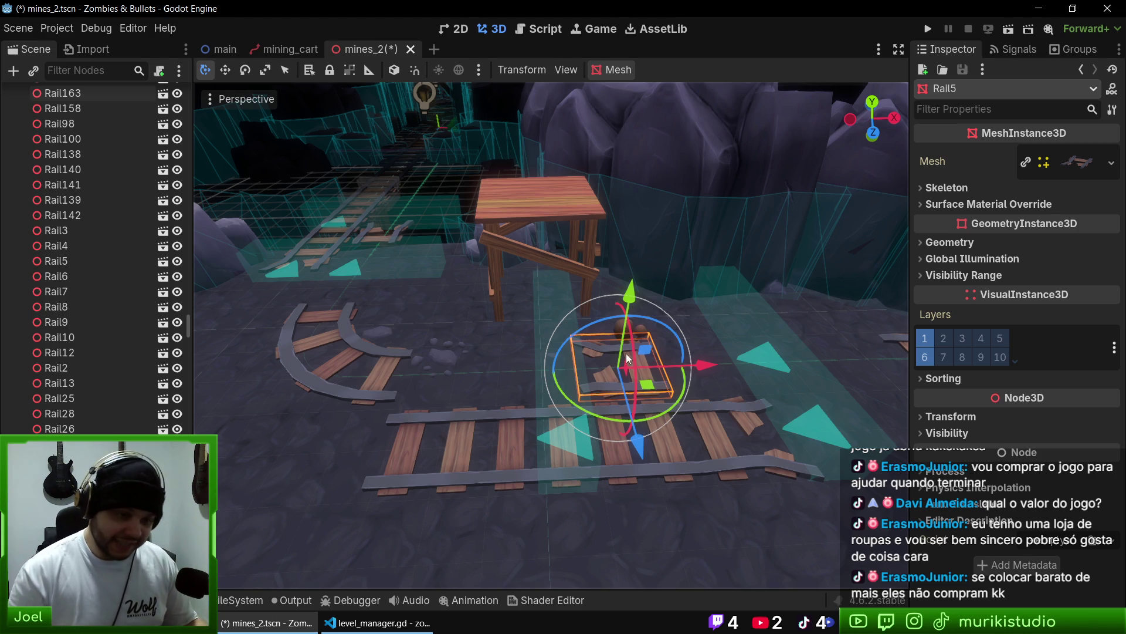
- Delete the extra straight rail piece Rail33 beside the curved rail, confirming the deletion
{"action": "mouse_move", "coordinate": [653, 452]}
{"action": "left_mouse_down"}
{"action": "mouse_move", "coordinate": [764, 443]}
{"action": "mouse_move", "coordinate": [713, 447]}
{"action": "mouse_move", "coordinate": [712, 469]}
{"action": "mouse_move", "coordinate": [724, 469]}
{"action": "mouse_move", "coordinate": [692, 469]}
{"action": "mouse_move", "coordinate": [538, 428]}
{"action": "left_mouse_up"}
{"action": "left_click", "coordinate": [518, 397]}
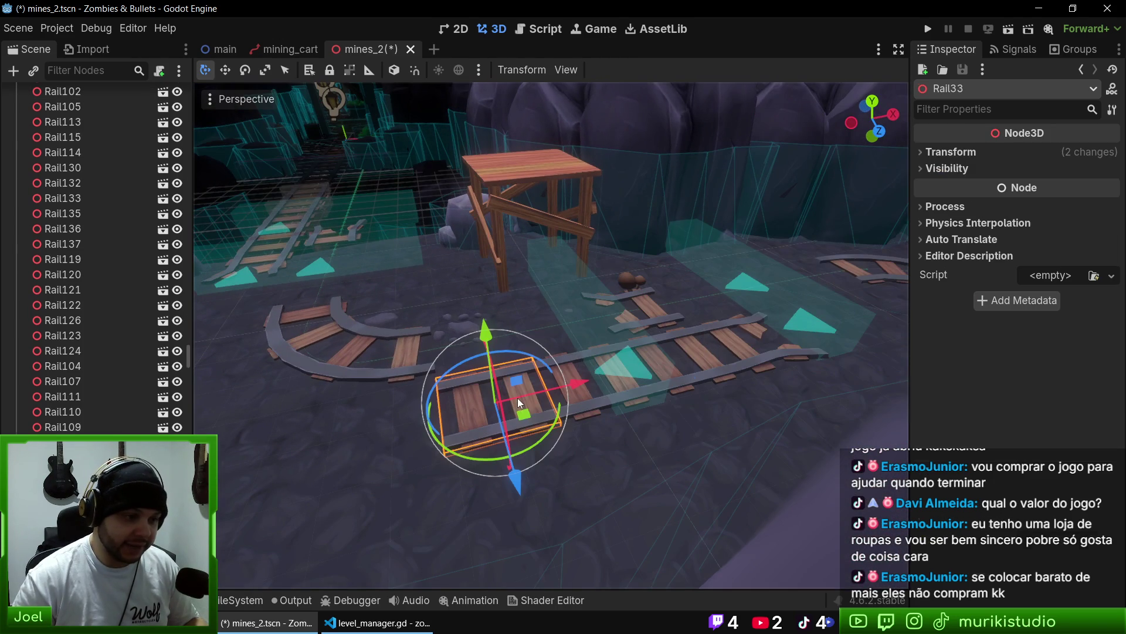
{"action": "left_click", "coordinate": [586, 417]}
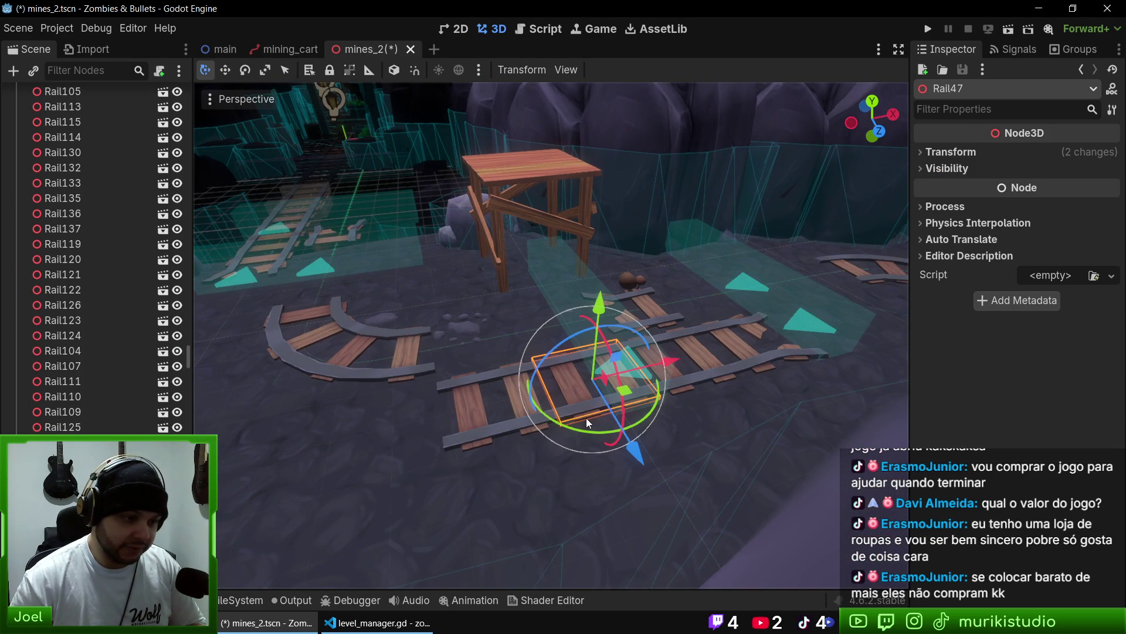
{"action": "key", "text": "Delete"}
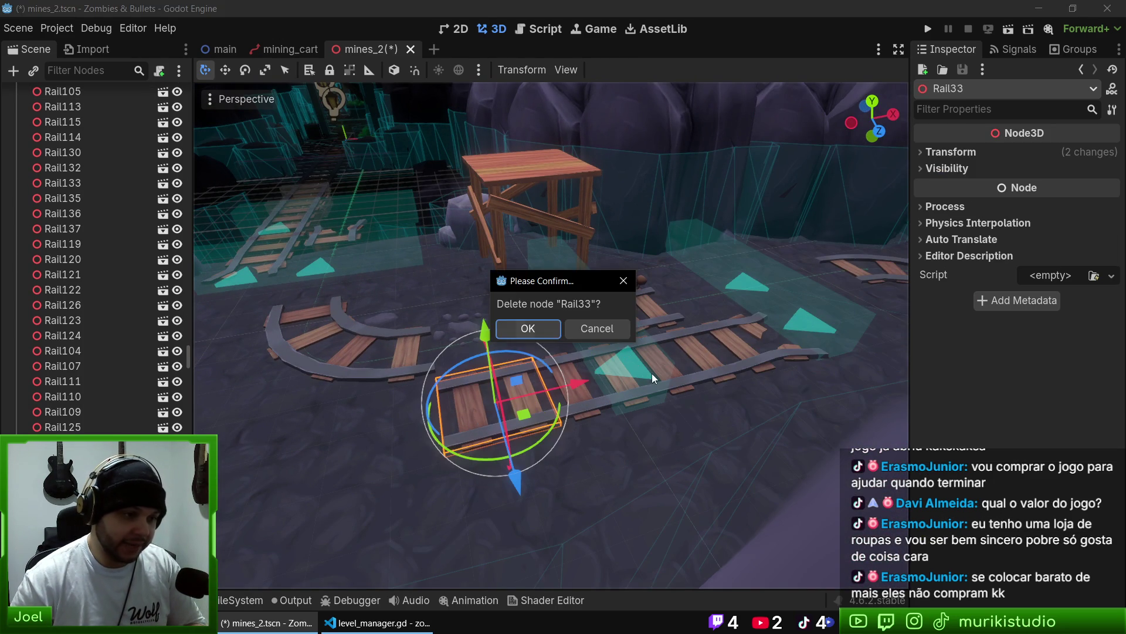
{"action": "key", "text": "Return"}
{"action": "left_click", "coordinate": [662, 318]}
{"action": "left_click_drag", "start_coordinate": [684, 380], "coordinate": [709, 361]}
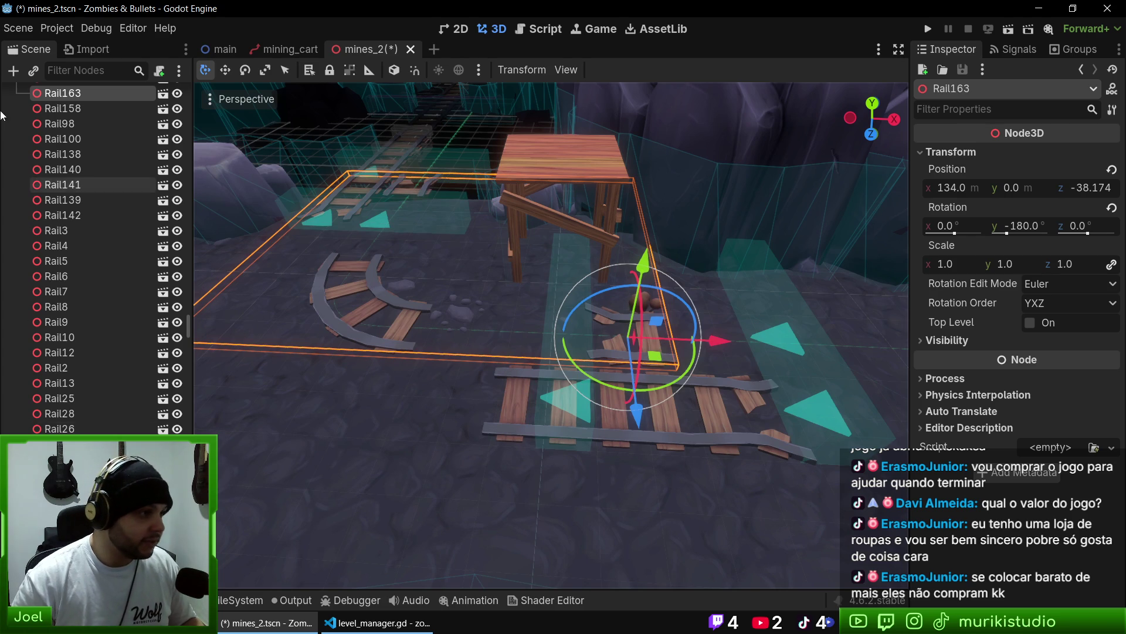
{"action": "scroll", "coordinate": [88, 124], "scroll_direction": "up", "scroll_amount": 3}
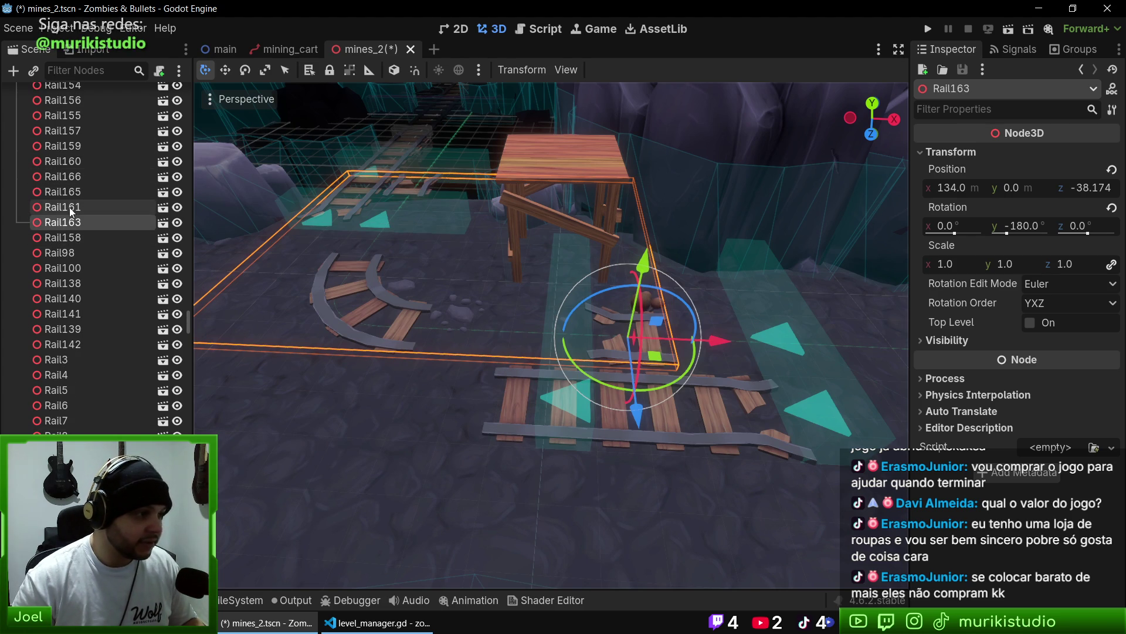
- Slide rail piece Rail8 left onto the curved junction branch
{"action": "left_click", "coordinate": [819, 371]}
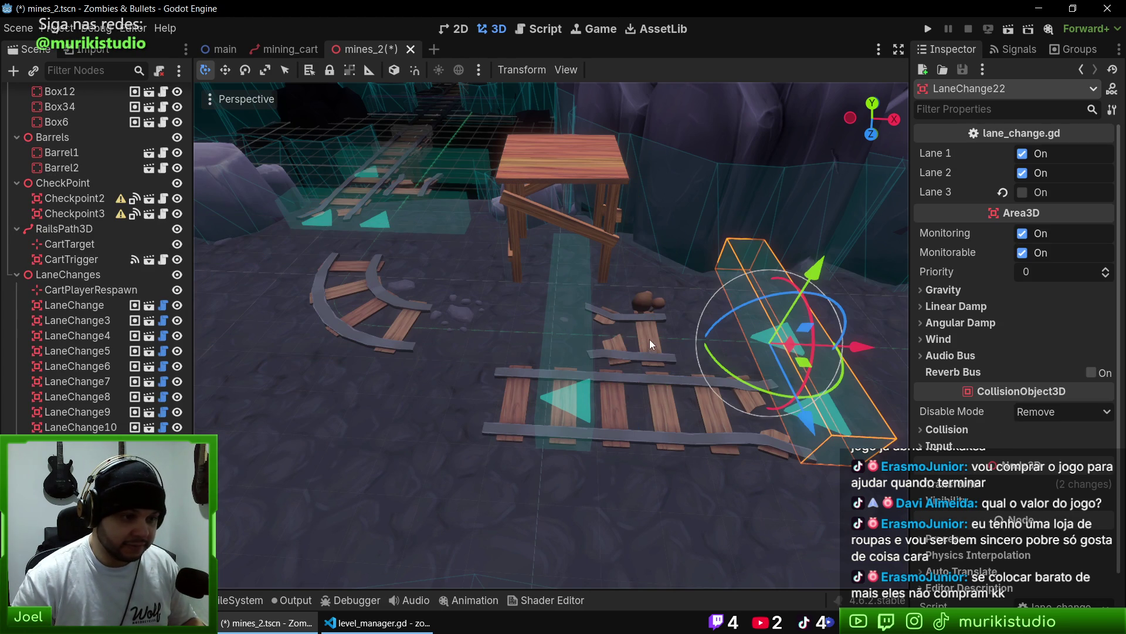
{"action": "right_click", "coordinate": [650, 340], "text": "alt"}
{"action": "left_click", "coordinate": [669, 346]}
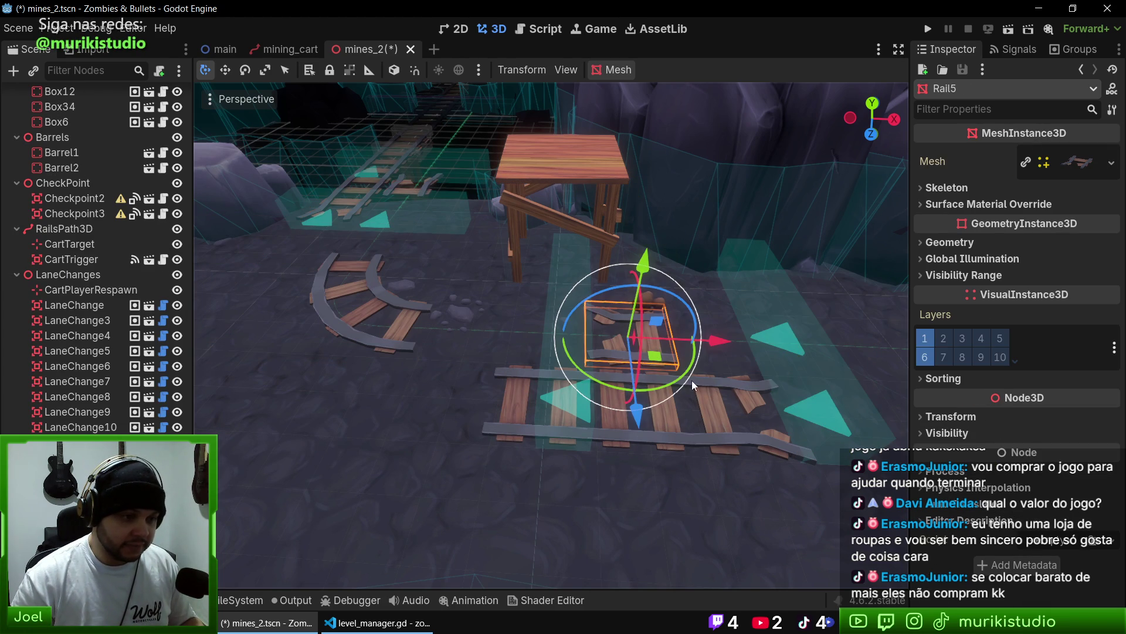
{"action": "left_click", "coordinate": [693, 380]}
{"action": "mouse_move", "coordinate": [658, 360]}
{"action": "left_mouse_down"}
{"action": "mouse_move", "coordinate": [479, 408]}
{"action": "mouse_move", "coordinate": [498, 431]}
{"action": "mouse_move", "coordinate": [467, 422]}
{"action": "left_mouse_up"}
- Move Rail9 2 units along Z, rotate it 180°, and shift LaneChange18 3 units along X
{"action": "right_click", "coordinate": [650, 332], "text": "alt"}
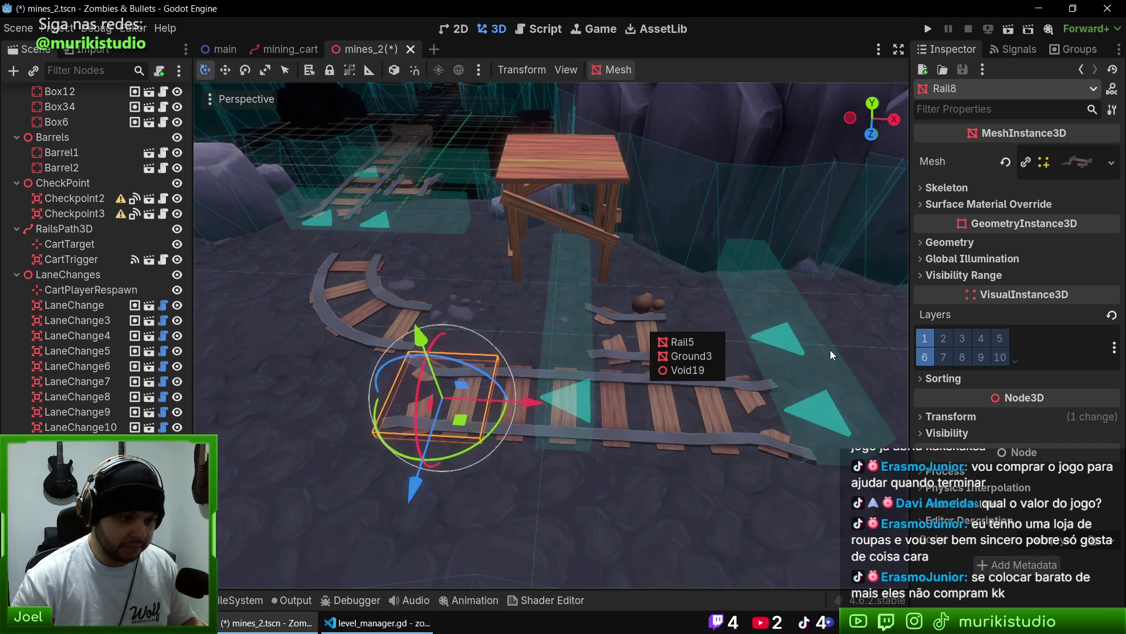
{"action": "left_click", "coordinate": [814, 353]}
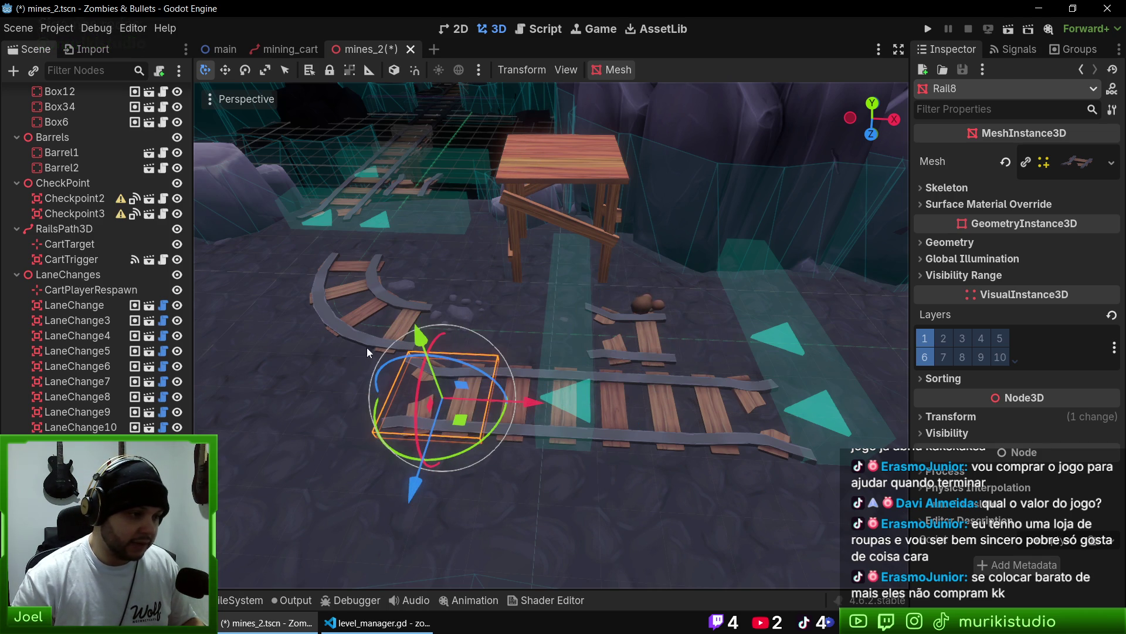
{"action": "left_click", "coordinate": [457, 438]}
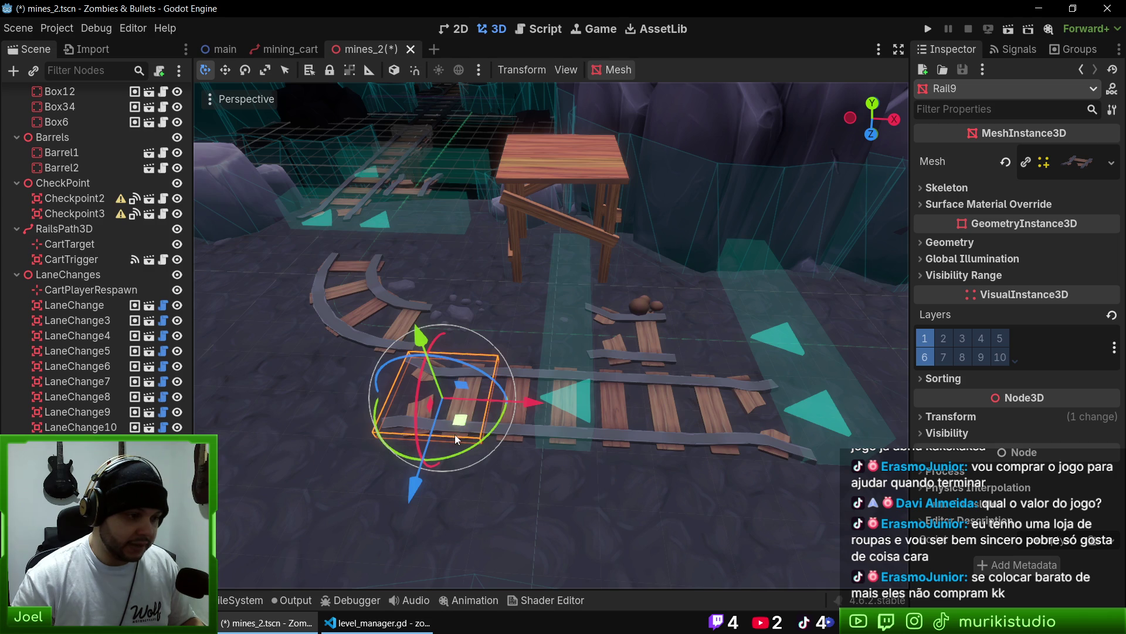
{"action": "mouse_move", "coordinate": [455, 434]}
{"action": "left_mouse_down"}
{"action": "mouse_move", "coordinate": [480, 393]}
{"action": "mouse_move", "coordinate": [475, 336]}
{"action": "left_mouse_up"}
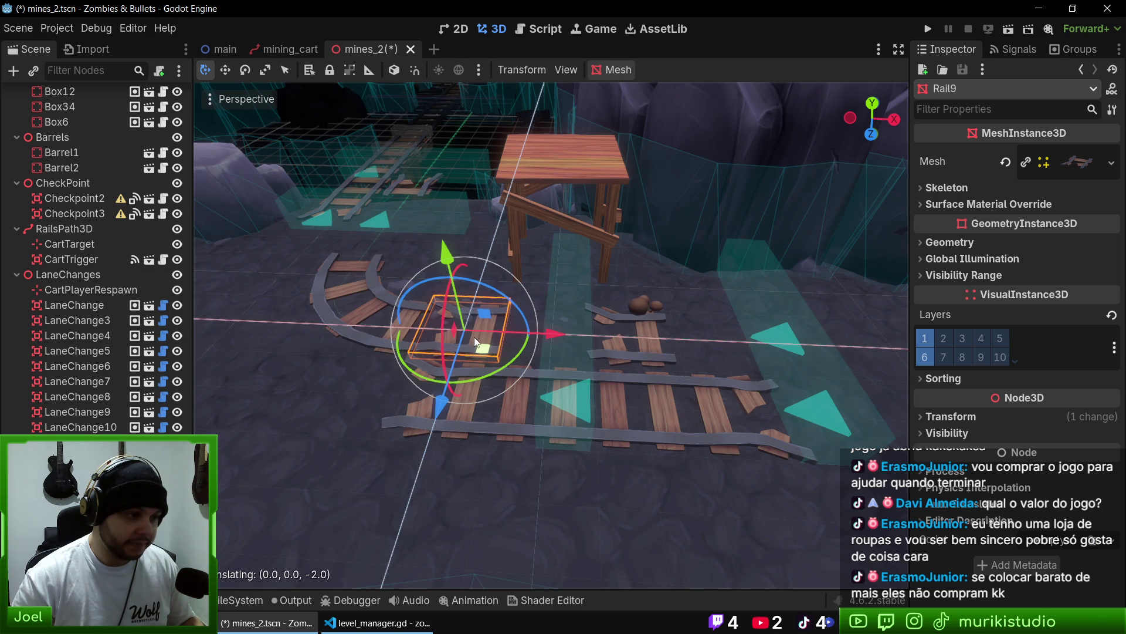
{"action": "key", "text": "r"}
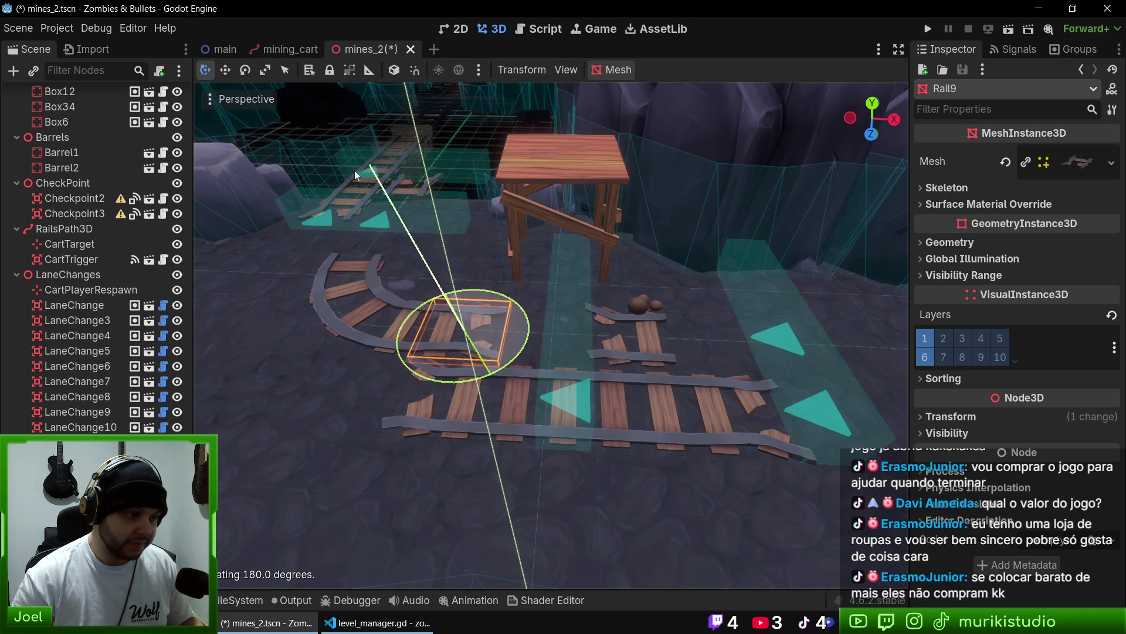
{"action": "left_click", "coordinate": [379, 193]}
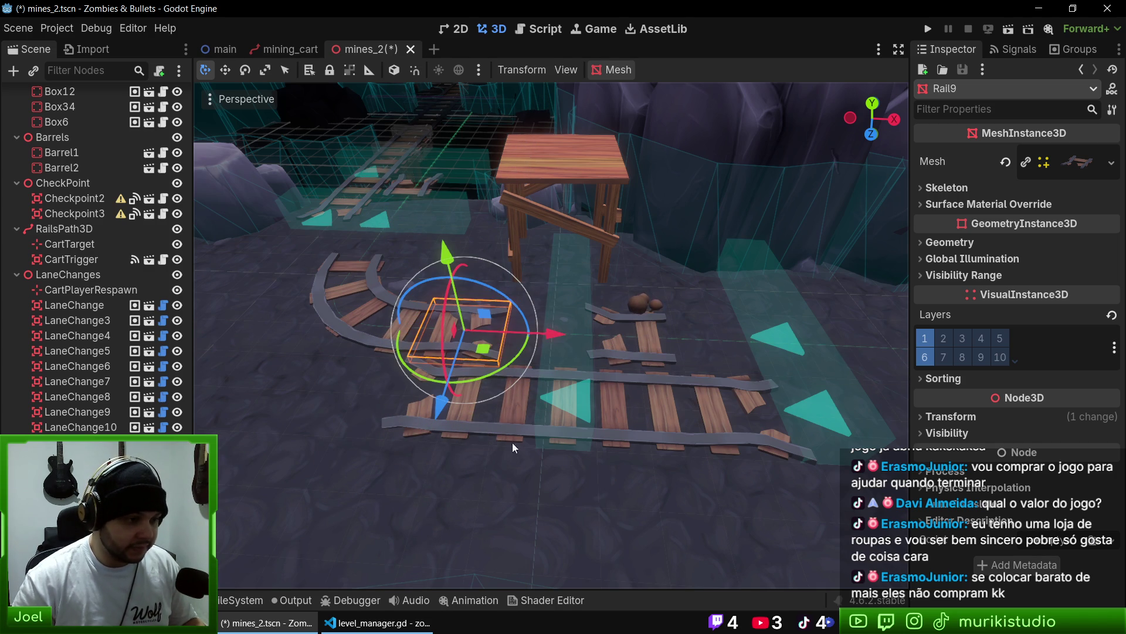
{"action": "left_click", "coordinate": [567, 372]}
{"action": "mouse_move", "coordinate": [651, 325]}
{"action": "left_mouse_down"}
{"action": "mouse_move", "coordinate": [501, 344]}
{"action": "mouse_move", "coordinate": [527, 344]}
{"action": "left_mouse_up"}
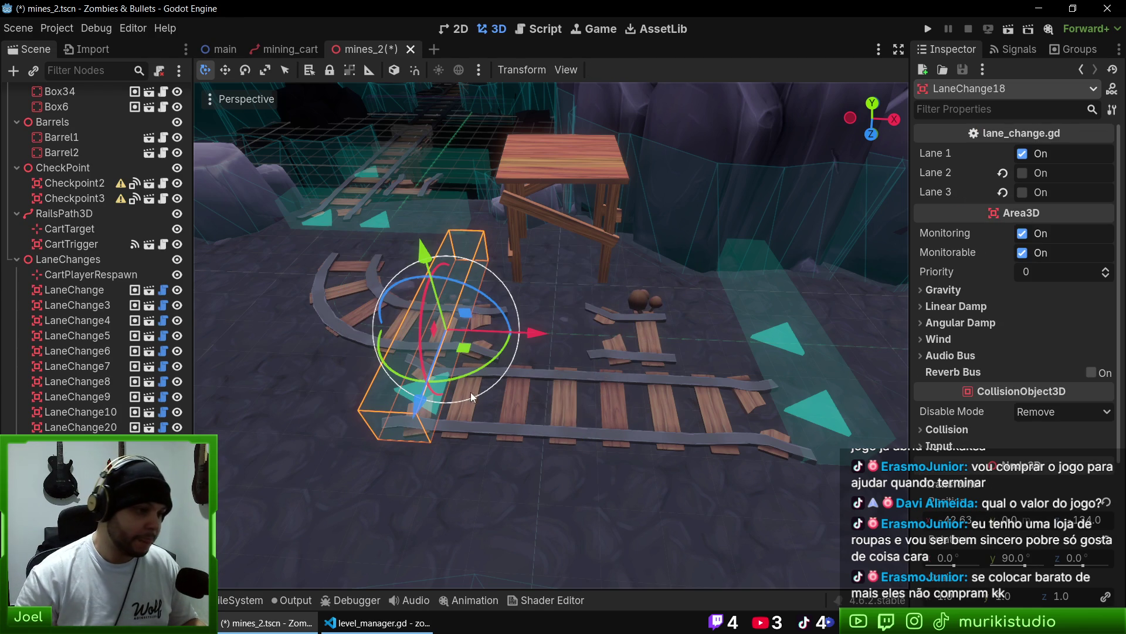
- Slide LaneChange18 along X, set it to lanes 1 and 2 only, then move it −4 on X
{"action": "mouse_move", "coordinate": [531, 335]}
{"action": "left_mouse_down"}
{"action": "mouse_move", "coordinate": [608, 350]}
{"action": "mouse_move", "coordinate": [593, 359]}
{"action": "left_mouse_up"}
{"action": "mouse_move", "coordinate": [520, 362]}
{"action": "left_mouse_down"}
{"action": "mouse_move", "coordinate": [620, 375]}
{"action": "mouse_move", "coordinate": [614, 380]}
{"action": "left_mouse_up"}
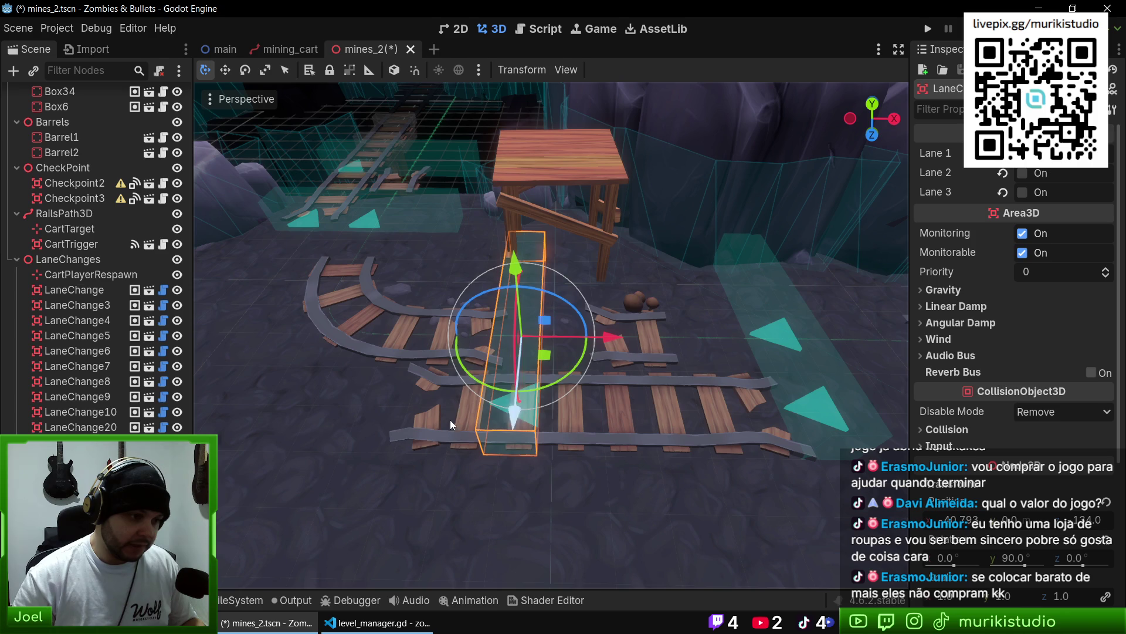
{"action": "left_click", "coordinate": [1027, 175]}
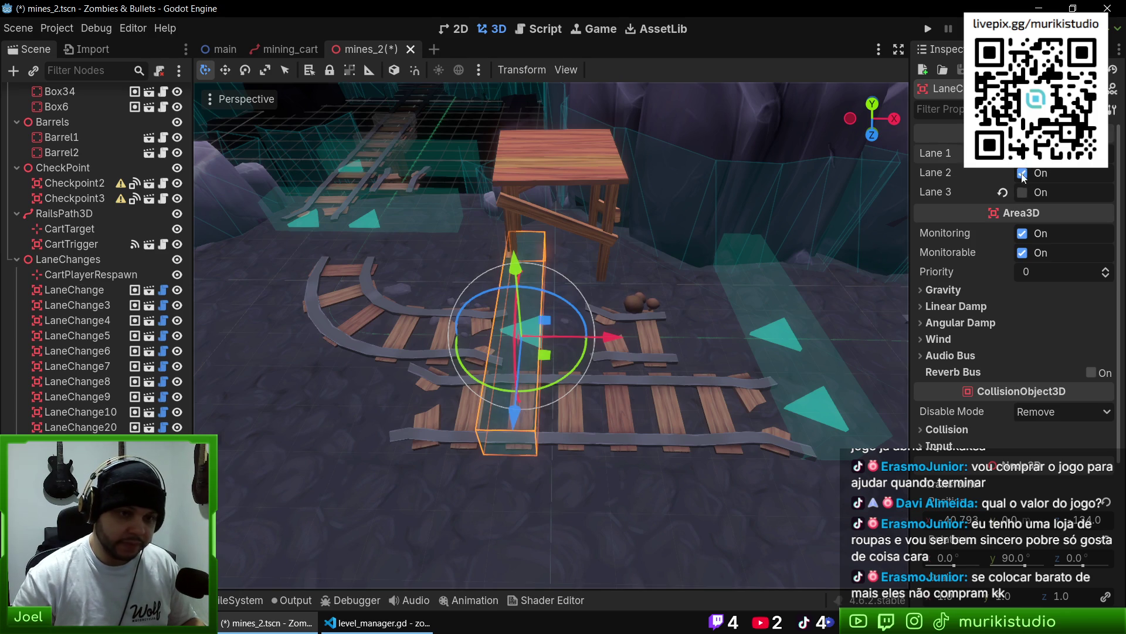
{"action": "left_click", "coordinate": [1023, 192]}
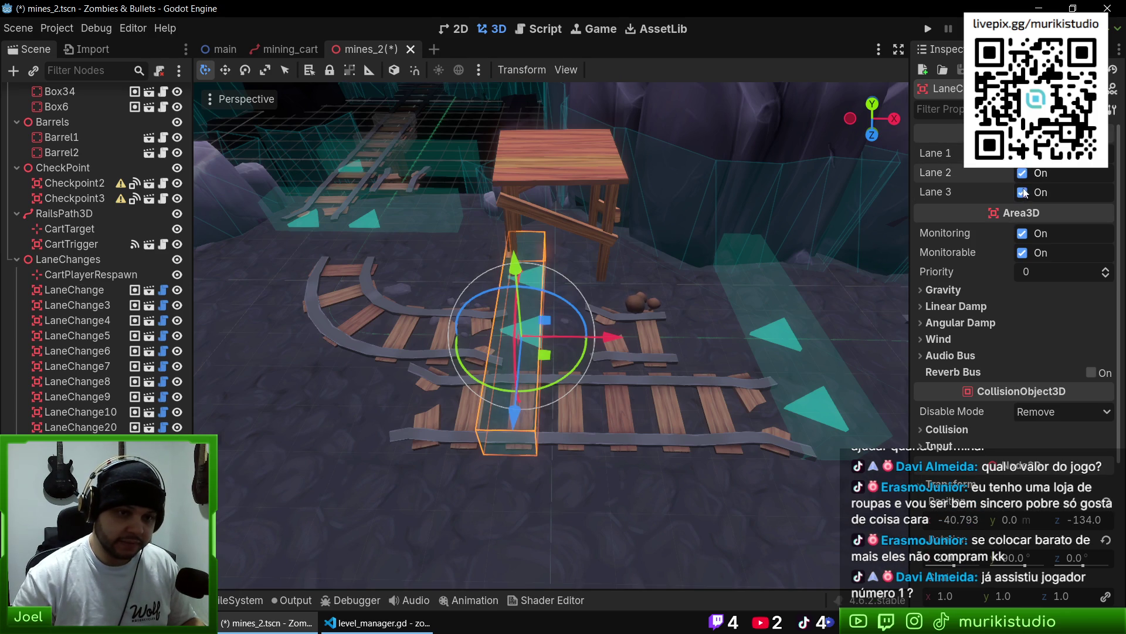
{"action": "left_click", "coordinate": [1021, 193]}
{"action": "mouse_move", "coordinate": [798, 380]}
{"action": "left_mouse_down"}
{"action": "mouse_move", "coordinate": [610, 417]}
{"action": "mouse_move", "coordinate": [533, 409]}
{"action": "mouse_move", "coordinate": [554, 412]}
{"action": "left_mouse_up"}
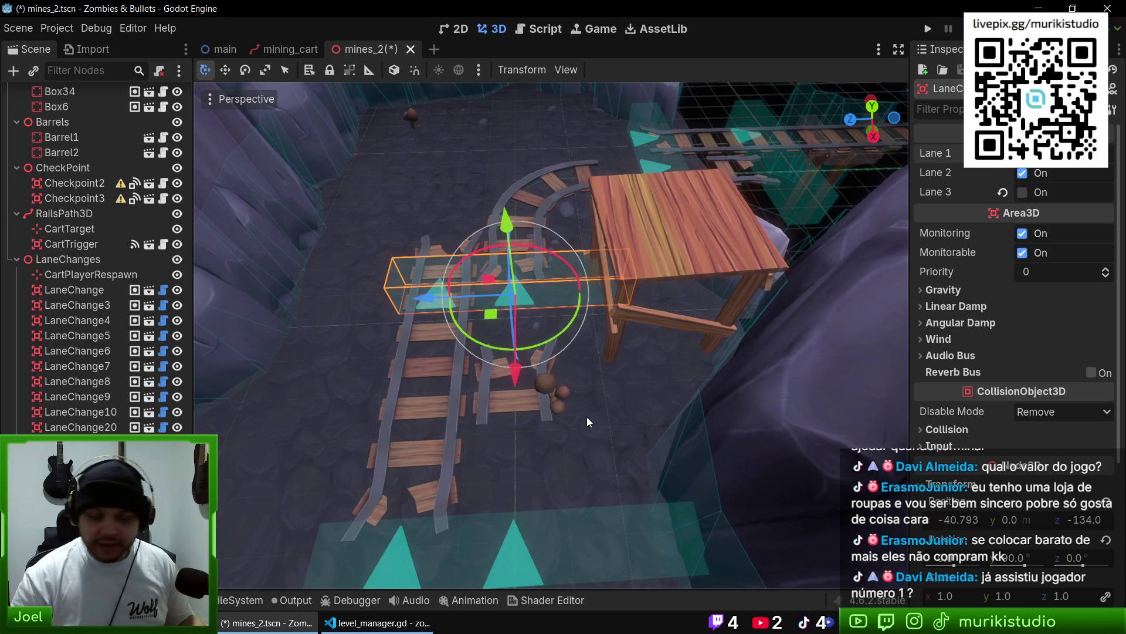
{"action": "mouse_move", "coordinate": [421, 366]}
{"action": "left_mouse_down"}
{"action": "mouse_move", "coordinate": [620, 353]}
{"action": "mouse_move", "coordinate": [580, 351]}
{"action": "left_mouse_up"}
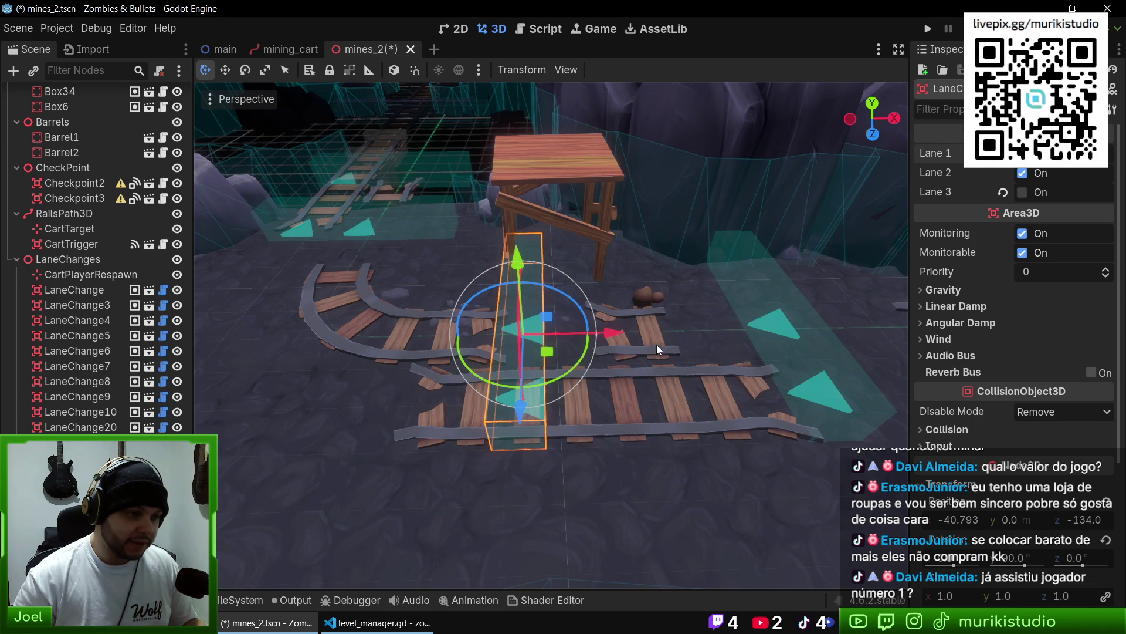
{"action": "mouse_move", "coordinate": [627, 335]}
{"action": "left_mouse_down"}
{"action": "mouse_move", "coordinate": [483, 351]}
{"action": "mouse_move", "coordinate": [510, 342]}
{"action": "left_mouse_up"}
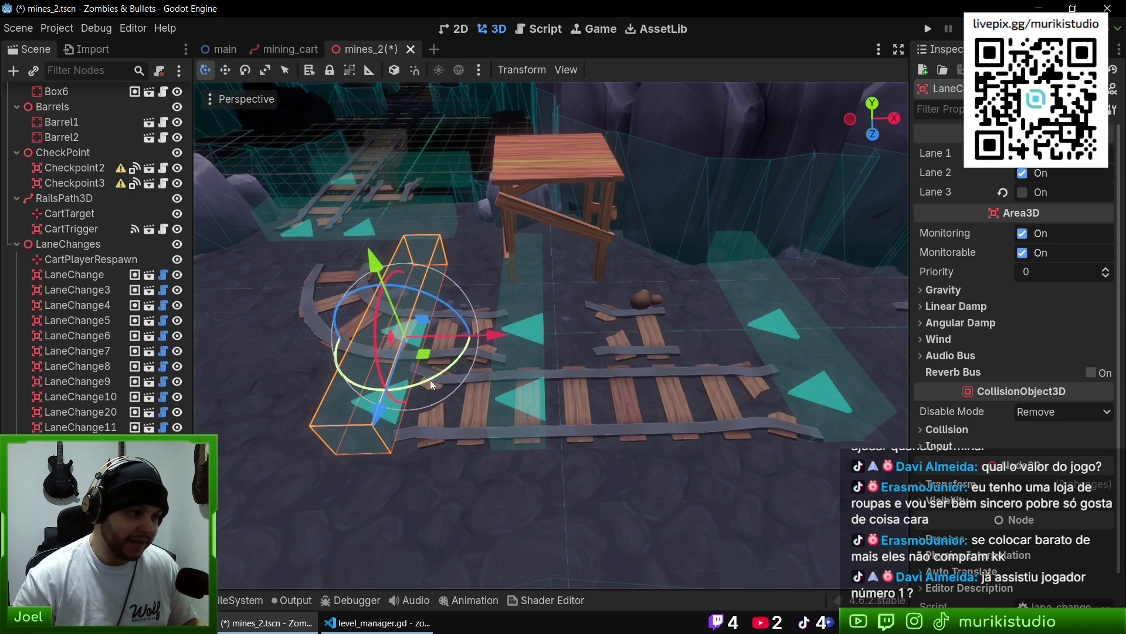
- Switch off Lane 1 on the LaneChange26 trigger, leaving only Lane 2 active
{"action": "scroll", "coordinate": [439, 393], "scroll_direction": "up", "scroll_amount": 2}
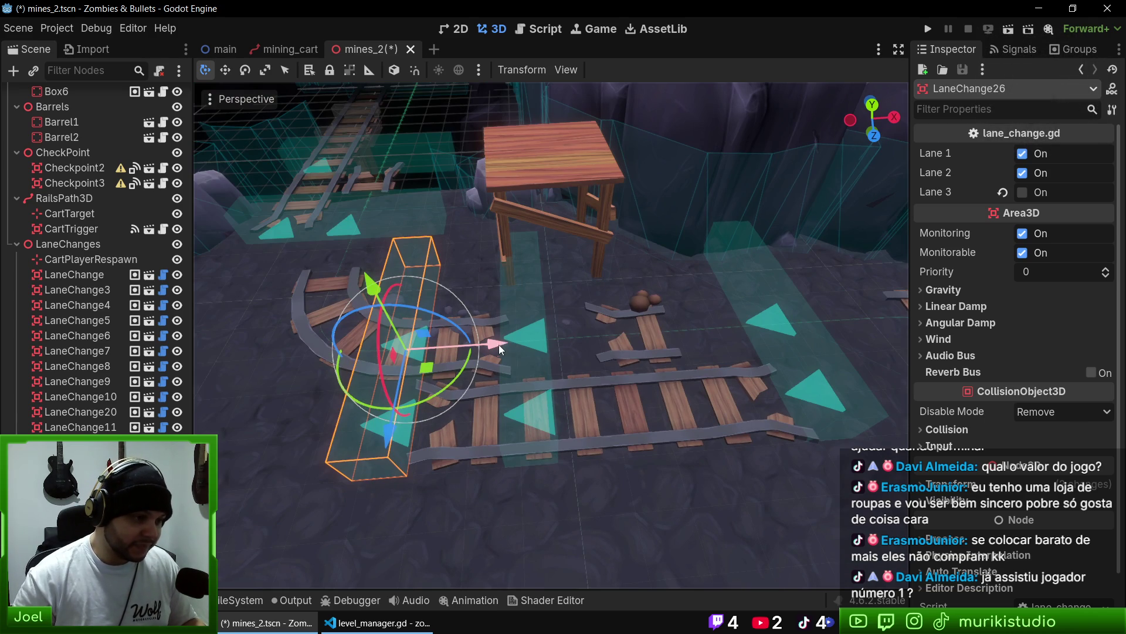
{"action": "left_click_drag", "start_coordinate": [498, 345], "coordinate": [500, 343]}
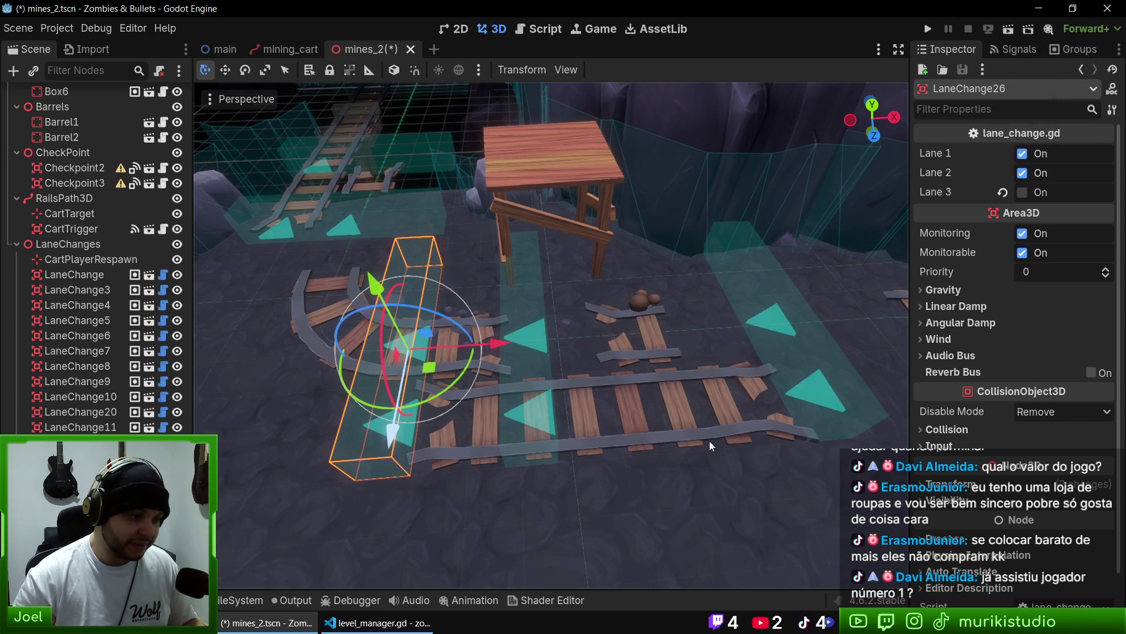
{"action": "left_click", "coordinate": [1022, 153]}
{"action": "mouse_move", "coordinate": [591, 327]}
{"action": "left_mouse_down"}
{"action": "mouse_move", "coordinate": [576, 437]}
{"action": "mouse_move", "coordinate": [464, 454]}
{"action": "left_mouse_up"}
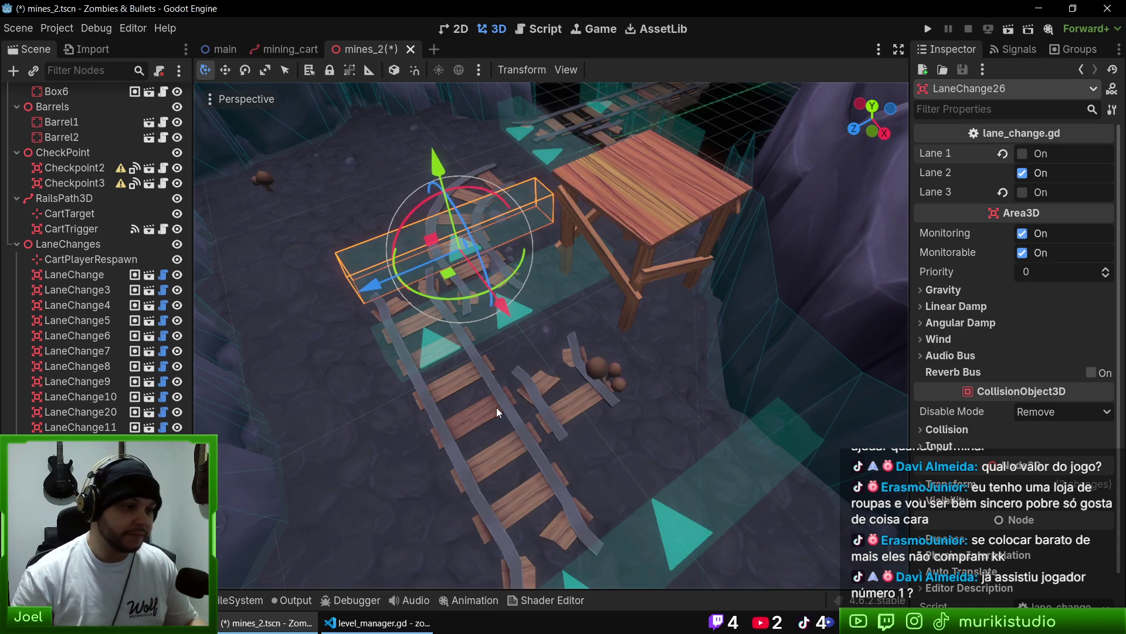
{"action": "mouse_move", "coordinate": [497, 407]}
{"action": "left_mouse_down"}
{"action": "mouse_move", "coordinate": [488, 372]}
{"action": "mouse_move", "coordinate": [548, 354]}
{"action": "mouse_move", "coordinate": [633, 345]}
{"action": "mouse_move", "coordinate": [724, 375]}
{"action": "mouse_move", "coordinate": [571, 369]}
{"action": "mouse_move", "coordinate": [463, 427]}
{"action": "mouse_move", "coordinate": [446, 412]}
{"action": "left_mouse_up"}
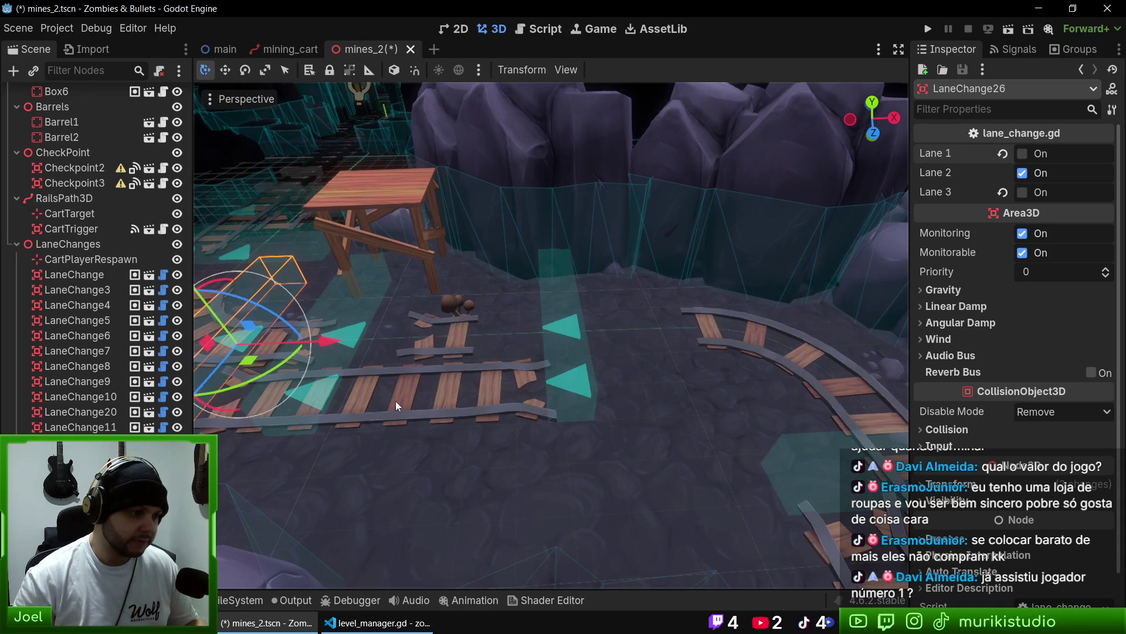
- Move Rail5 2 units and Rail54 6 units to the right along X
{"action": "left_click", "coordinate": [464, 338]}
{"action": "right_click", "coordinate": [460, 342], "text": "alt"}
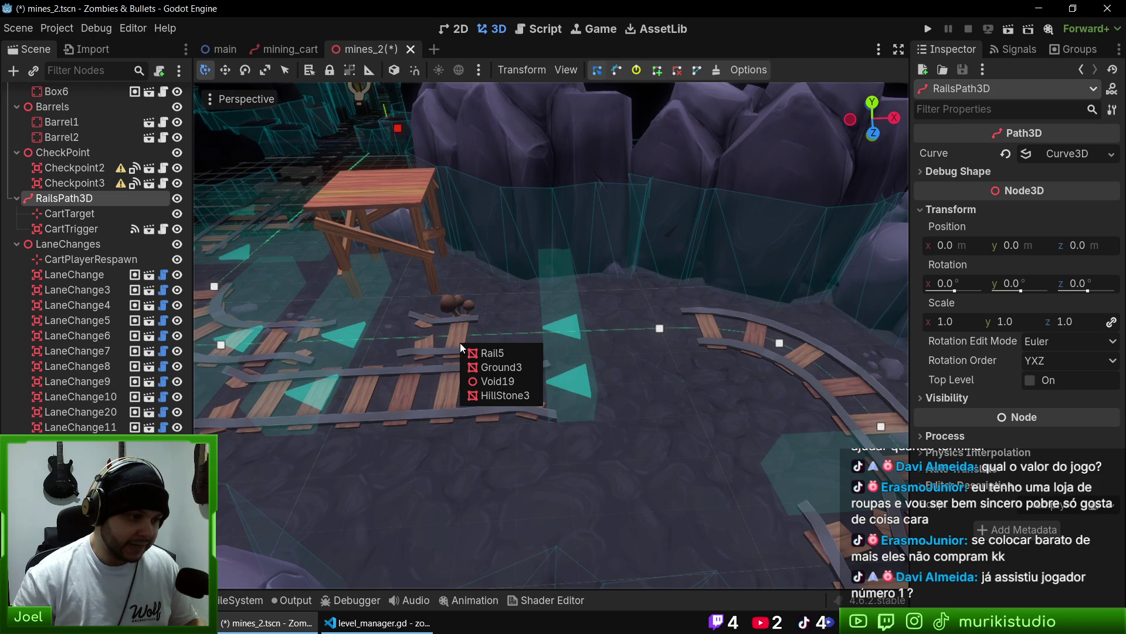
{"action": "left_click", "coordinate": [492, 354]}
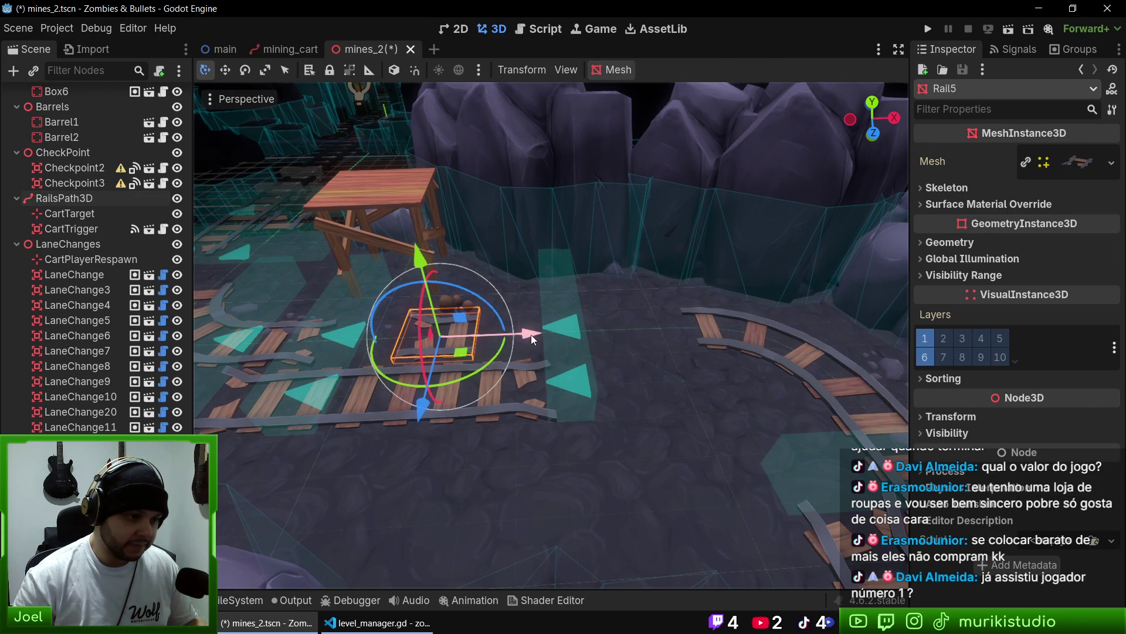
{"action": "mouse_move", "coordinate": [531, 335]}
{"action": "left_mouse_down"}
{"action": "mouse_move", "coordinate": [631, 343]}
{"action": "mouse_move", "coordinate": [675, 332]}
{"action": "left_mouse_up"}
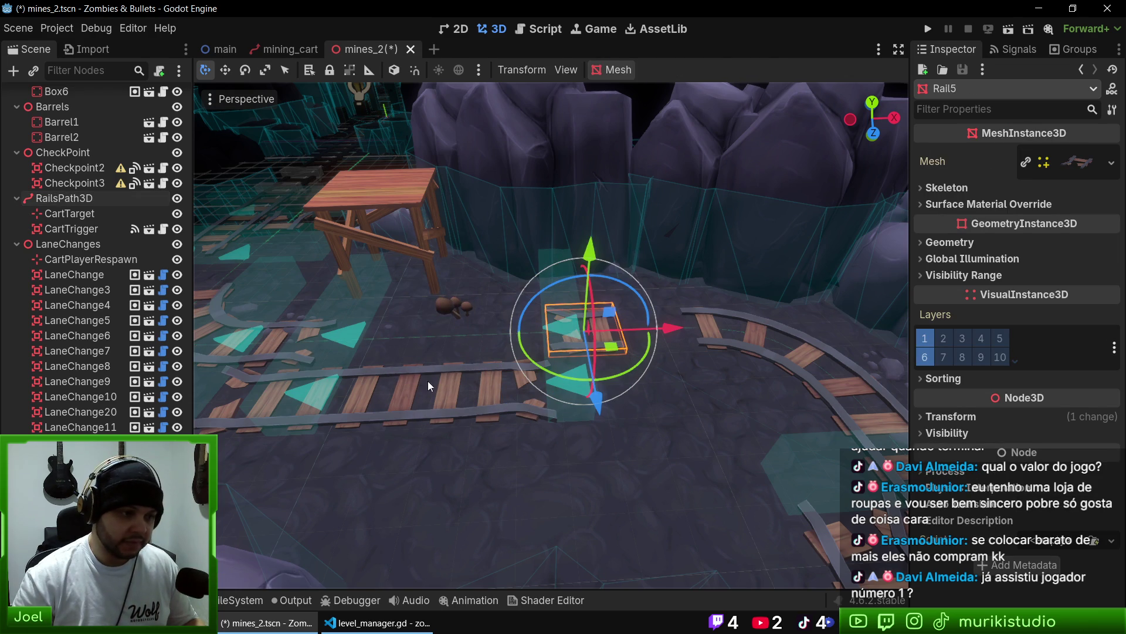
{"action": "left_click", "coordinate": [414, 377]}
{"action": "mouse_move", "coordinate": [413, 377]}
{"action": "left_mouse_down"}
{"action": "mouse_move", "coordinate": [513, 396]}
{"action": "mouse_move", "coordinate": [747, 363]}
{"action": "left_mouse_up"}
{"action": "mouse_move", "coordinate": [717, 466]}
{"action": "left_mouse_down"}
{"action": "mouse_move", "coordinate": [711, 404]}
{"action": "mouse_move", "coordinate": [696, 388]}
{"action": "left_mouse_up"}
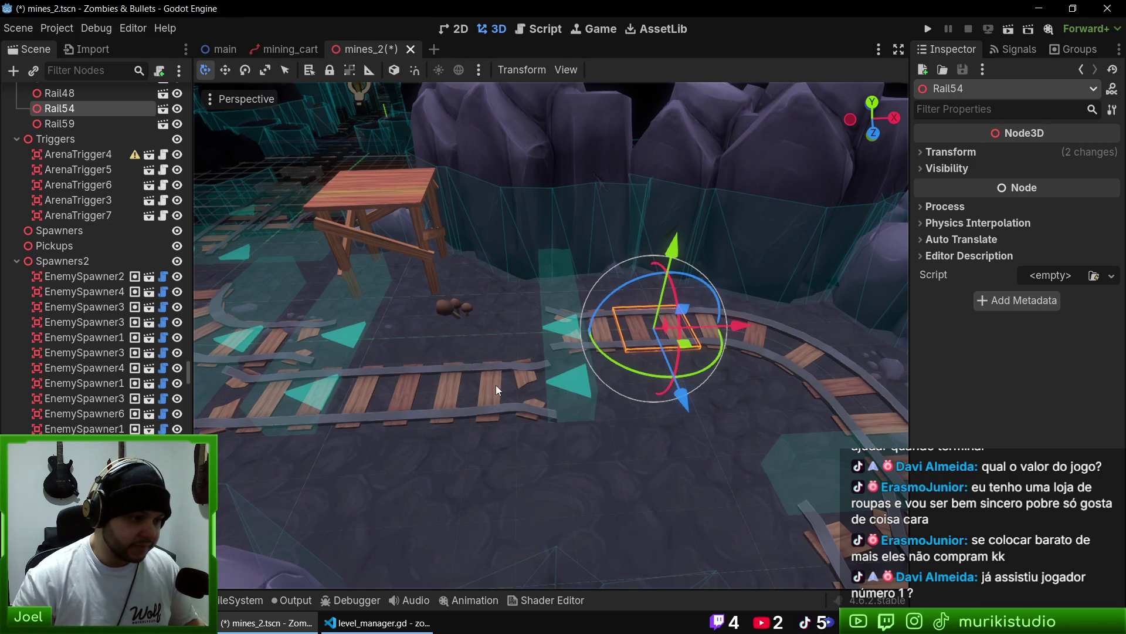
- Shift Rail166 2 units, Rail56, and trigger LaneChange22 2 units to the right along X
{"action": "left_click", "coordinate": [517, 366]}
{"action": "left_click_drag", "start_coordinate": [596, 385], "coordinate": [700, 381]}
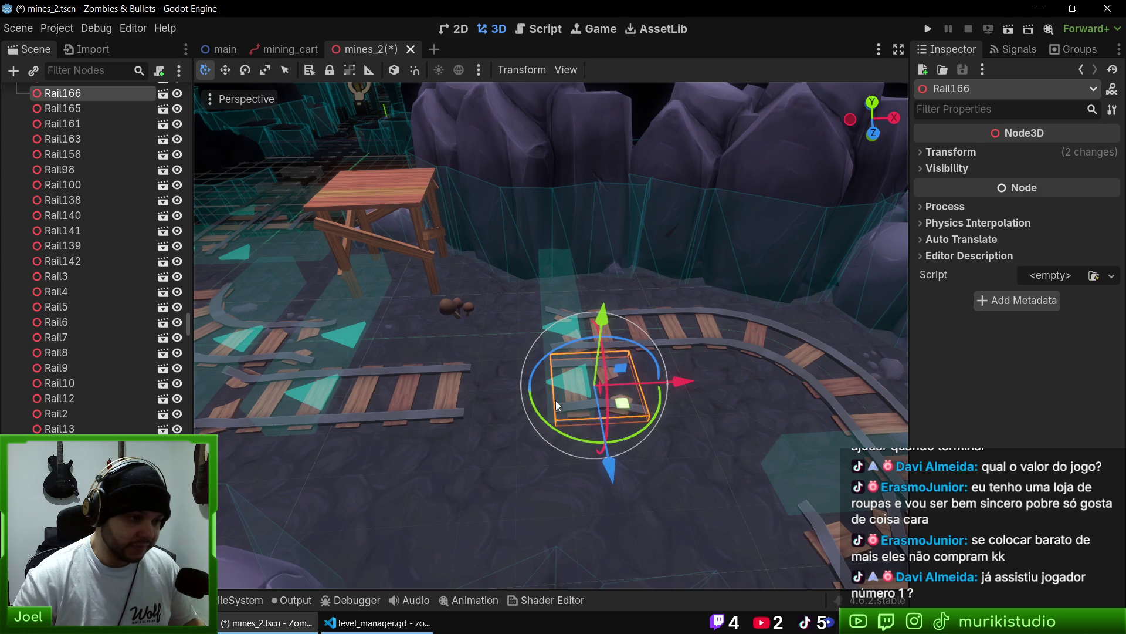
{"action": "left_click", "coordinate": [454, 385]}
{"action": "mouse_move", "coordinate": [506, 385]}
{"action": "left_mouse_down"}
{"action": "mouse_move", "coordinate": [595, 386]}
{"action": "mouse_move", "coordinate": [588, 392]}
{"action": "left_mouse_up"}
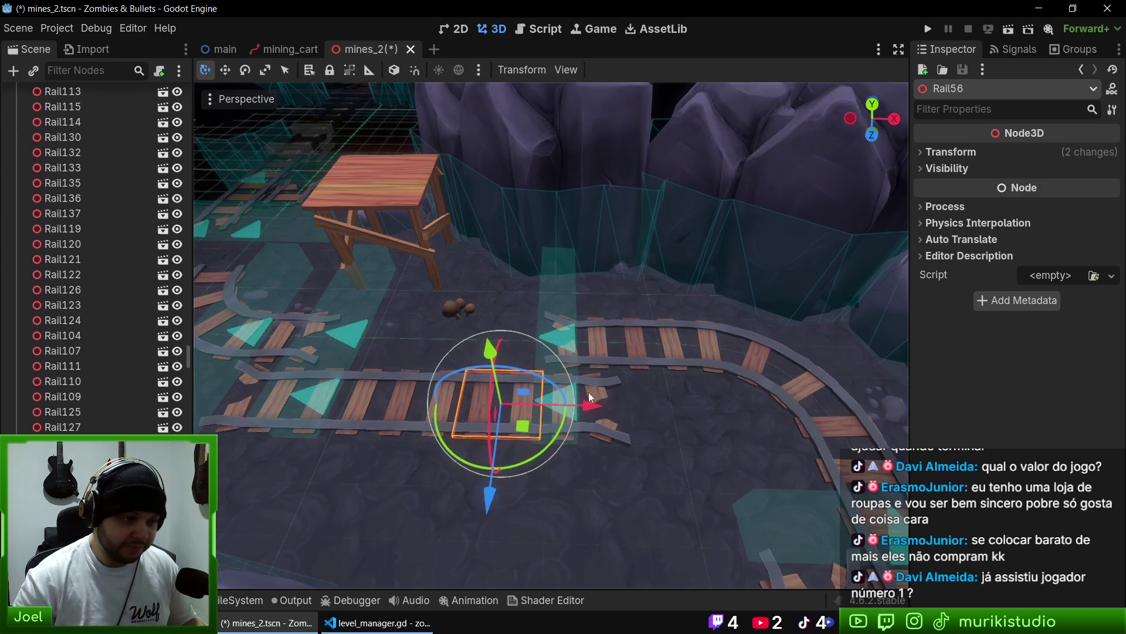
{"action": "left_click", "coordinate": [556, 330]}
{"action": "left_click_drag", "start_coordinate": [650, 346], "coordinate": [722, 338]}
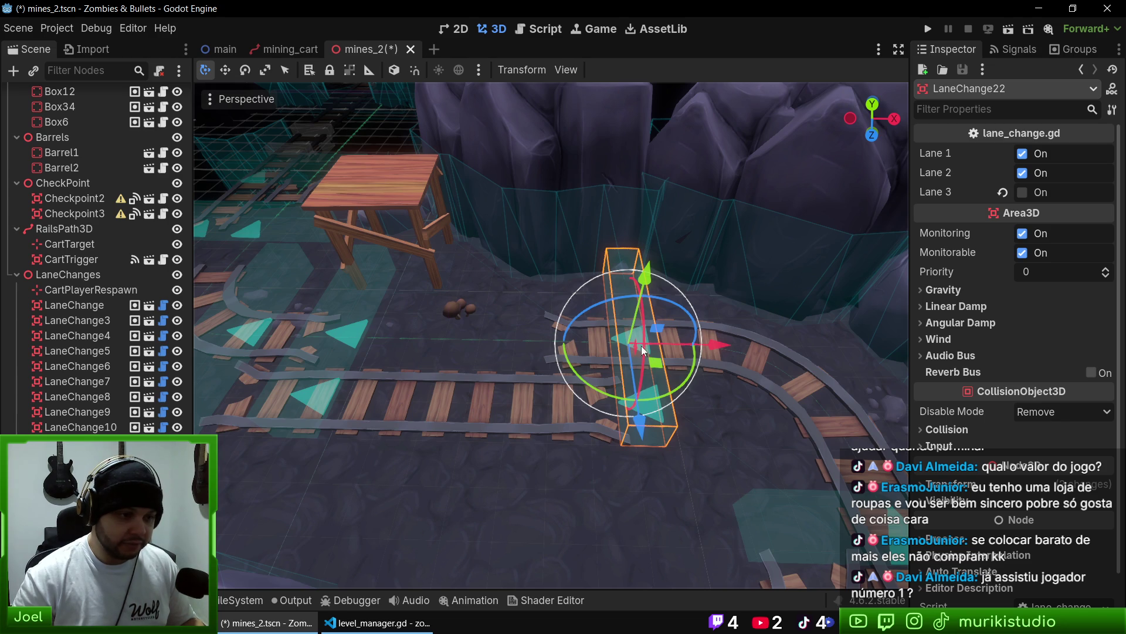
- Duplicate LaneChange22 as LaneChange27, 3 units to the left, applying only to lane 1
{"action": "key", "text": "ctrl+d"}
{"action": "mouse_move", "coordinate": [723, 342]}
{"action": "left_mouse_down"}
{"action": "mouse_move", "coordinate": [601, 352]}
{"action": "mouse_move", "coordinate": [612, 351]}
{"action": "left_mouse_up"}
{"action": "left_click", "coordinate": [1037, 173]}
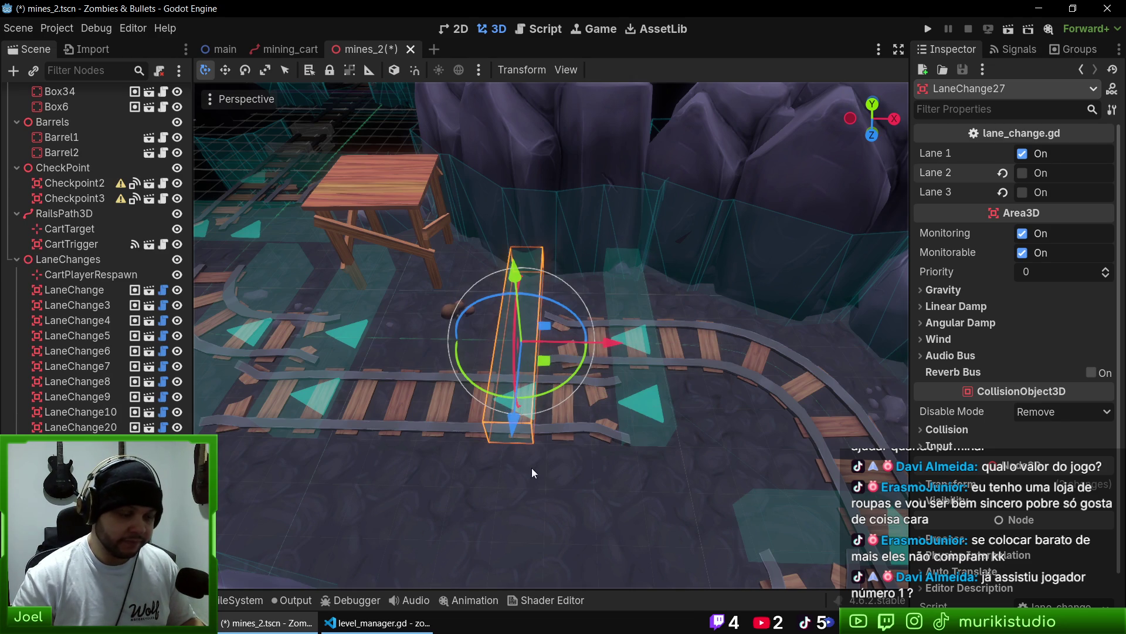
{"action": "mouse_move", "coordinate": [558, 452]}
{"action": "left_mouse_down"}
{"action": "mouse_move", "coordinate": [444, 449]}
{"action": "mouse_move", "coordinate": [471, 432]}
{"action": "mouse_move", "coordinate": [545, 427]}
{"action": "mouse_move", "coordinate": [539, 451]}
{"action": "mouse_move", "coordinate": [492, 455]}
{"action": "mouse_move", "coordinate": [569, 453]}
{"action": "mouse_move", "coordinate": [546, 440]}
{"action": "left_mouse_up"}
- Save the mines_2 scene and look up the track toward the far end
{"action": "key", "text": "ctrl+s"}
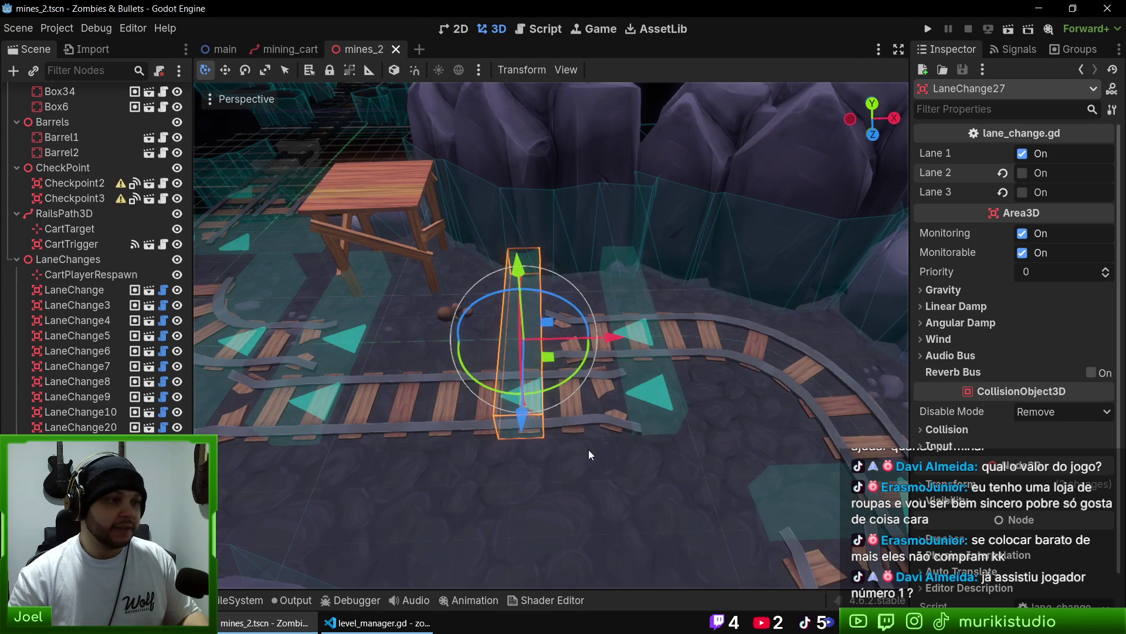
{"action": "left_click_drag", "start_coordinate": [613, 464], "coordinate": [377, 452]}
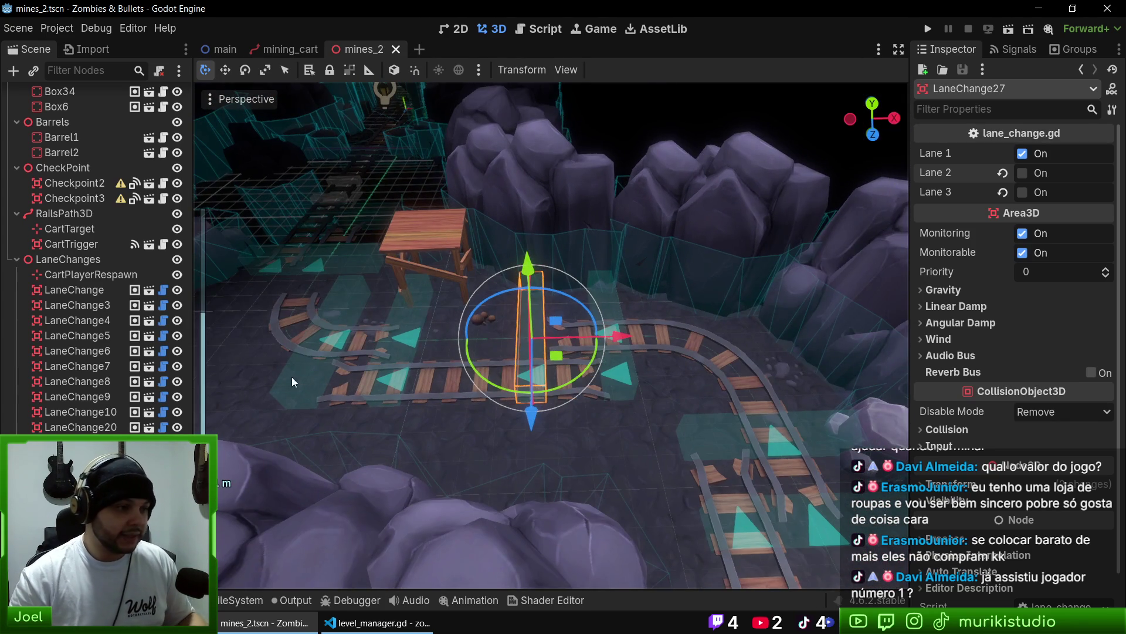
{"action": "mouse_move", "coordinate": [291, 377]}
{"action": "left_mouse_down"}
{"action": "mouse_move", "coordinate": [606, 406]}
{"action": "mouse_move", "coordinate": [722, 390]}
{"action": "mouse_move", "coordinate": [614, 430]}
{"action": "mouse_move", "coordinate": [598, 410]}
{"action": "mouse_move", "coordinate": [510, 391]}
{"action": "mouse_move", "coordinate": [551, 429]}
{"action": "mouse_move", "coordinate": [643, 451]}
{"action": "mouse_move", "coordinate": [677, 432]}
{"action": "mouse_move", "coordinate": [664, 424]}
{"action": "left_mouse_up"}
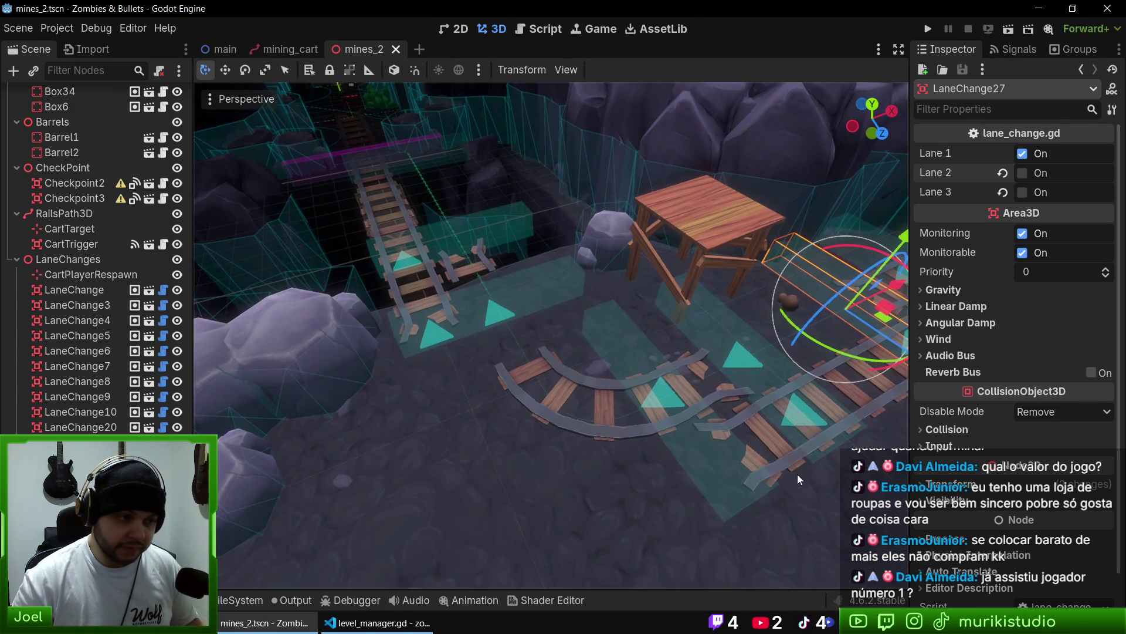
- Duplicate Rail48 as Rail57 and move the copy 6 units up the track
{"action": "left_click", "coordinate": [865, 401]}
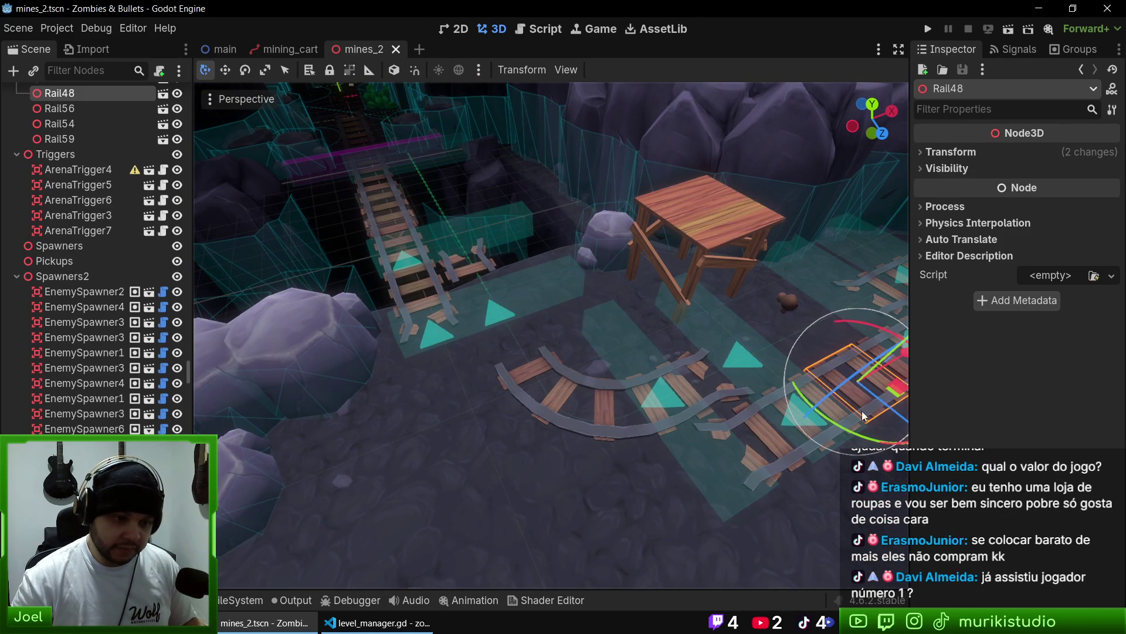
{"action": "mouse_move", "coordinate": [868, 418]}
{"action": "left_mouse_down"}
{"action": "mouse_move", "coordinate": [819, 440]}
{"action": "mouse_move", "coordinate": [725, 402]}
{"action": "mouse_move", "coordinate": [814, 534]}
{"action": "mouse_move", "coordinate": [522, 510]}
{"action": "mouse_move", "coordinate": [529, 516]}
{"action": "mouse_move", "coordinate": [434, 518]}
{"action": "mouse_move", "coordinate": [432, 508]}
{"action": "left_mouse_up"}
{"action": "key", "text": "ctrl+d"}
{"action": "mouse_move", "coordinate": [519, 484]}
{"action": "left_mouse_down"}
{"action": "mouse_move", "coordinate": [556, 344]}
{"action": "mouse_move", "coordinate": [622, 346]}
{"action": "mouse_move", "coordinate": [396, 346]}
{"action": "mouse_move", "coordinate": [567, 359]}
{"action": "mouse_move", "coordinate": [596, 327]}
{"action": "mouse_move", "coordinate": [502, 320]}
{"action": "left_mouse_up"}
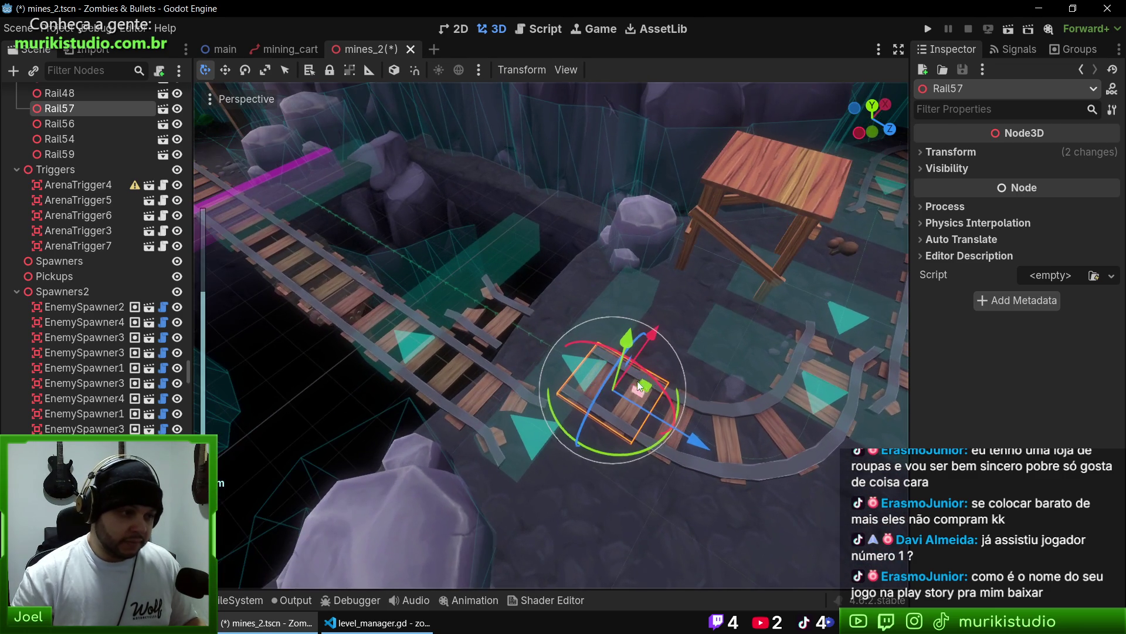
- Slide Rail6 along Z, save the scene, and open a new browser tab
{"action": "left_click", "coordinate": [502, 320]}
{"action": "left_click_drag", "start_coordinate": [564, 364], "coordinate": [632, 389]}
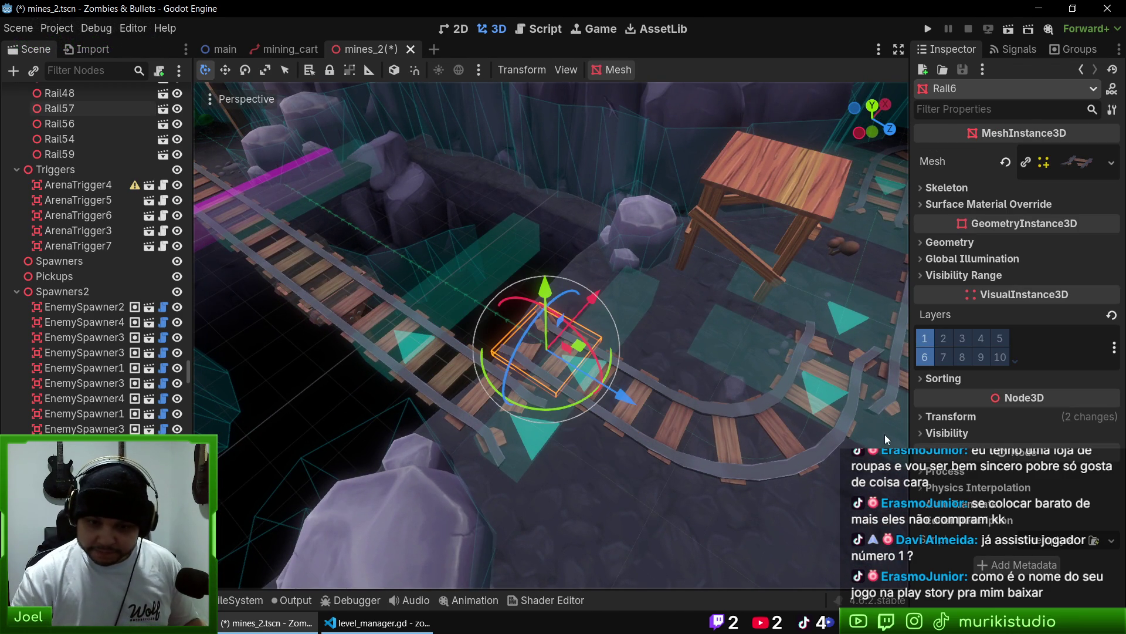
{"action": "key", "text": "ctrl+s"}
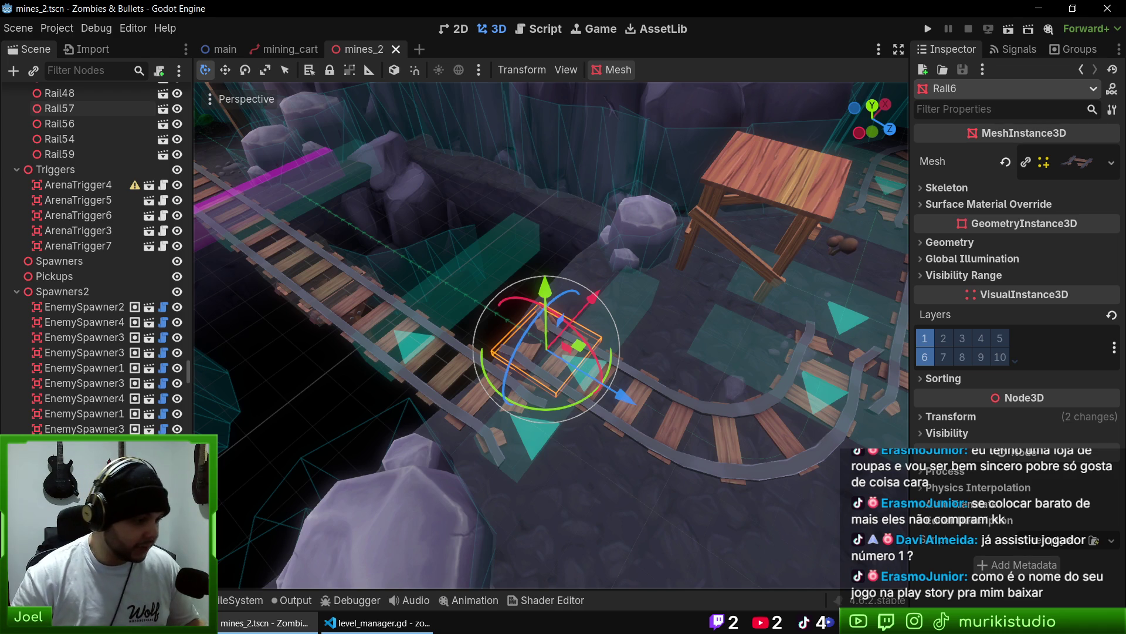
{"action": "key", "text": "alt+Tab"}
{"action": "key", "text": "ctrl+t"}
- Open the Mole Maniacs Google Play page from the 'mole' address-bar suggestion
{"action": "type", "text": "mo"}
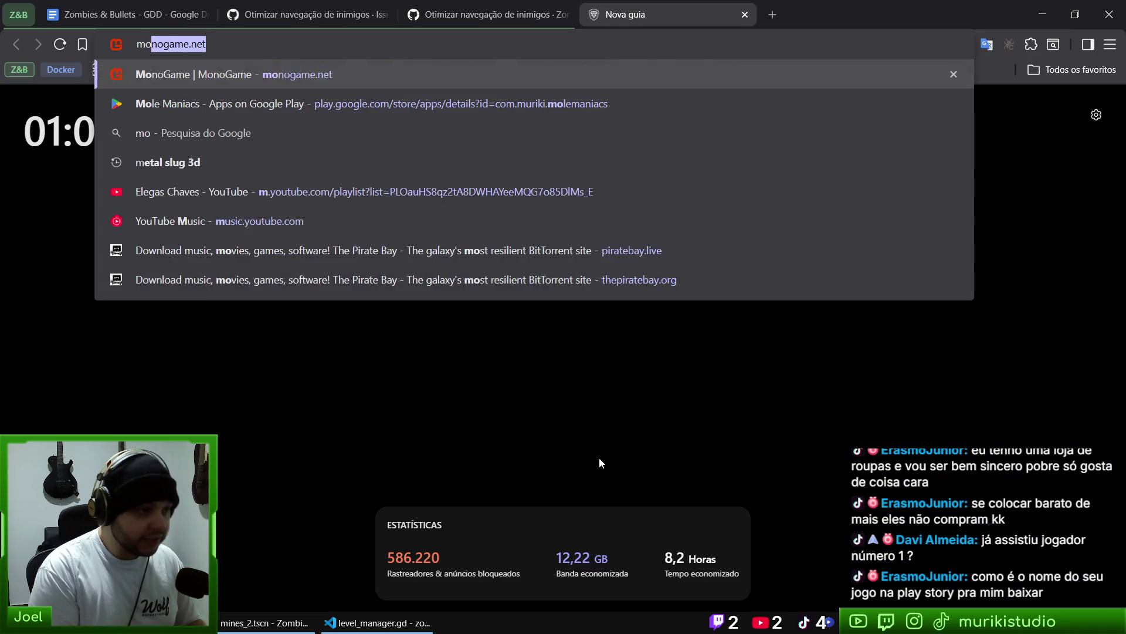
{"action": "type", "text": "le"}
{"action": "key", "text": "Down"}
{"action": "key", "text": "Return"}
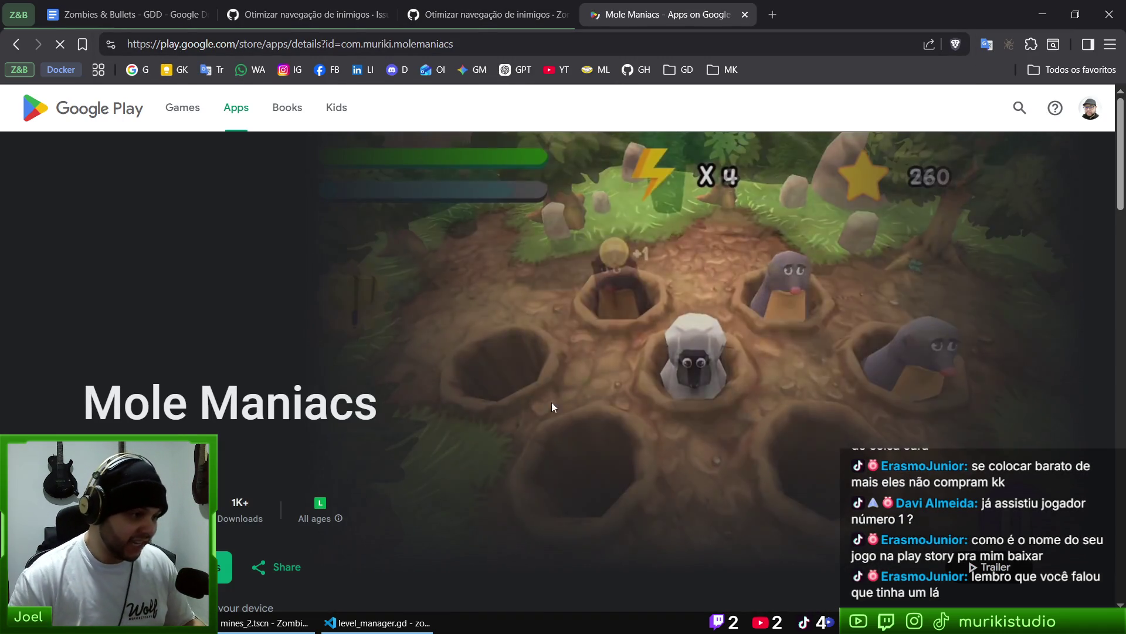
{"action": "scroll", "coordinate": [461, 337], "scroll_direction": "down", "scroll_amount": 3}
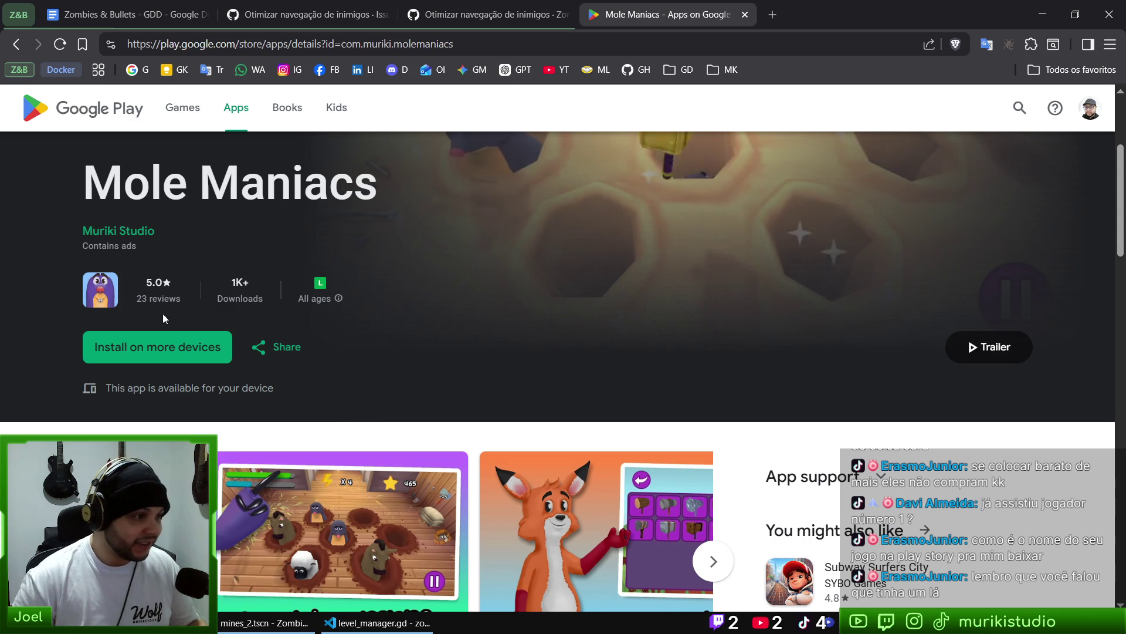
{"action": "scroll", "coordinate": [702, 451], "scroll_direction": "down", "scroll_amount": 2}
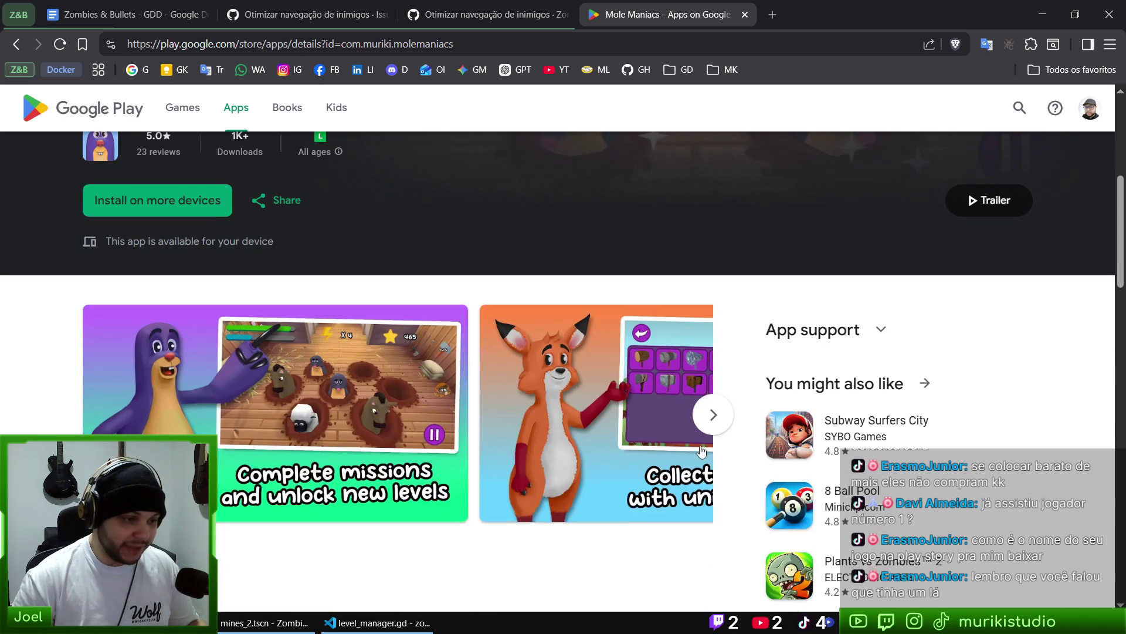
{"action": "scroll", "coordinate": [675, 447], "scroll_direction": "up", "scroll_amount": 5}
{"action": "scroll", "coordinate": [535, 369], "scroll_direction": "down", "scroll_amount": 3}
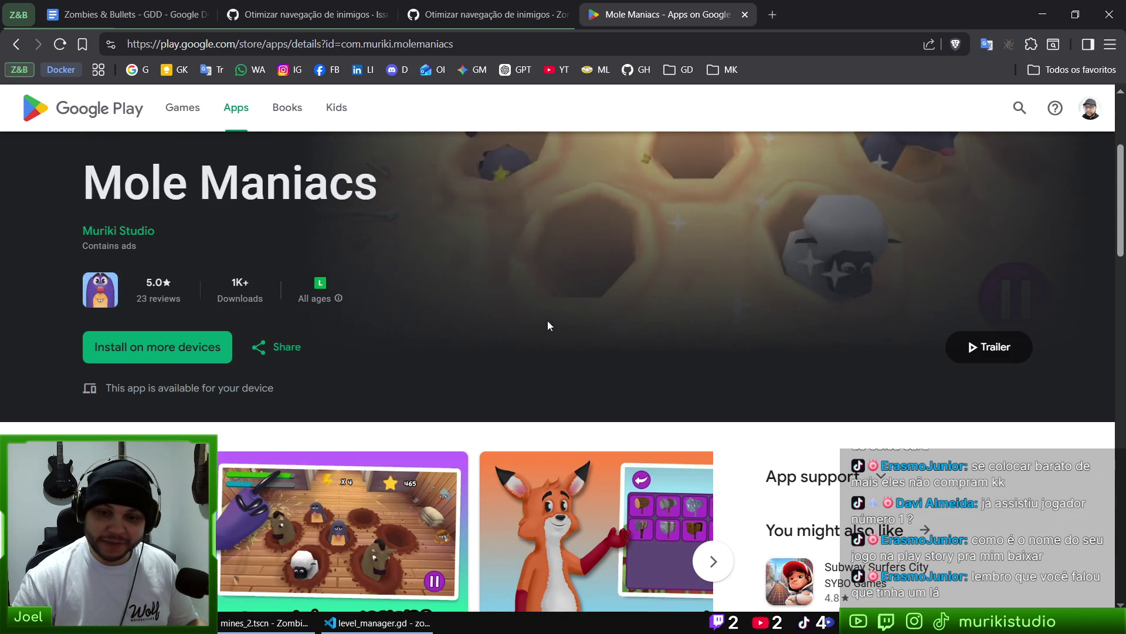
- Select the Mole Maniacs title text and scroll through the store page
{"action": "left_click_drag", "start_coordinate": [84, 182], "coordinate": [442, 180]}
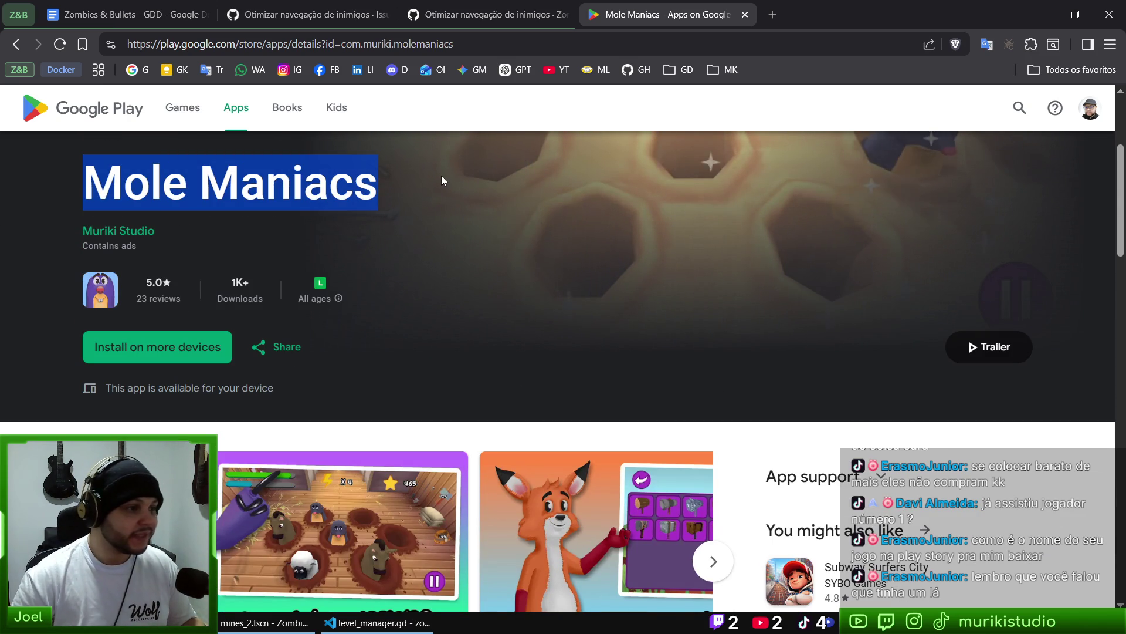
{"action": "key", "text": "alt+Tab"}
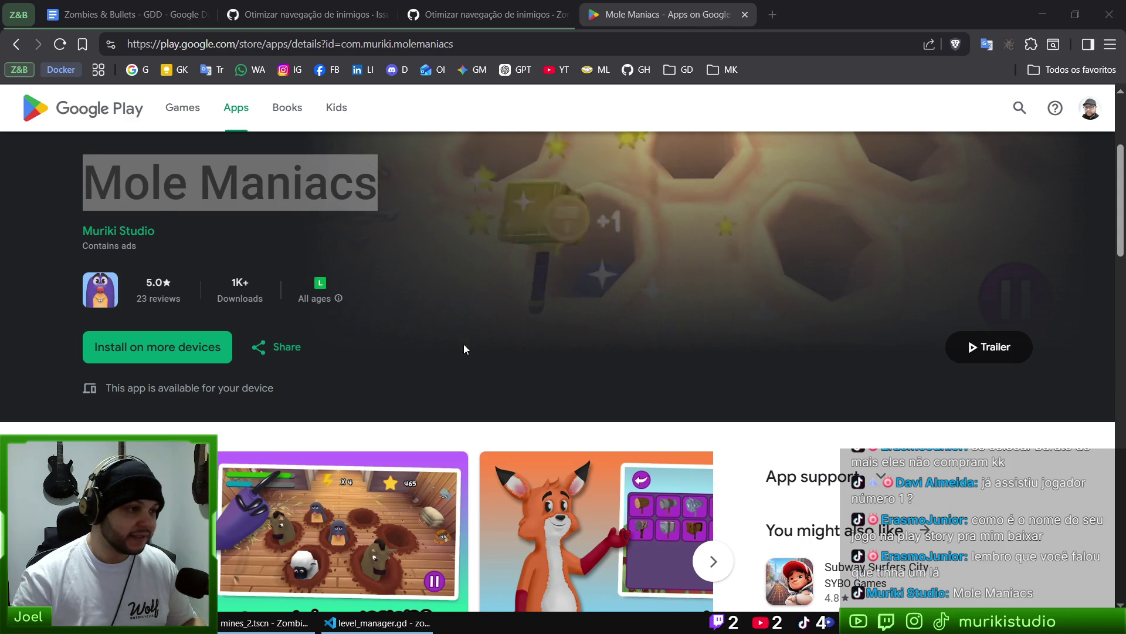
{"action": "left_click", "coordinate": [651, 158]}
{"action": "scroll", "coordinate": [651, 159], "scroll_direction": "down", "scroll_amount": 4}
{"action": "scroll", "coordinate": [652, 158], "scroll_direction": "up", "scroll_amount": 3}
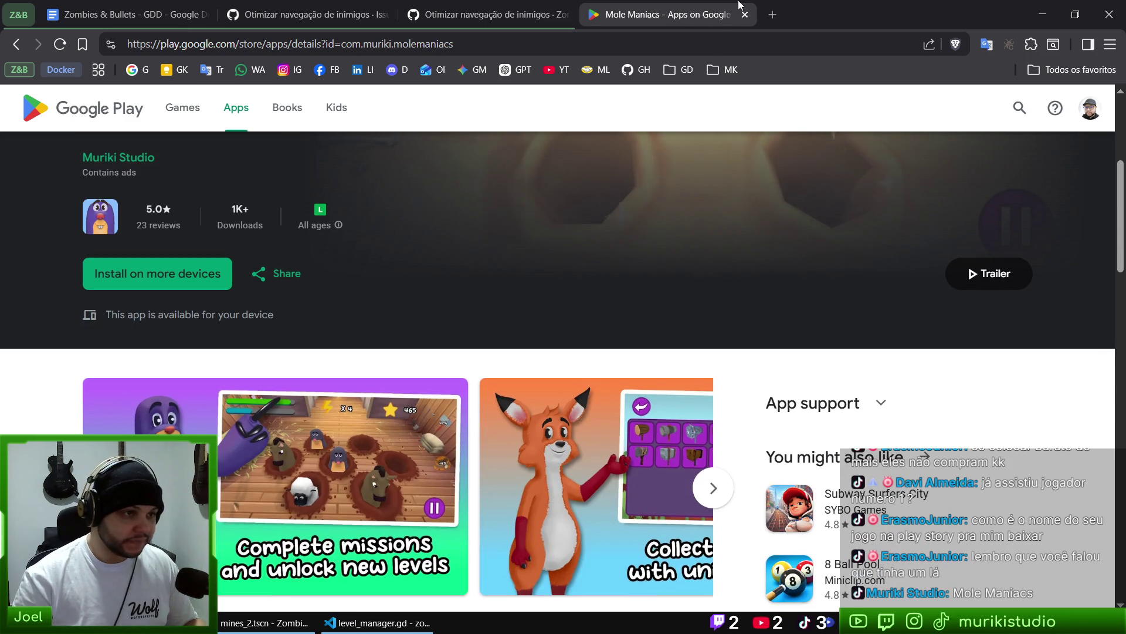
{"action": "scroll", "coordinate": [515, 338], "scroll_direction": "up", "scroll_amount": 2}
{"action": "scroll", "coordinate": [493, 325], "scroll_direction": "down", "scroll_amount": 2}
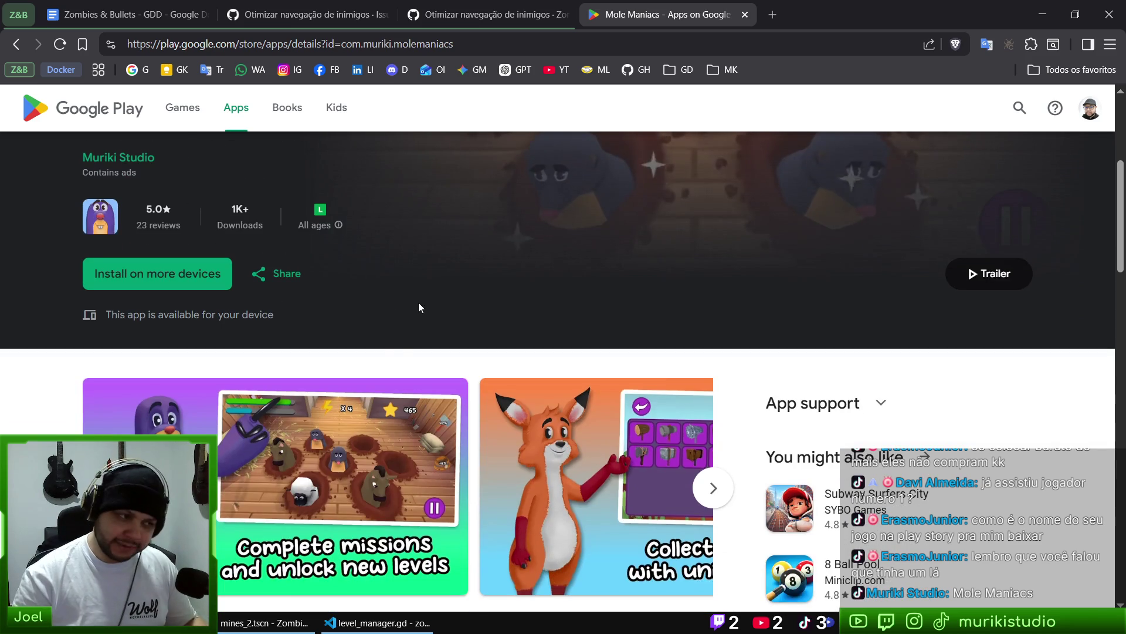
{"action": "scroll", "coordinate": [395, 305], "scroll_direction": "up", "scroll_amount": 1}
{"action": "scroll", "coordinate": [412, 246], "scroll_direction": "down", "scroll_amount": 2}
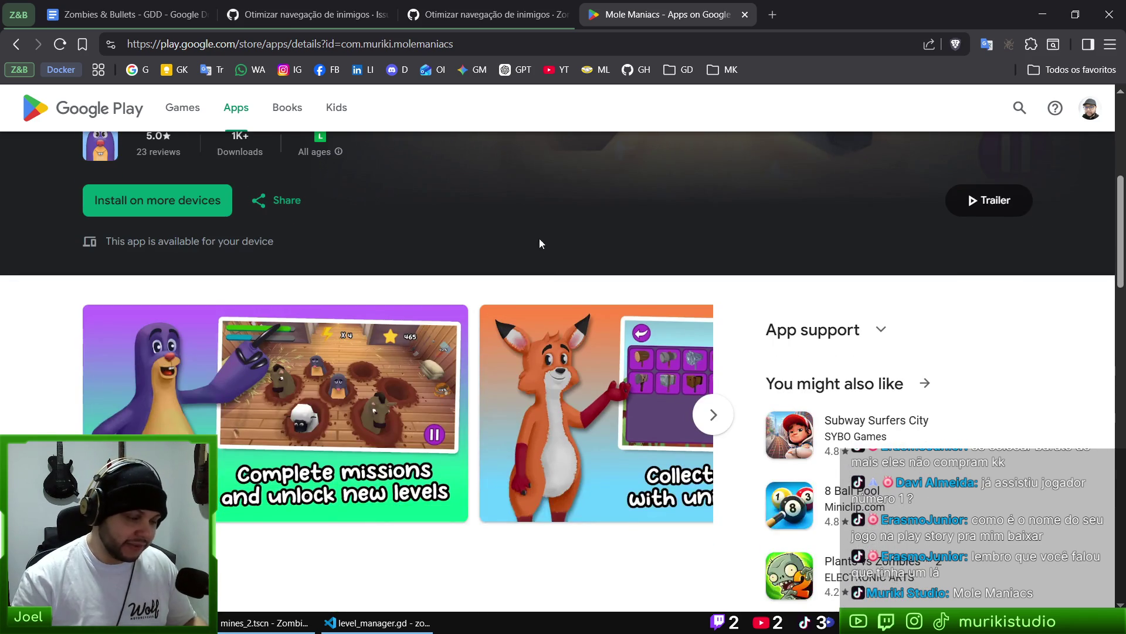
{"action": "scroll", "coordinate": [542, 258], "scroll_direction": "up", "scroll_amount": 2}
{"action": "scroll", "coordinate": [608, 261], "scroll_direction": "down", "scroll_amount": 3}
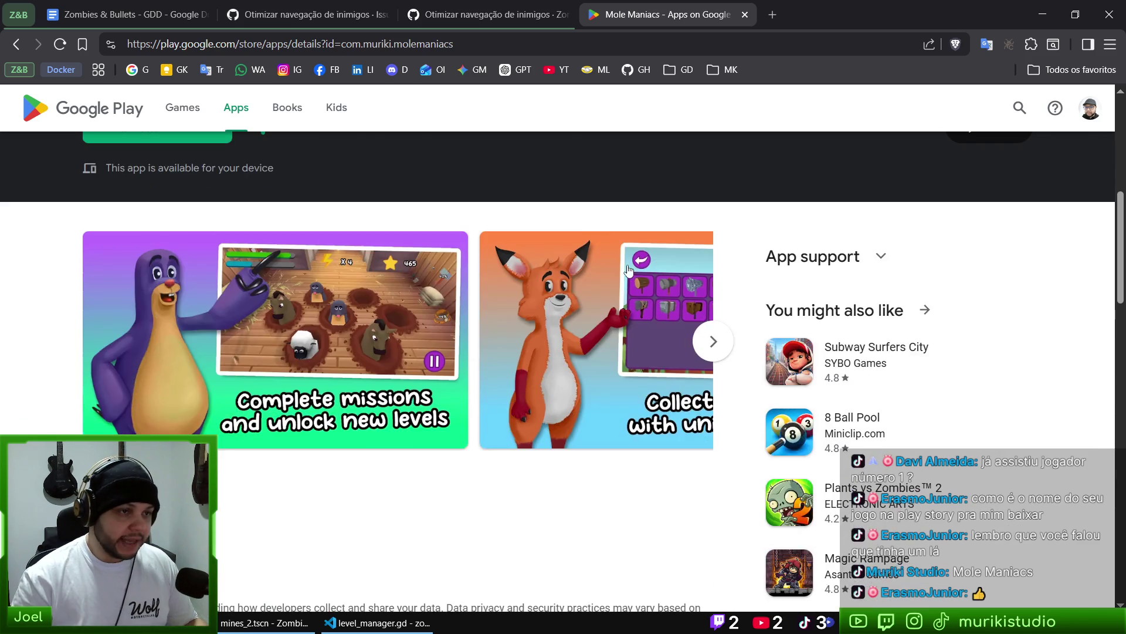
{"action": "scroll", "coordinate": [568, 335], "scroll_direction": "up", "scroll_amount": 3}
{"action": "scroll", "coordinate": [546, 375], "scroll_direction": "down", "scroll_amount": 2}
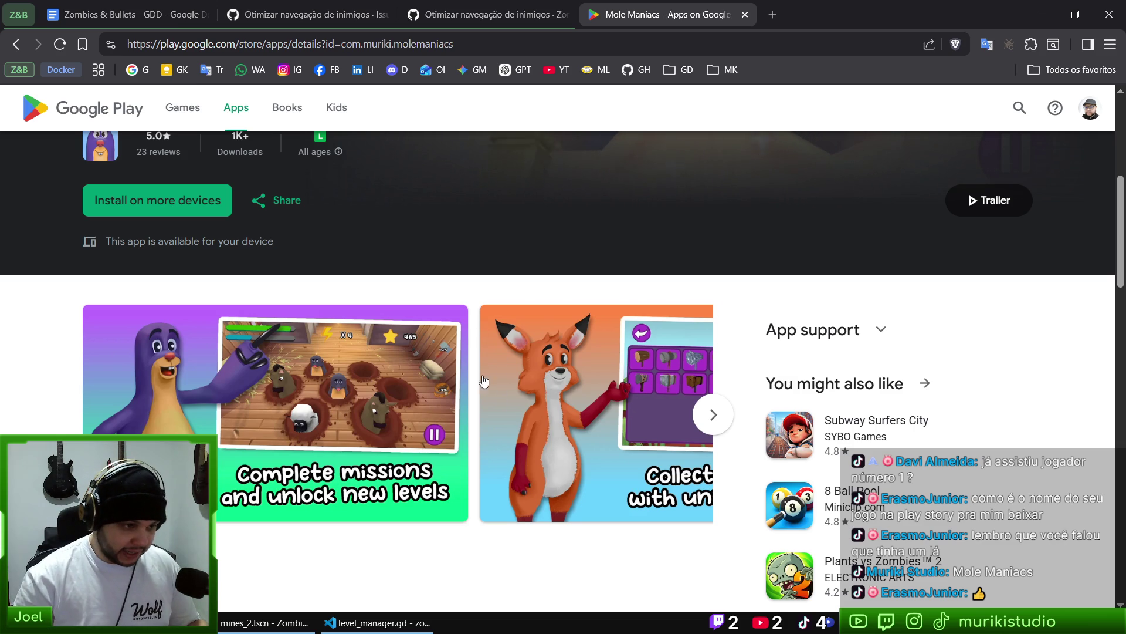
- View the first screenshot full size, then close the Mole Maniacs tab
{"action": "left_click", "coordinate": [365, 388]}
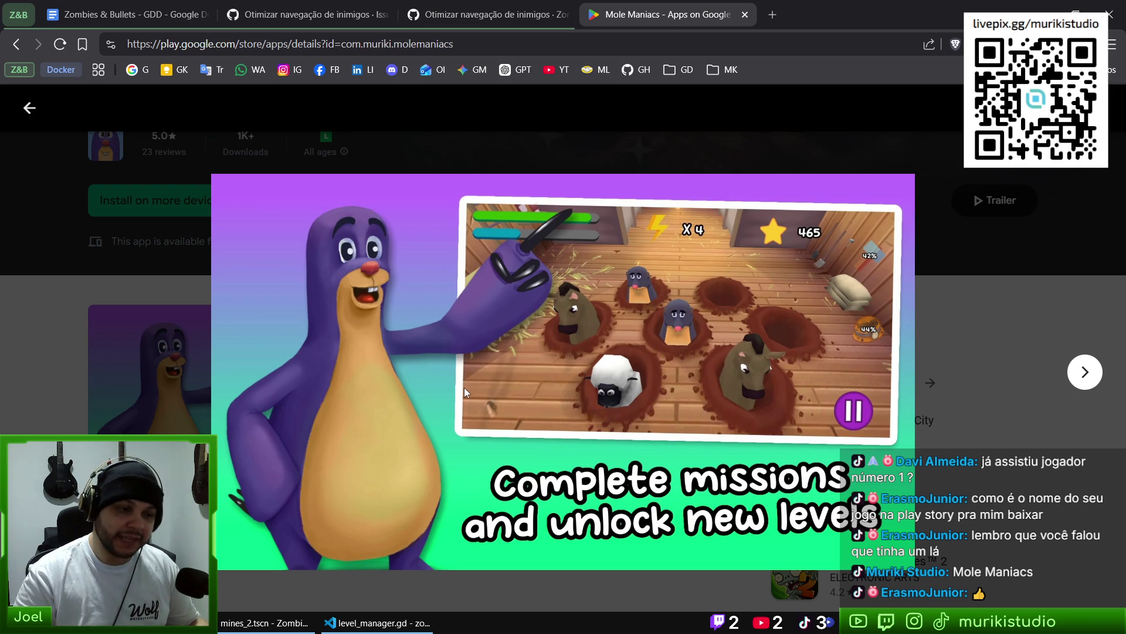
{"action": "left_click", "coordinate": [129, 215]}
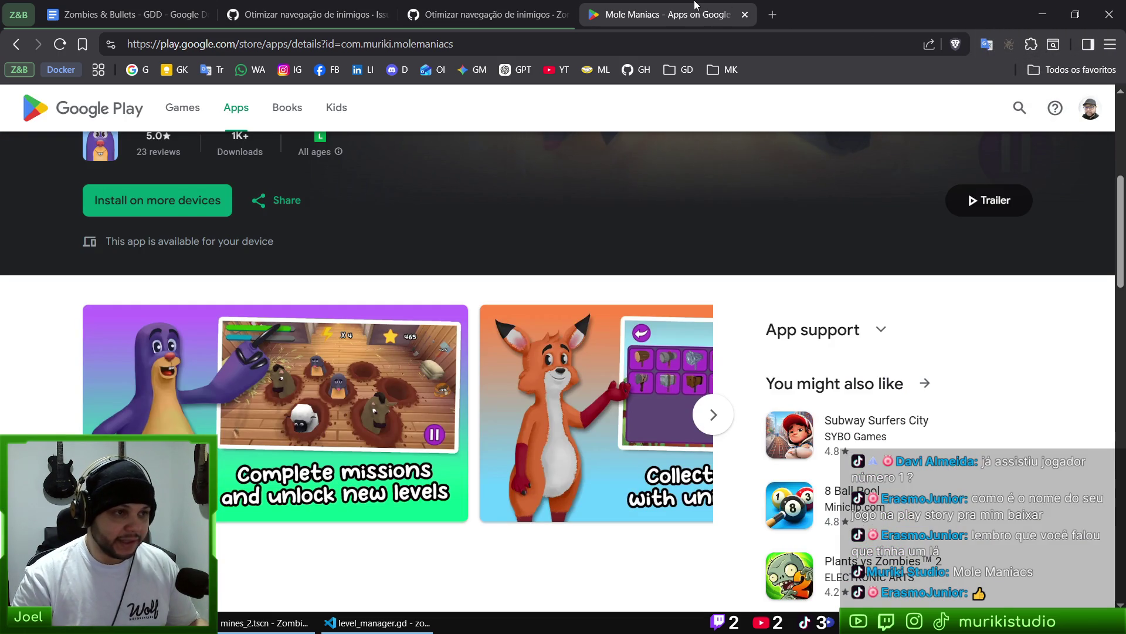
{"action": "key", "text": "ctrl+w"}
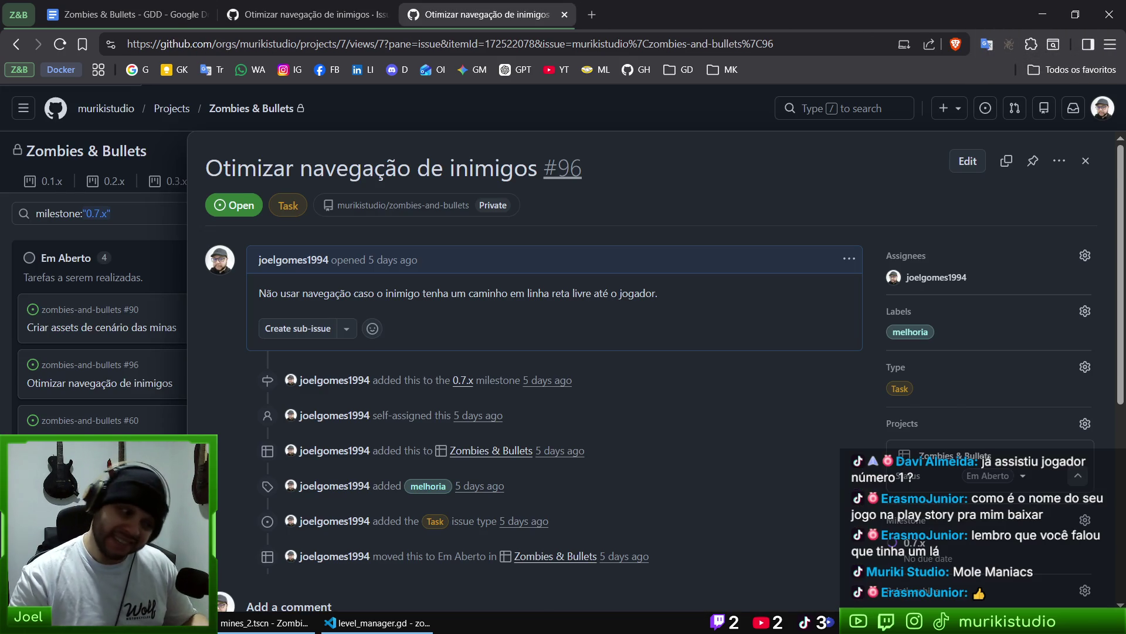
- In Godot, nudge Rail6 and undo, select LaneChange21, then restore the Mole Maniacs tab in the browser
{"action": "left_click", "coordinate": [280, 614]}
{"action": "scroll", "coordinate": [620, 432], "scroll_direction": "up", "scroll_amount": 3}
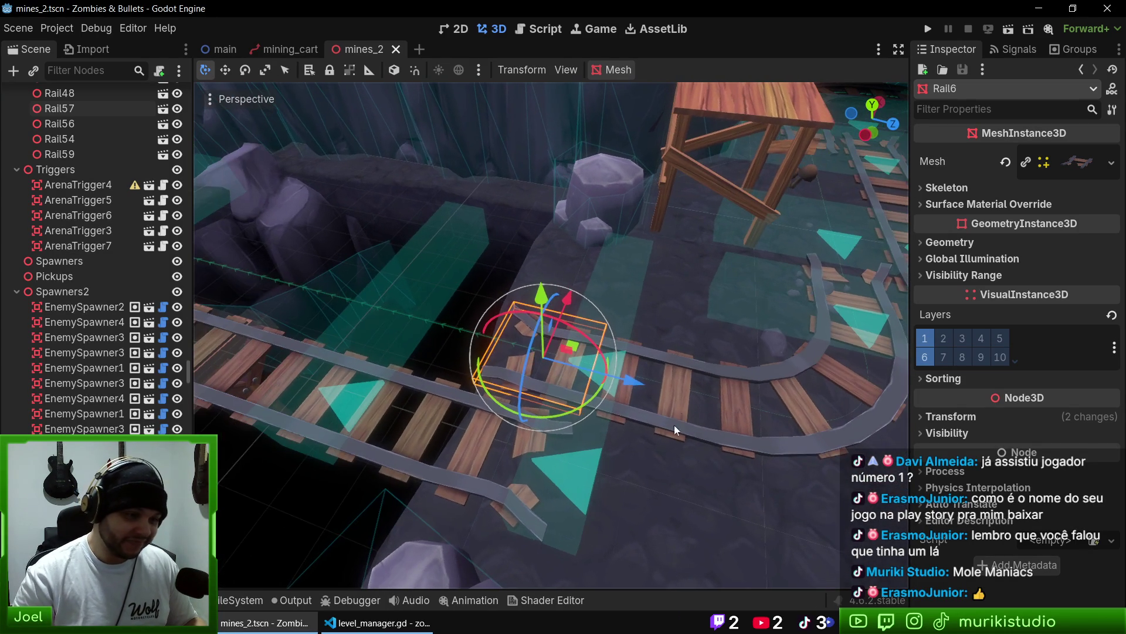
{"action": "mouse_move", "coordinate": [637, 380]}
{"action": "left_mouse_down"}
{"action": "mouse_move", "coordinate": [719, 400]}
{"action": "mouse_move", "coordinate": [701, 403]}
{"action": "left_mouse_up"}
{"action": "key", "text": "ctrl+z"}
{"action": "left_click", "coordinate": [554, 491]}
{"action": "key", "text": "alt+Tab"}
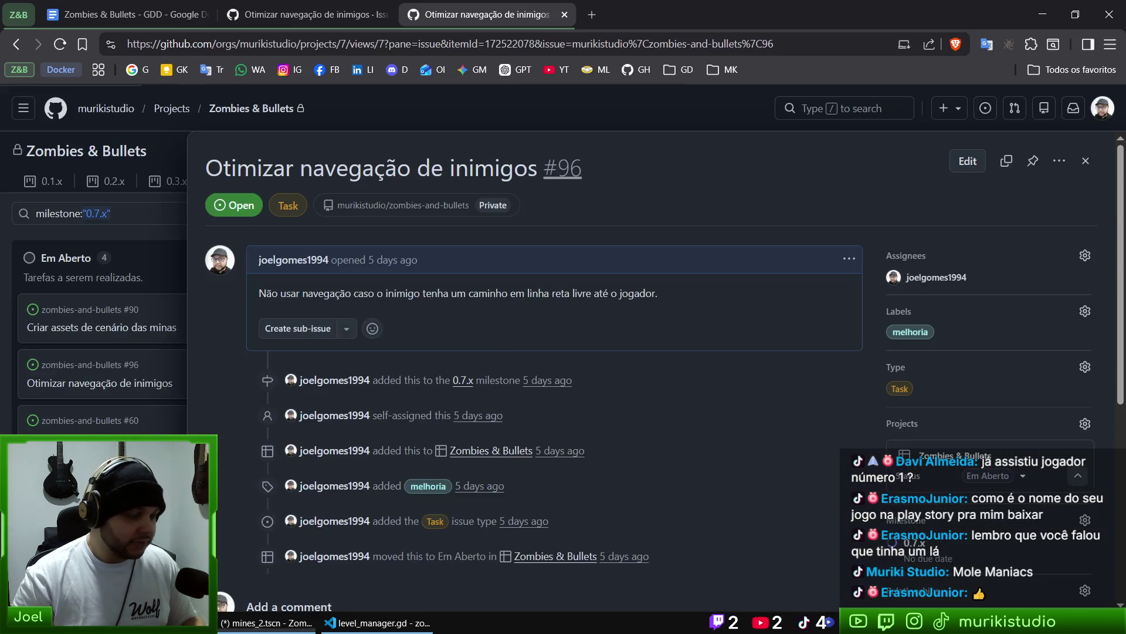
{"action": "key", "text": "ctrl+Tab"}
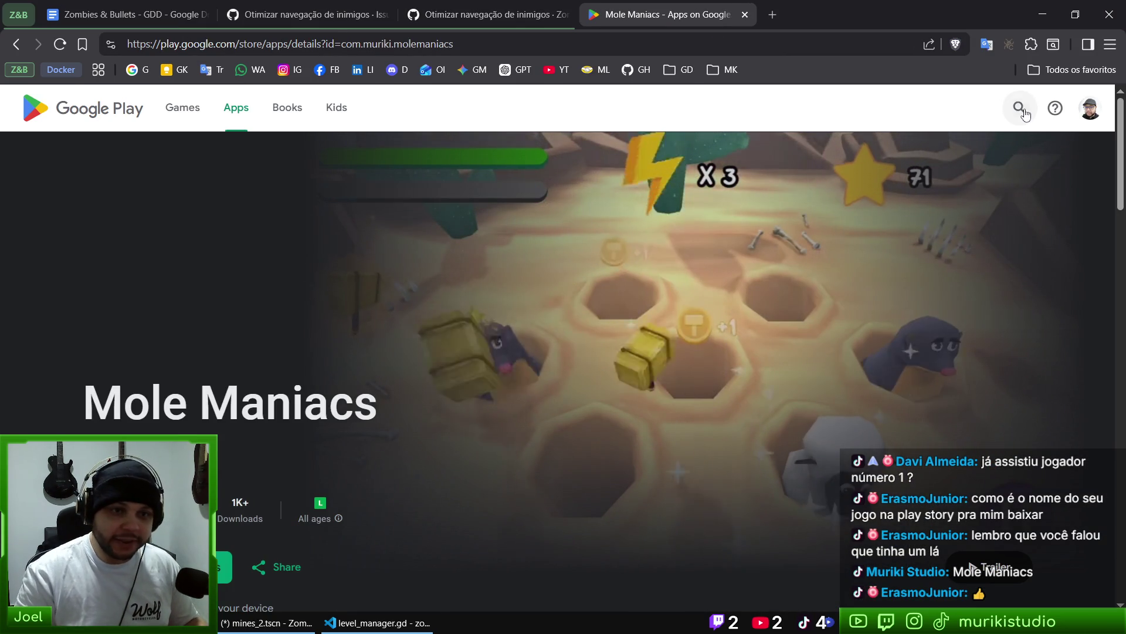
- Search the store for 'burrito bison' and open the Burrito Bison: Launcha Libre page
{"action": "left_click", "coordinate": [1020, 107]}
{"action": "type", "text": "burrito b"}
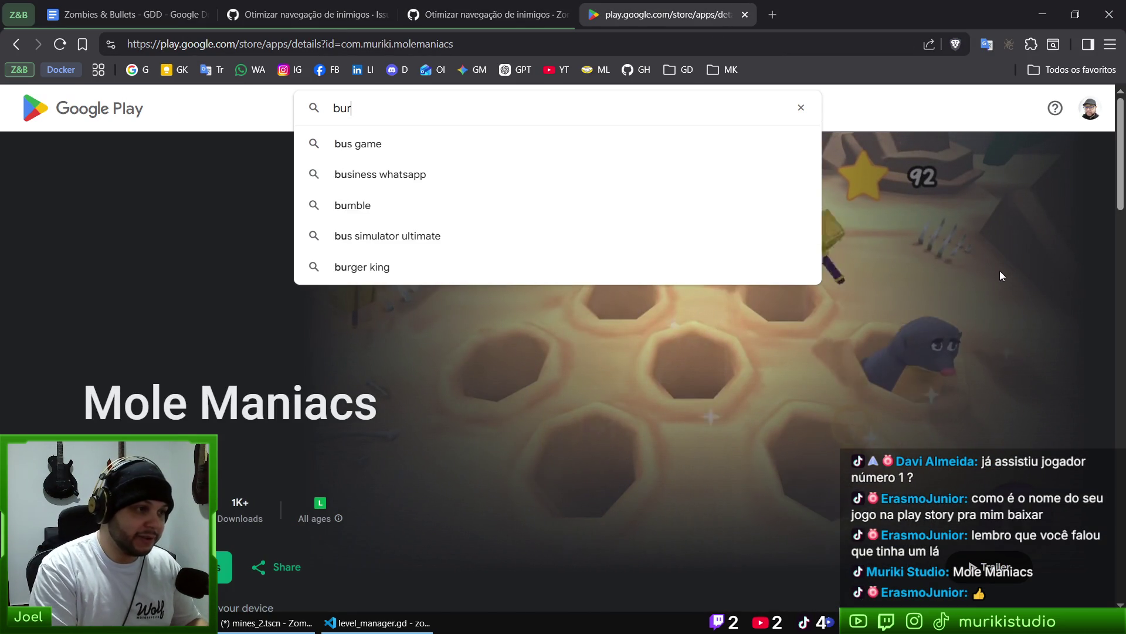
{"action": "type", "text": "ison"}
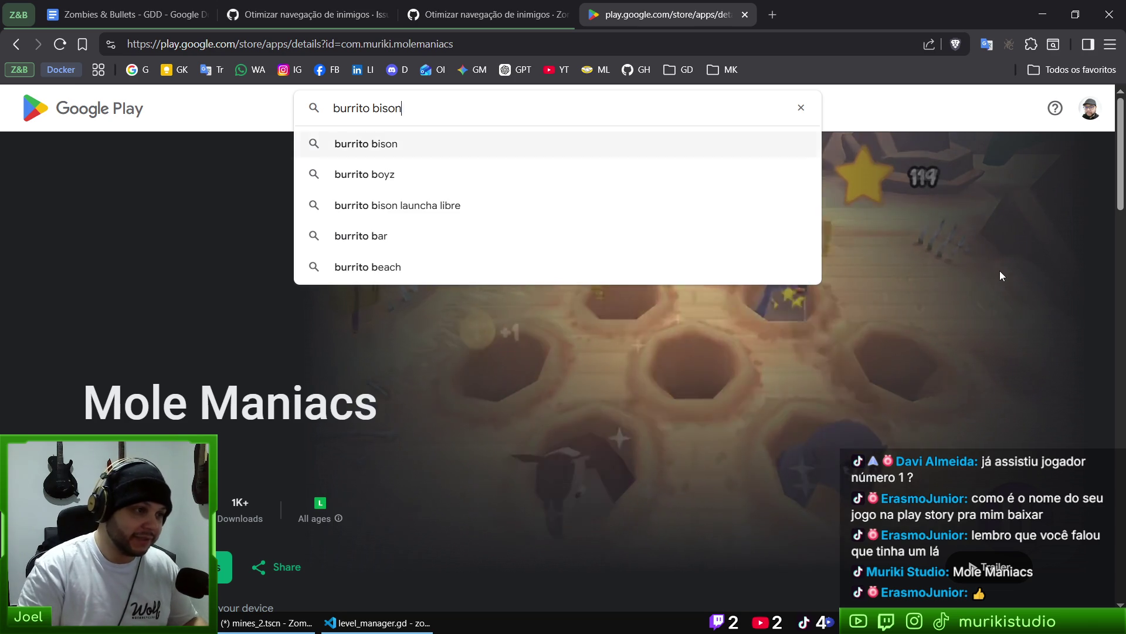
{"action": "key", "text": "Return"}
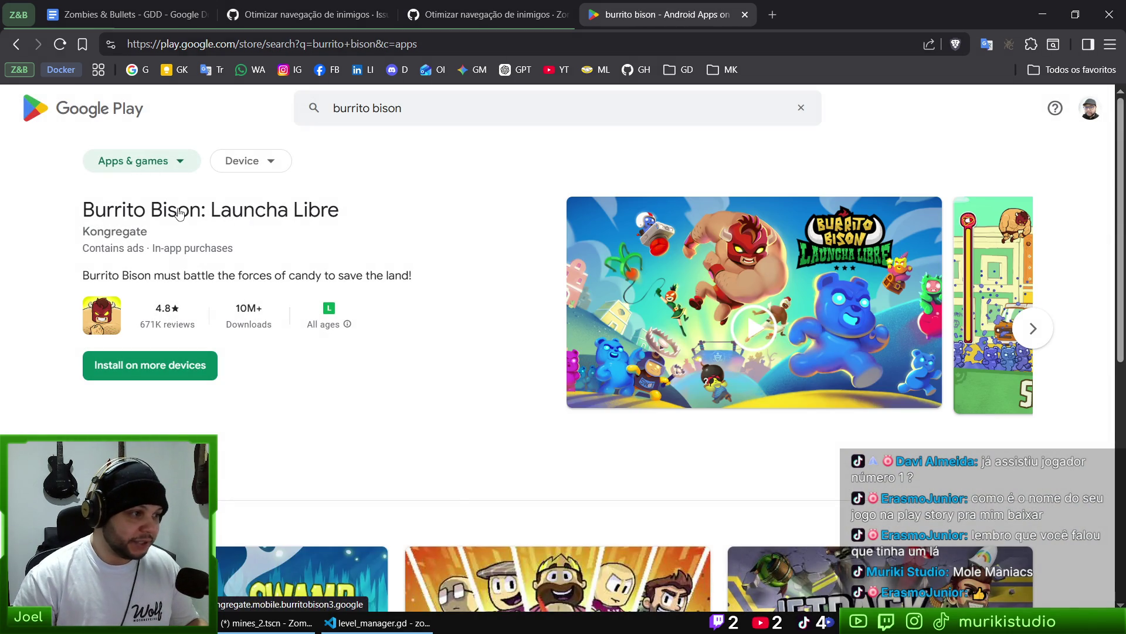
{"action": "left_click", "coordinate": [180, 212]}
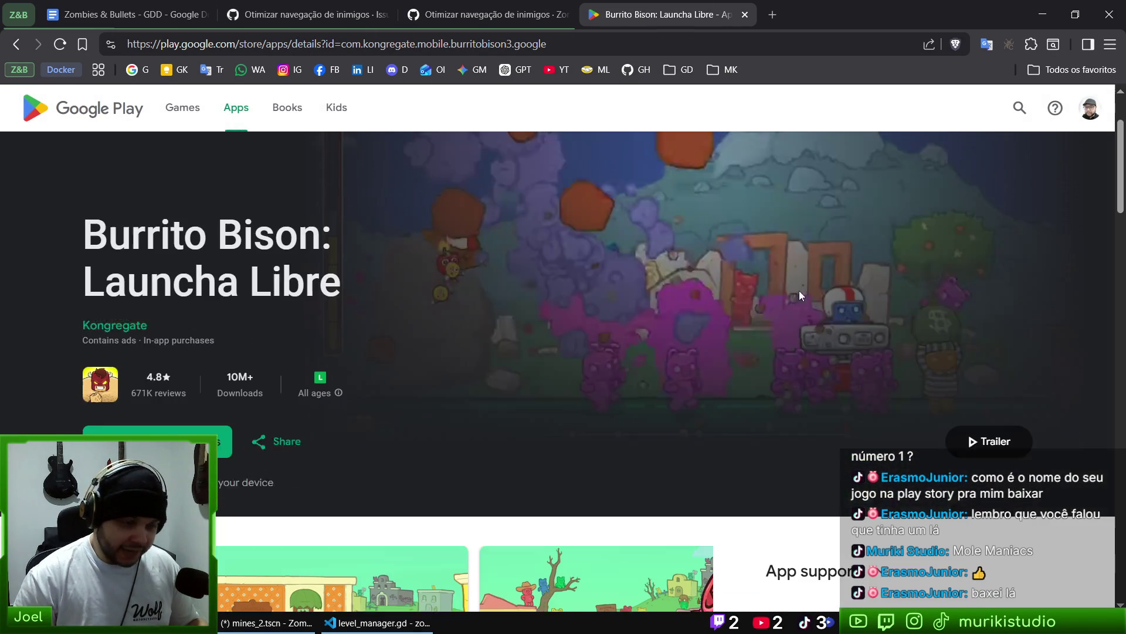
{"action": "scroll", "coordinate": [704, 212], "scroll_direction": "down", "scroll_amount": 6}
{"action": "scroll", "coordinate": [637, 346], "scroll_direction": "up", "scroll_amount": 6}
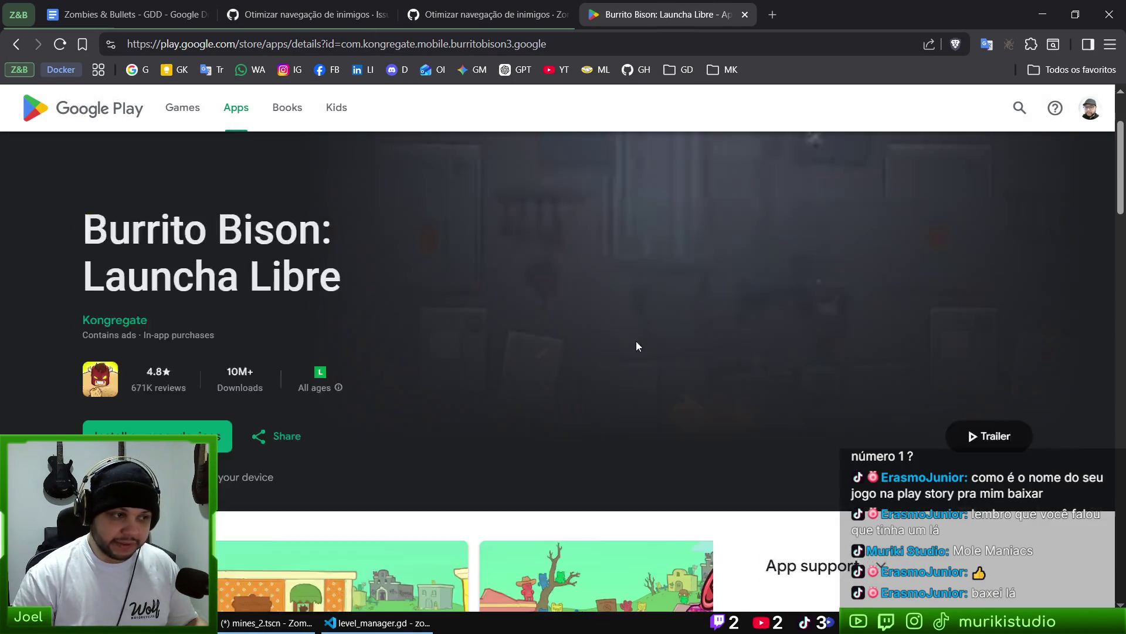
{"action": "scroll", "coordinate": [373, 390], "scroll_direction": "down", "scroll_amount": 5}
- Step through the Burrito Bison screenshots in the full-size viewer
{"action": "left_click", "coordinate": [157, 325]}
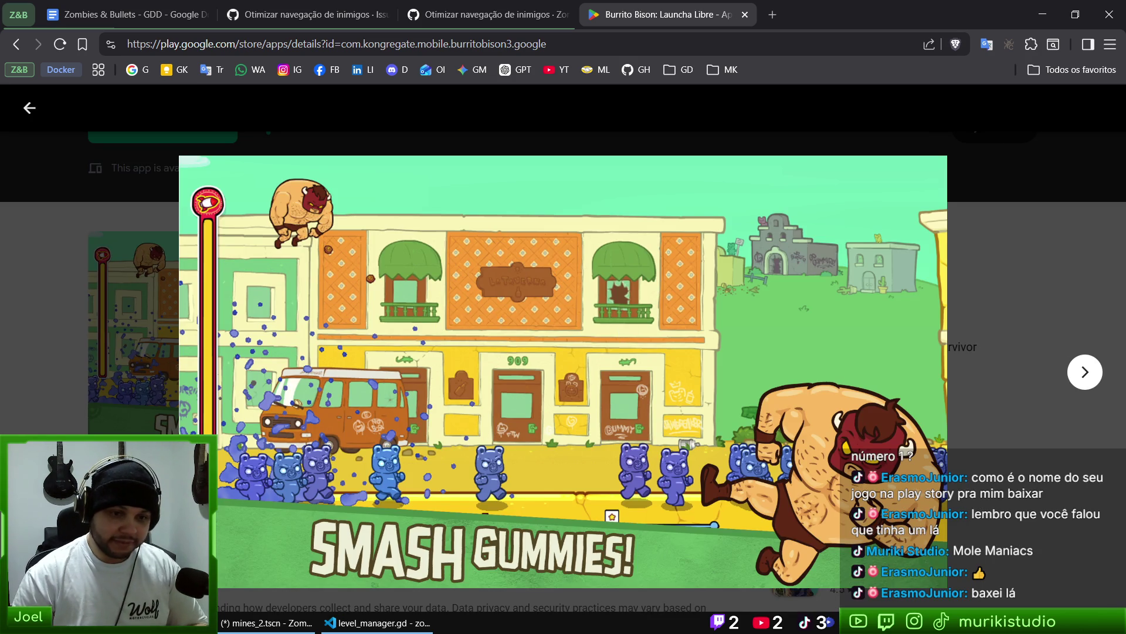
{"action": "key", "text": "Right"}
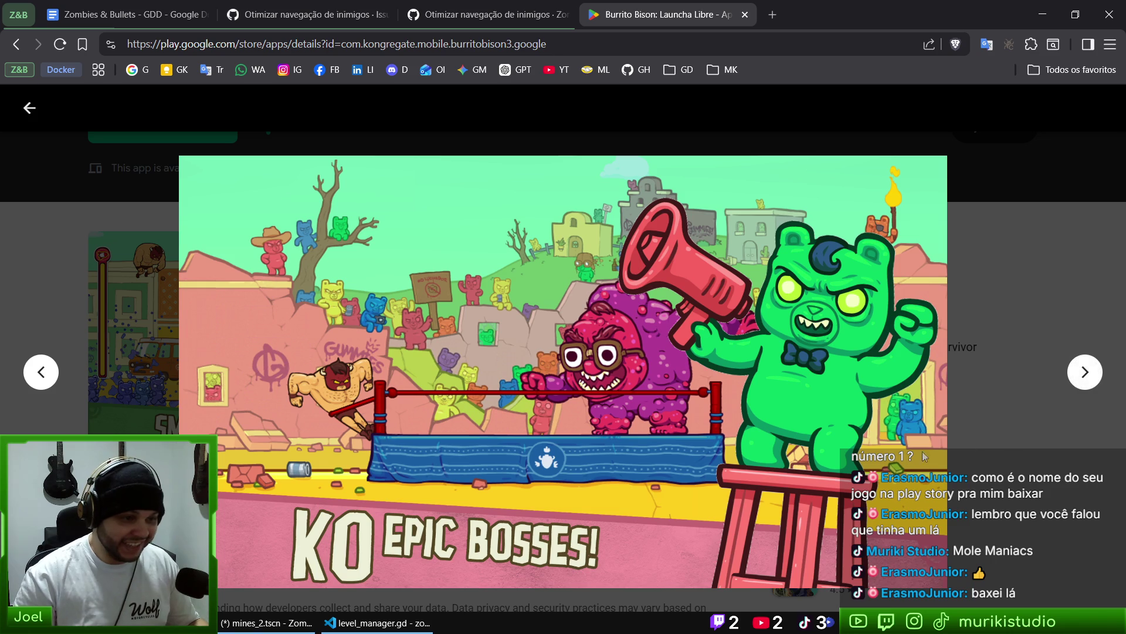
{"action": "left_click", "coordinate": [1085, 376]}
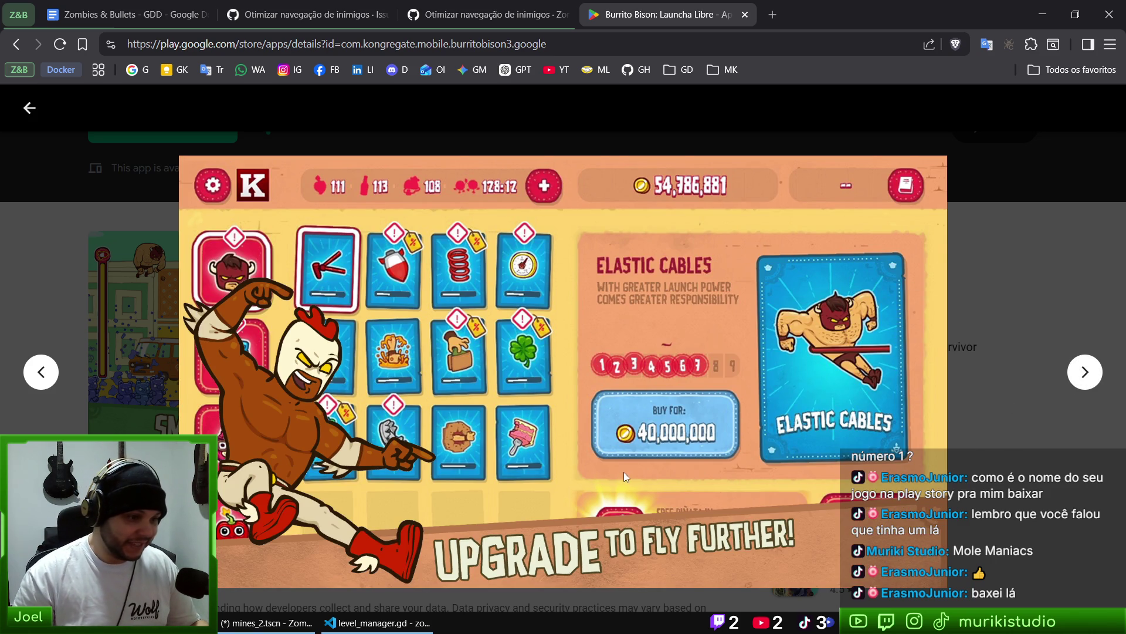
{"action": "key", "text": "Right"}
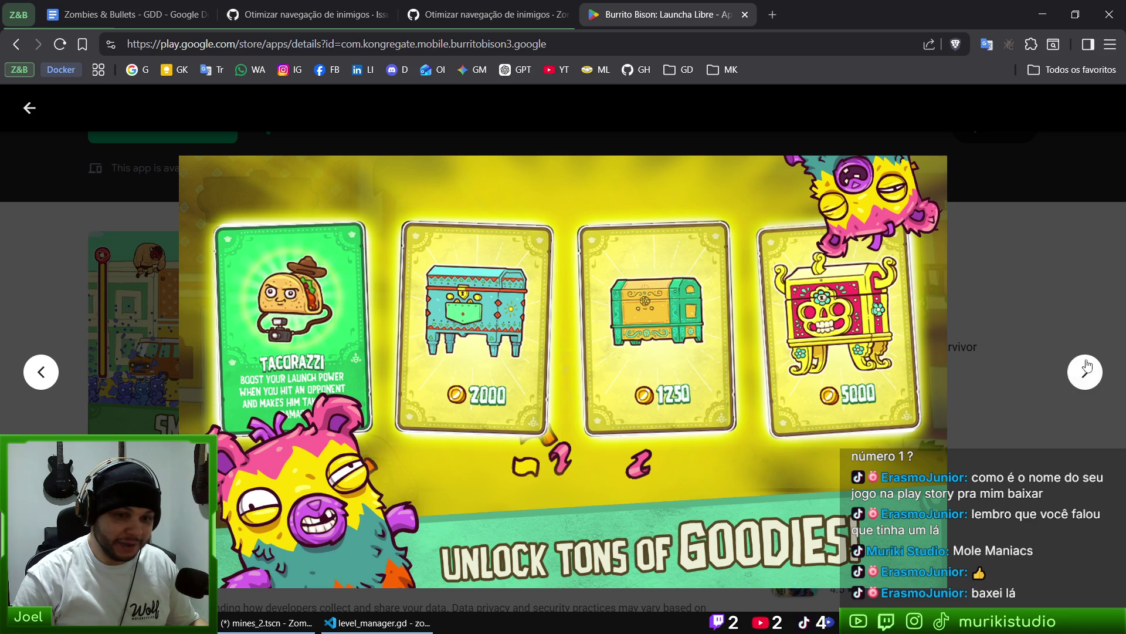
{"action": "left_click", "coordinate": [990, 411]}
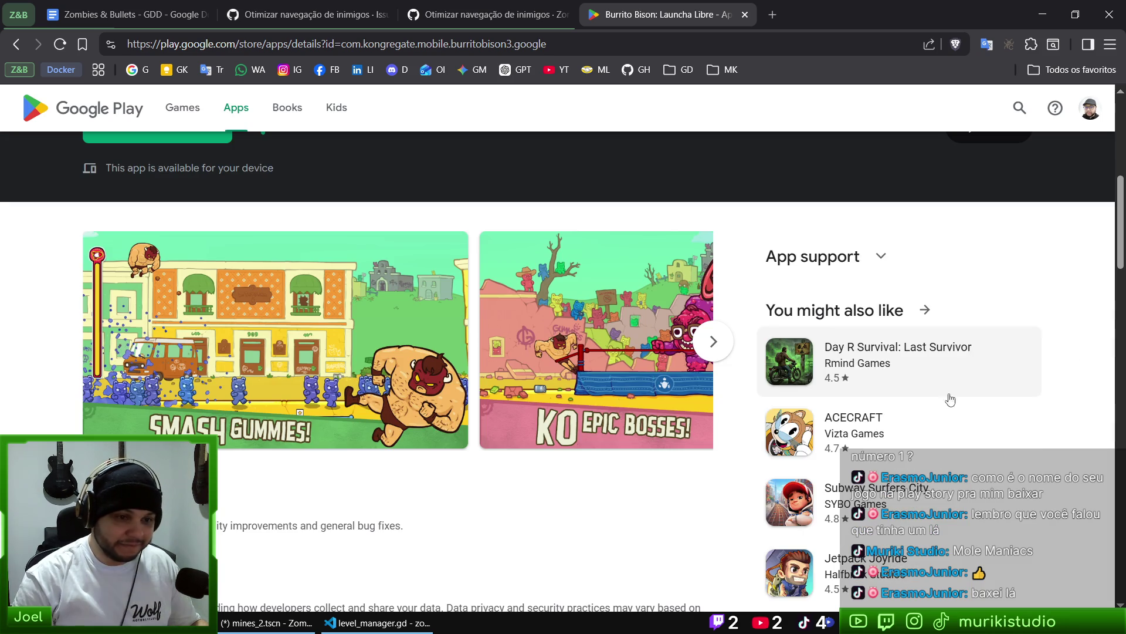
- Advance the carousel to the town scene screenshot and view it full size
{"action": "left_click", "coordinate": [715, 342]}
{"action": "left_click", "coordinate": [715, 343]}
{"action": "left_click", "coordinate": [715, 344]}
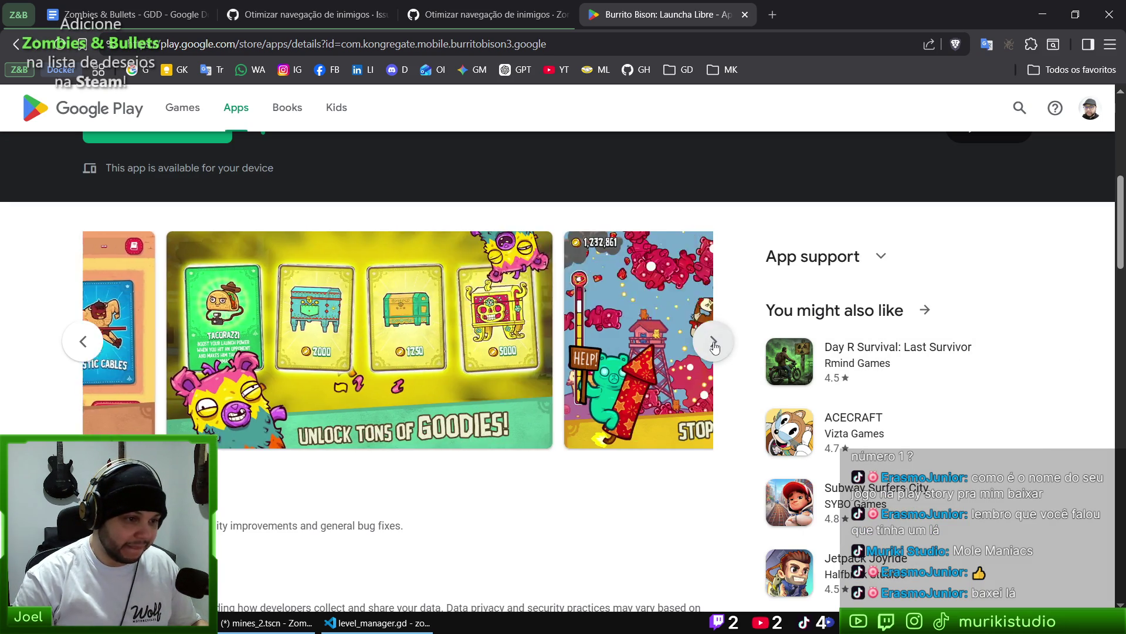
{"action": "left_click", "coordinate": [714, 346]}
{"action": "left_click", "coordinate": [715, 346]}
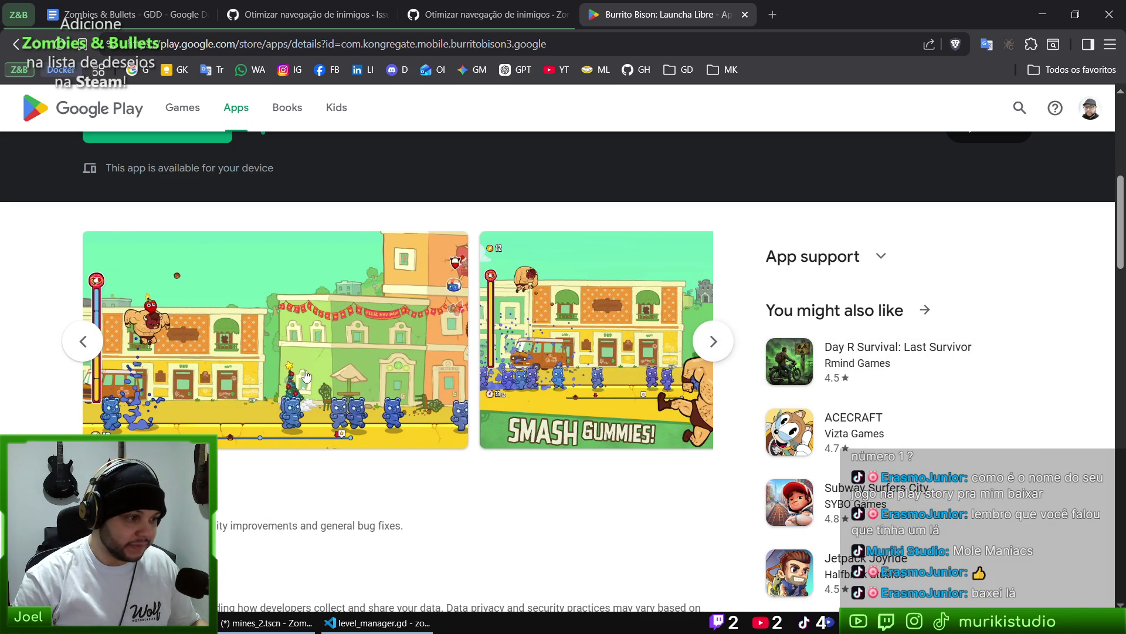
{"action": "left_click", "coordinate": [270, 364]}
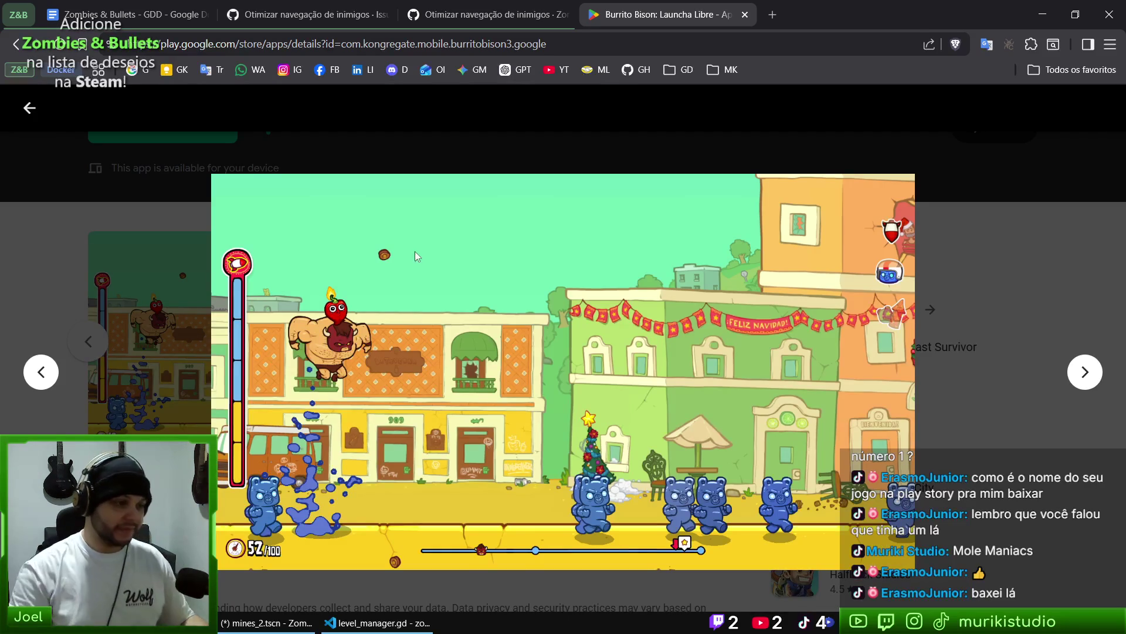
{"action": "left_click", "coordinate": [120, 243]}
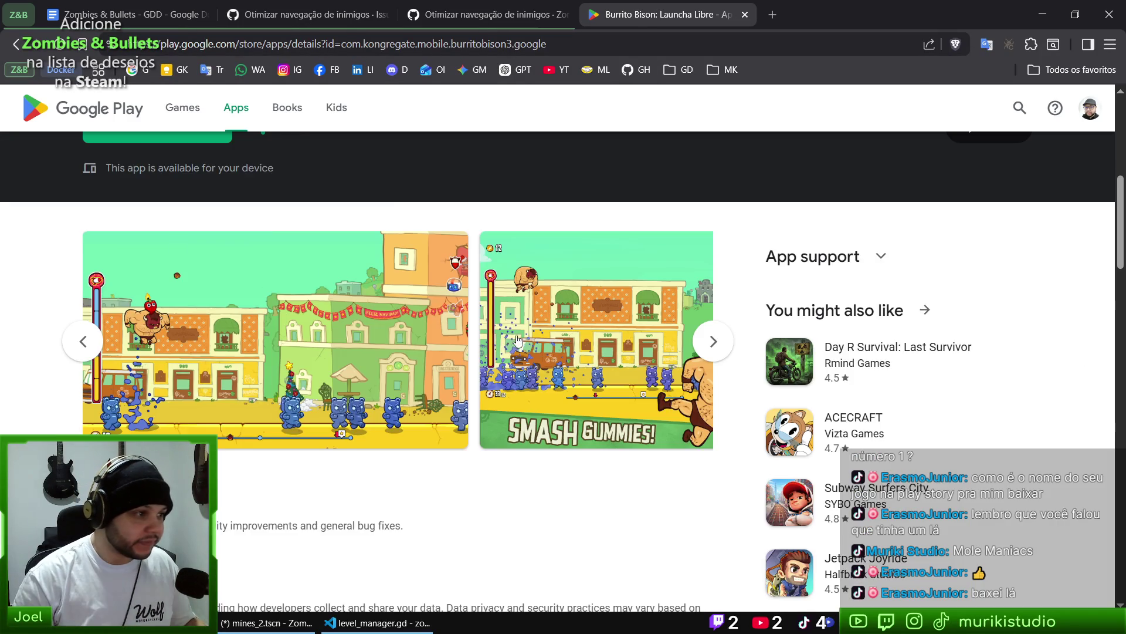
{"action": "scroll", "coordinate": [119, 243], "scroll_direction": "up", "scroll_amount": 3}
- Back in Godot, duplicate LaneChange21, then delete the resulting LaneChange28 copy
{"action": "middle_click", "coordinate": [704, 7]}
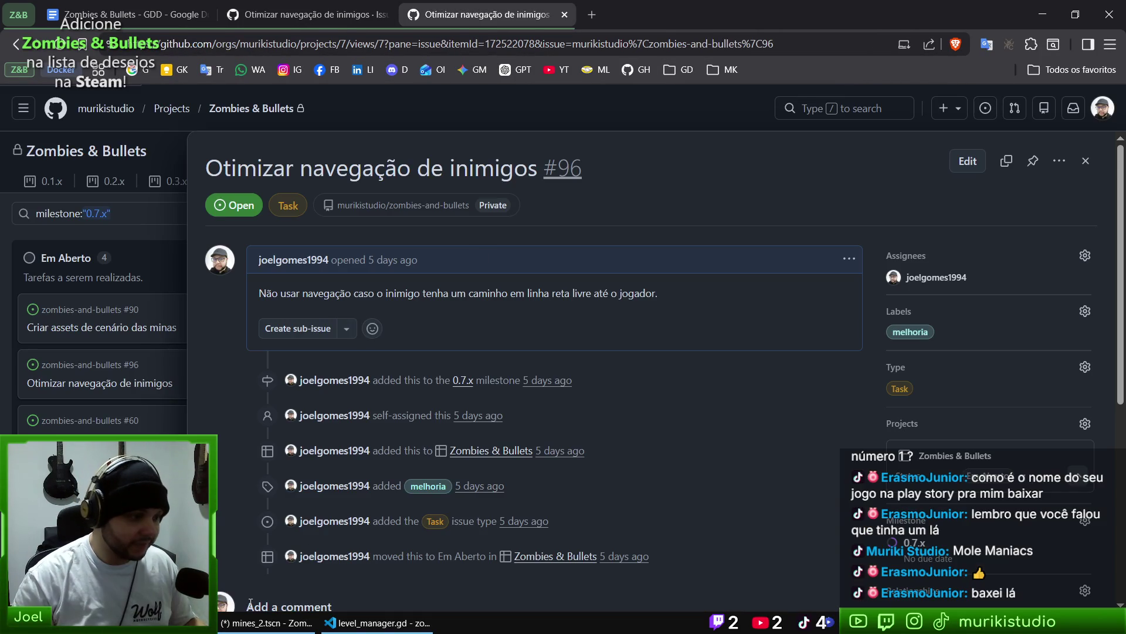
{"action": "key", "text": "alt+Tab"}
{"action": "key", "text": "alt+Tab"}
{"action": "key", "text": "alt+Tab"}
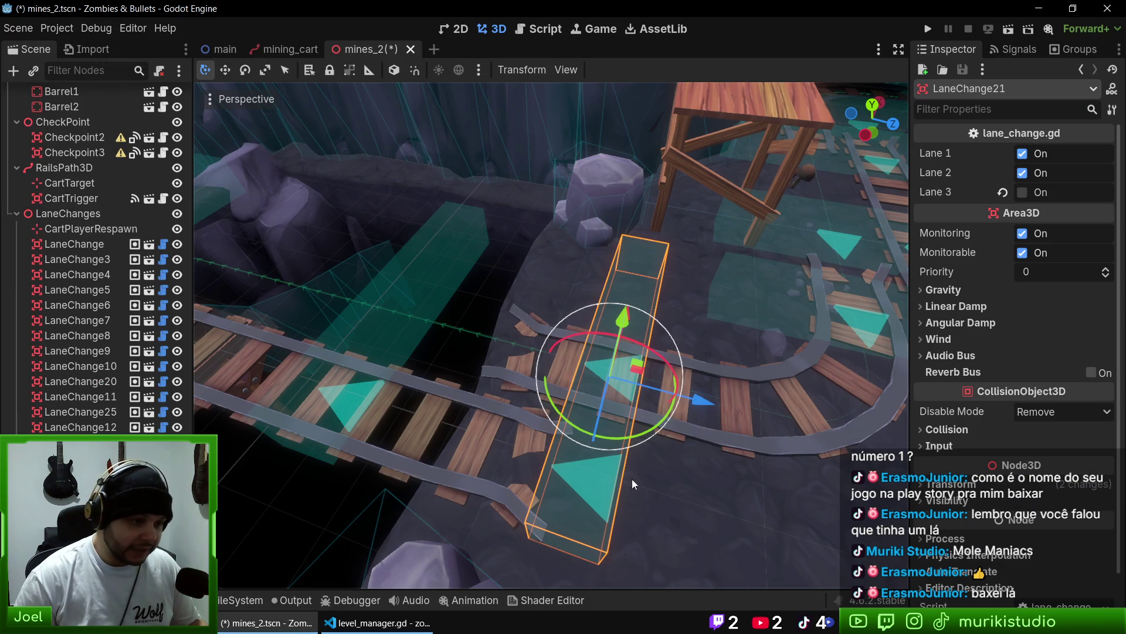
{"action": "mouse_move", "coordinate": [675, 450]}
{"action": "left_mouse_down"}
{"action": "mouse_move", "coordinate": [703, 425]}
{"action": "mouse_move", "coordinate": [546, 388]}
{"action": "mouse_move", "coordinate": [732, 418]}
{"action": "mouse_move", "coordinate": [527, 386]}
{"action": "mouse_move", "coordinate": [568, 390]}
{"action": "mouse_move", "coordinate": [549, 386]}
{"action": "left_mouse_up"}
{"action": "key", "text": "ctrl+d"}
{"action": "key", "text": "Delete"}
{"action": "key", "text": "Return"}
- Slide LaneChange23 about 1.57 units along Z so it spans the rail junction
{"action": "left_click", "coordinate": [383, 335]}
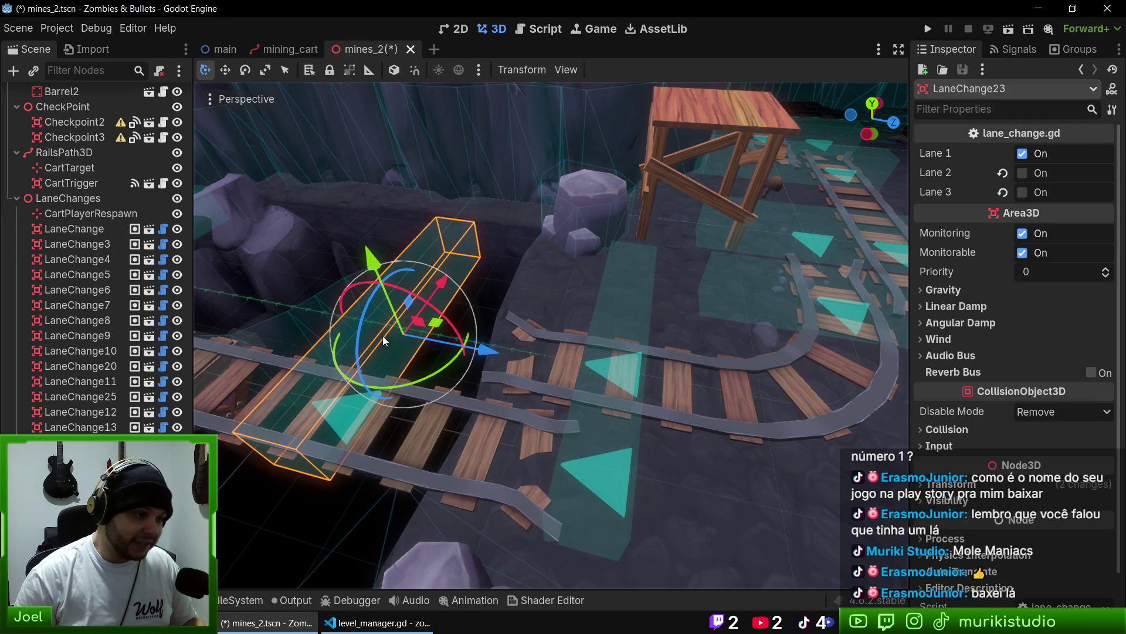
{"action": "left_click_drag", "start_coordinate": [494, 345], "coordinate": [571, 352]}
{"action": "key", "text": "f"}
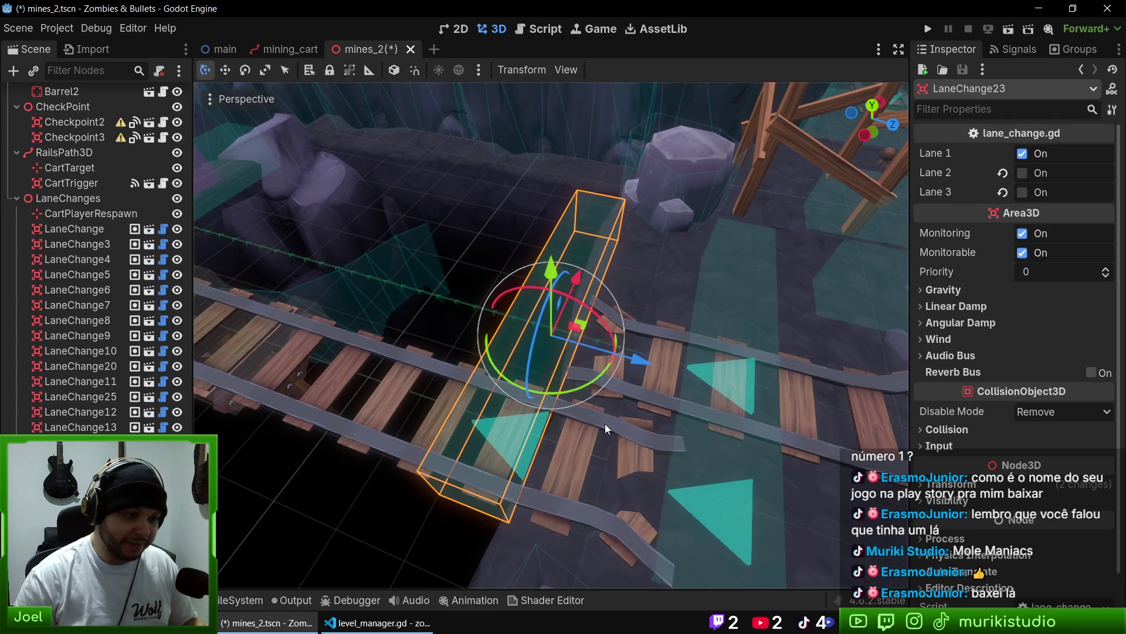
{"action": "mouse_move", "coordinate": [651, 403]}
{"action": "left_mouse_down"}
{"action": "mouse_move", "coordinate": [573, 484]}
{"action": "mouse_move", "coordinate": [632, 469]}
{"action": "mouse_move", "coordinate": [617, 488]}
{"action": "mouse_move", "coordinate": [628, 510]}
{"action": "left_mouse_up"}
{"action": "mouse_move", "coordinate": [612, 467]}
{"action": "left_mouse_down"}
{"action": "mouse_move", "coordinate": [561, 454]}
{"action": "mouse_move", "coordinate": [534, 388]}
{"action": "mouse_move", "coordinate": [645, 376]}
{"action": "mouse_move", "coordinate": [563, 376]}
{"action": "mouse_move", "coordinate": [546, 346]}
{"action": "mouse_move", "coordinate": [598, 352]}
{"action": "mouse_move", "coordinate": [648, 339]}
{"action": "mouse_move", "coordinate": [545, 356]}
{"action": "left_mouse_up"}
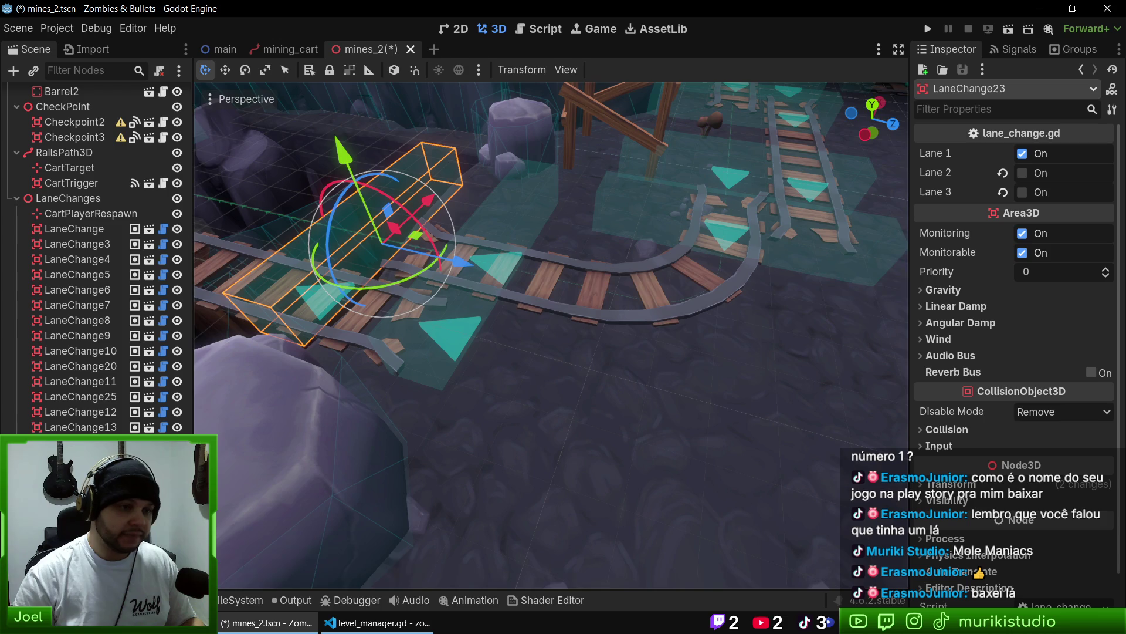
- Save and run the mines_2 scene, ride the minecart through the mine, then stop the game
{"action": "key", "text": "F6"}
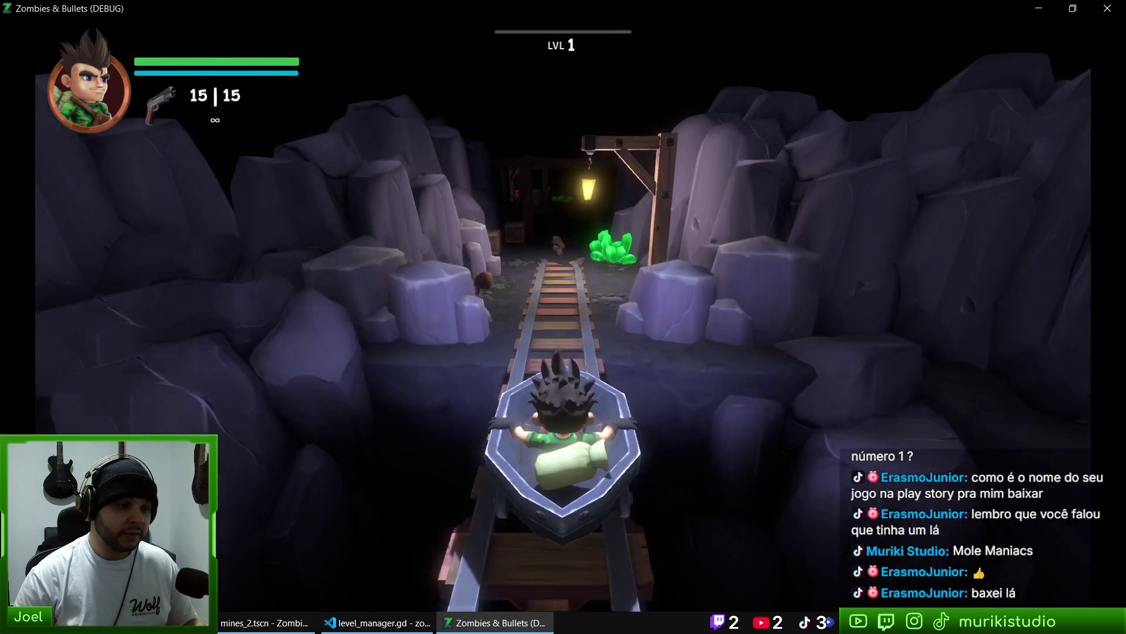
{"action": "key", "text": "F8"}
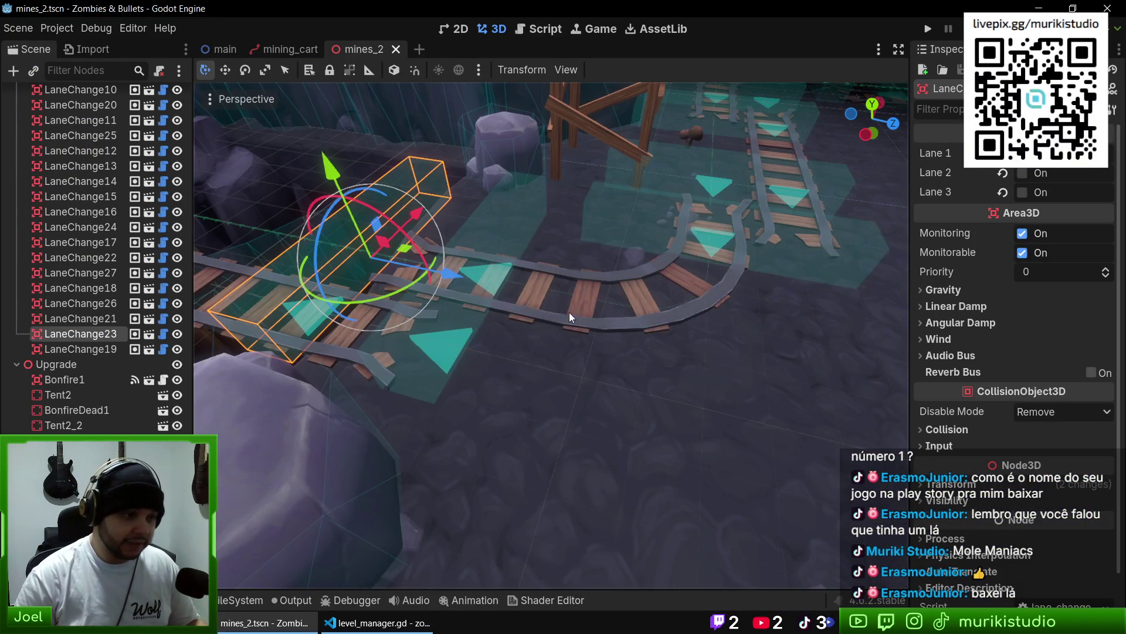
{"action": "left_click_drag", "start_coordinate": [569, 313], "coordinate": [502, 268]}
{"action": "key", "text": "ctrl+s"}
{"action": "left_click", "coordinate": [17, 29]}
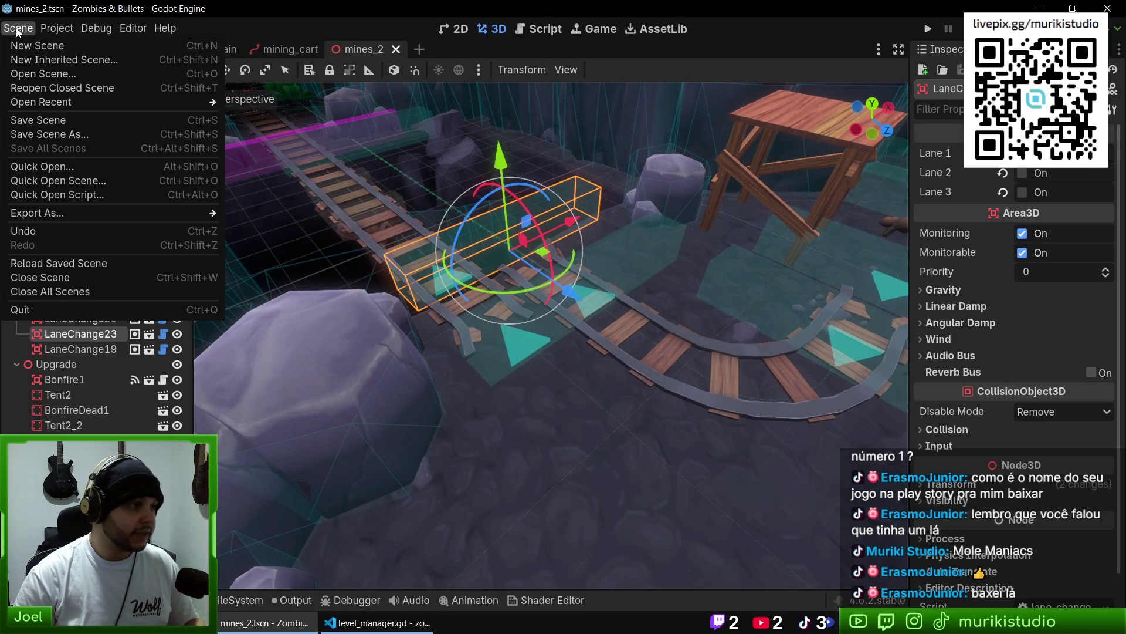
{"action": "left_click", "coordinate": [83, 263]}
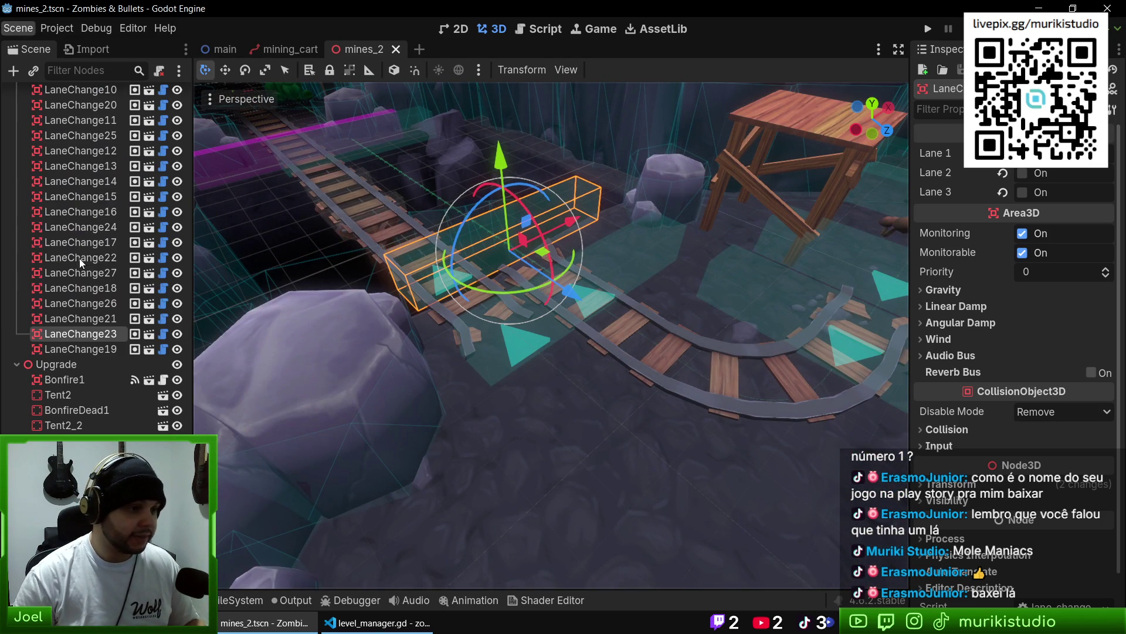
{"action": "left_click", "coordinate": [18, 29]}
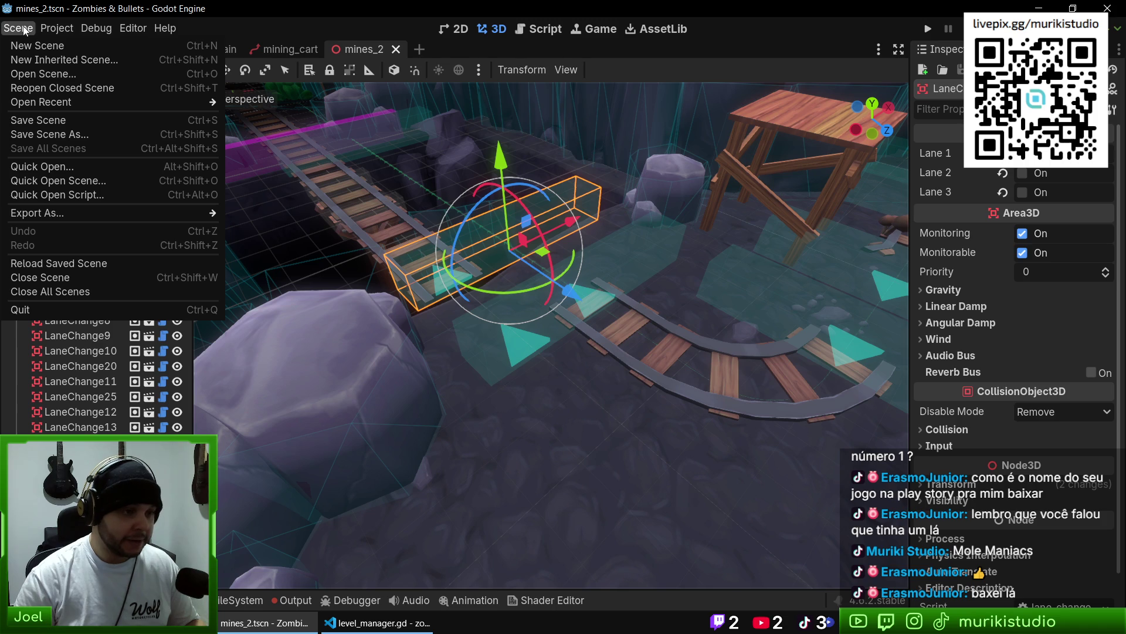
{"action": "left_click", "coordinate": [641, 331]}
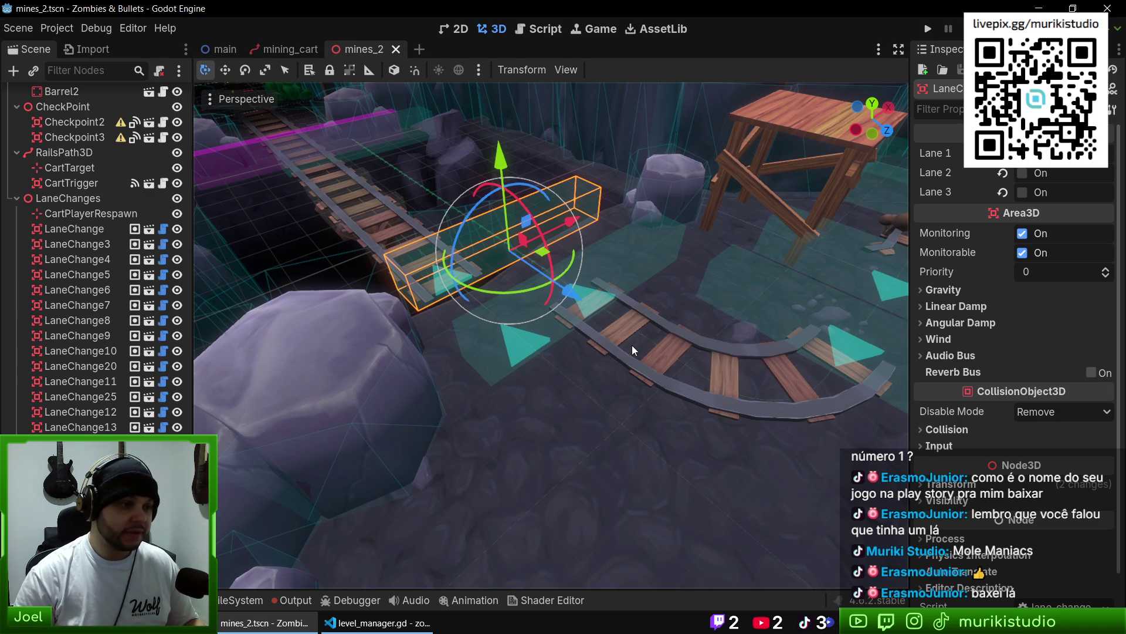
- Select Bridge3_5 and move it out from under Rail62 at the rail junction
{"action": "mouse_move", "coordinate": [632, 346]}
{"action": "left_mouse_down"}
{"action": "mouse_move", "coordinate": [632, 388]}
{"action": "mouse_move", "coordinate": [540, 293]}
{"action": "mouse_move", "coordinate": [408, 301]}
{"action": "left_mouse_up"}
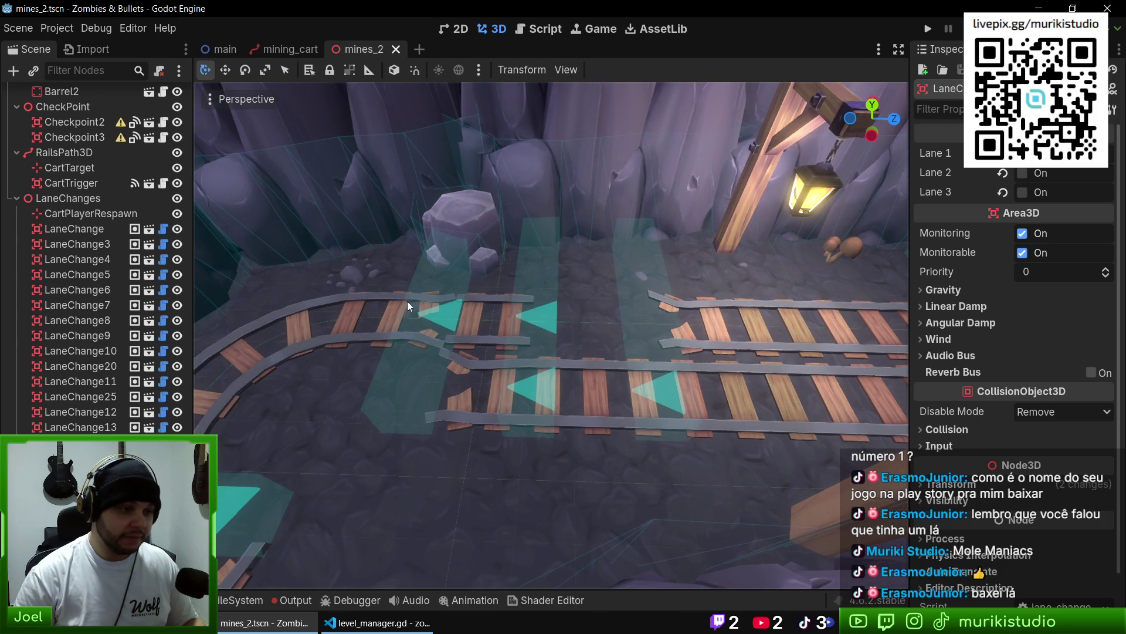
{"action": "left_click", "coordinate": [466, 323]}
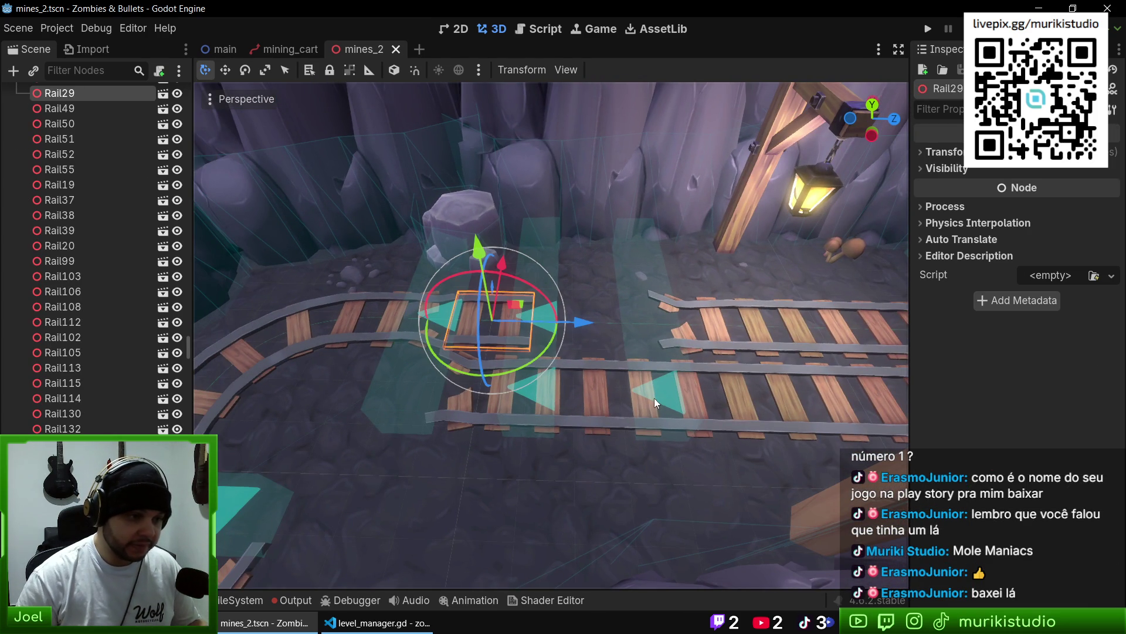
{"action": "scroll", "coordinate": [650, 399], "scroll_direction": "down", "scroll_amount": 2}
{"action": "scroll", "coordinate": [106, 261], "scroll_direction": "up", "scroll_amount": 5}
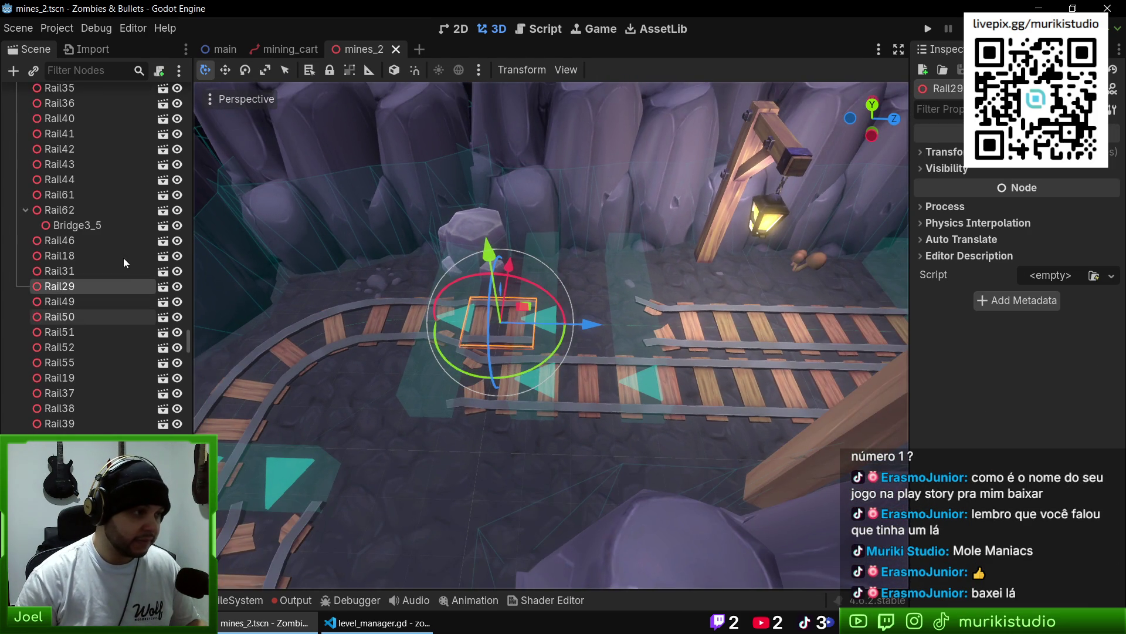
{"action": "left_click", "coordinate": [73, 227]}
{"action": "key", "text": "f"}
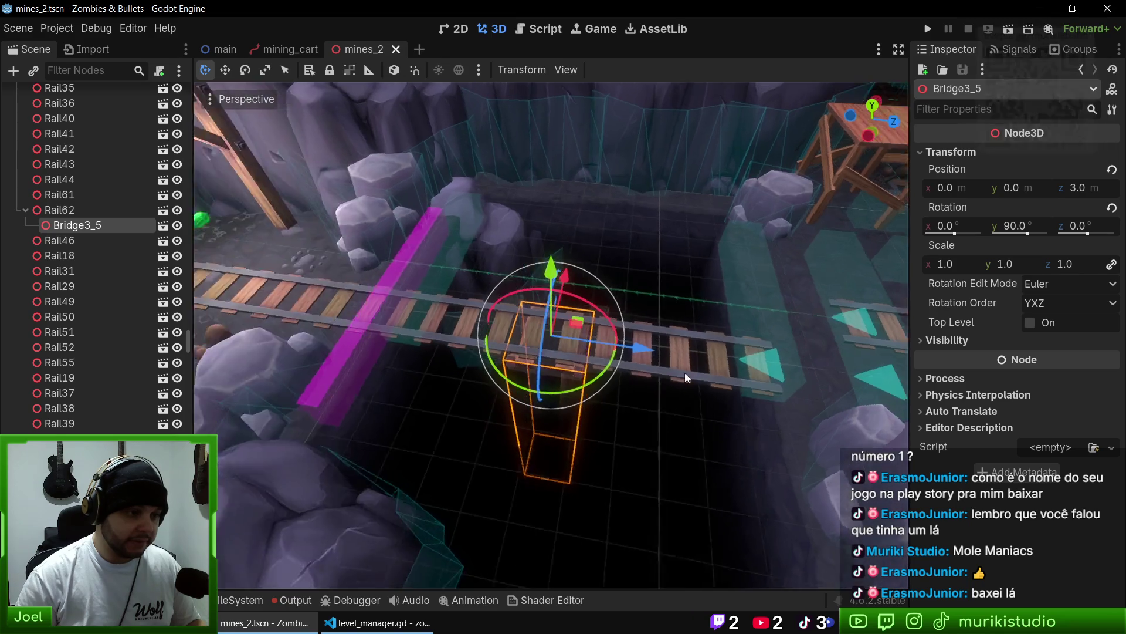
{"action": "mouse_move", "coordinate": [685, 373]}
{"action": "left_mouse_down"}
{"action": "mouse_move", "coordinate": [657, 331]}
{"action": "mouse_move", "coordinate": [663, 350]}
{"action": "left_mouse_up"}
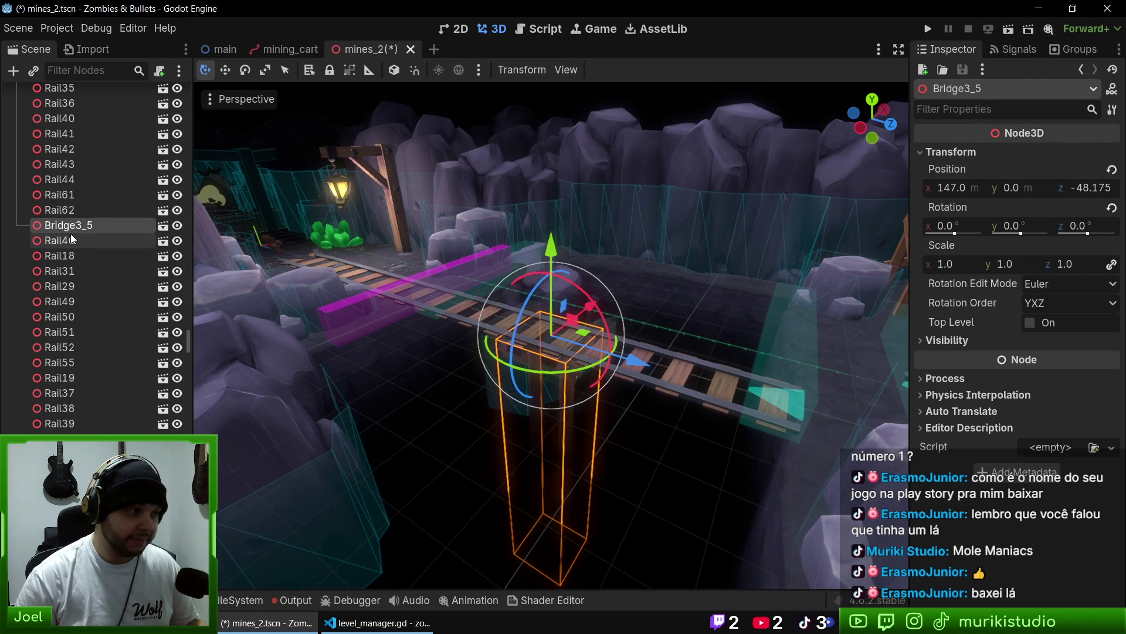
- Check the curved and straight track around Bridge3_5, then switch to a new browser tab
{"action": "mouse_move", "coordinate": [658, 409]}
{"action": "left_mouse_down"}
{"action": "mouse_move", "coordinate": [742, 436]}
{"action": "mouse_move", "coordinate": [678, 436]}
{"action": "mouse_move", "coordinate": [491, 403]}
{"action": "mouse_move", "coordinate": [709, 462]}
{"action": "mouse_move", "coordinate": [293, 345]}
{"action": "mouse_move", "coordinate": [571, 360]}
{"action": "left_mouse_up"}
{"action": "mouse_move", "coordinate": [663, 362]}
{"action": "left_mouse_down"}
{"action": "mouse_move", "coordinate": [649, 386]}
{"action": "mouse_move", "coordinate": [464, 387]}
{"action": "mouse_move", "coordinate": [554, 427]}
{"action": "mouse_move", "coordinate": [550, 445]}
{"action": "mouse_move", "coordinate": [473, 449]}
{"action": "mouse_move", "coordinate": [666, 442]}
{"action": "mouse_move", "coordinate": [638, 445]}
{"action": "left_mouse_up"}
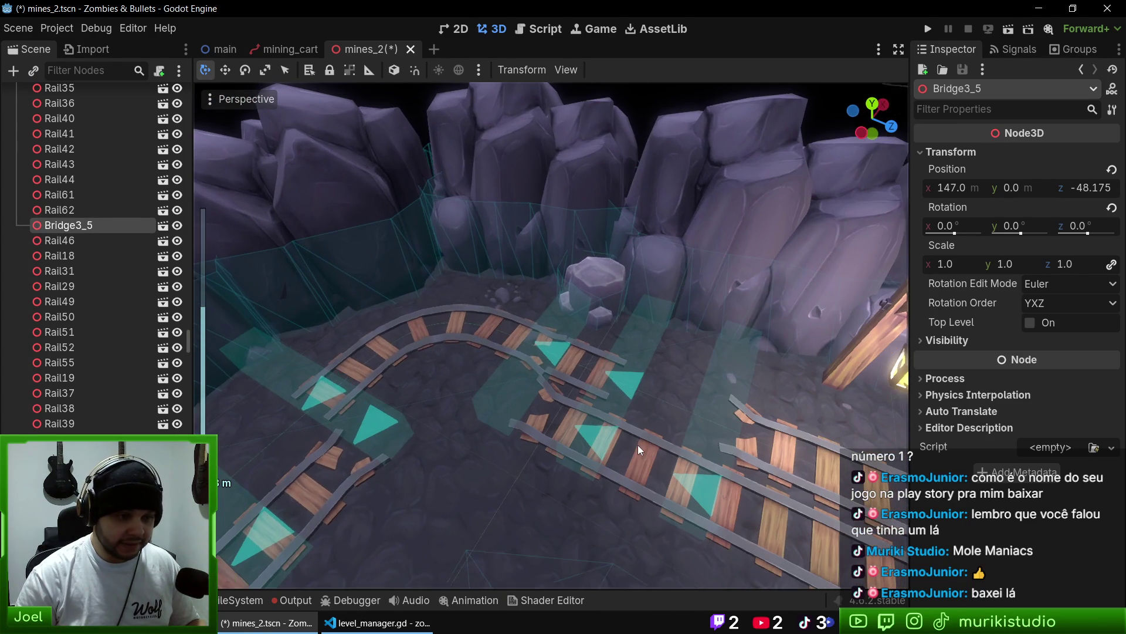
{"action": "key", "text": "f"}
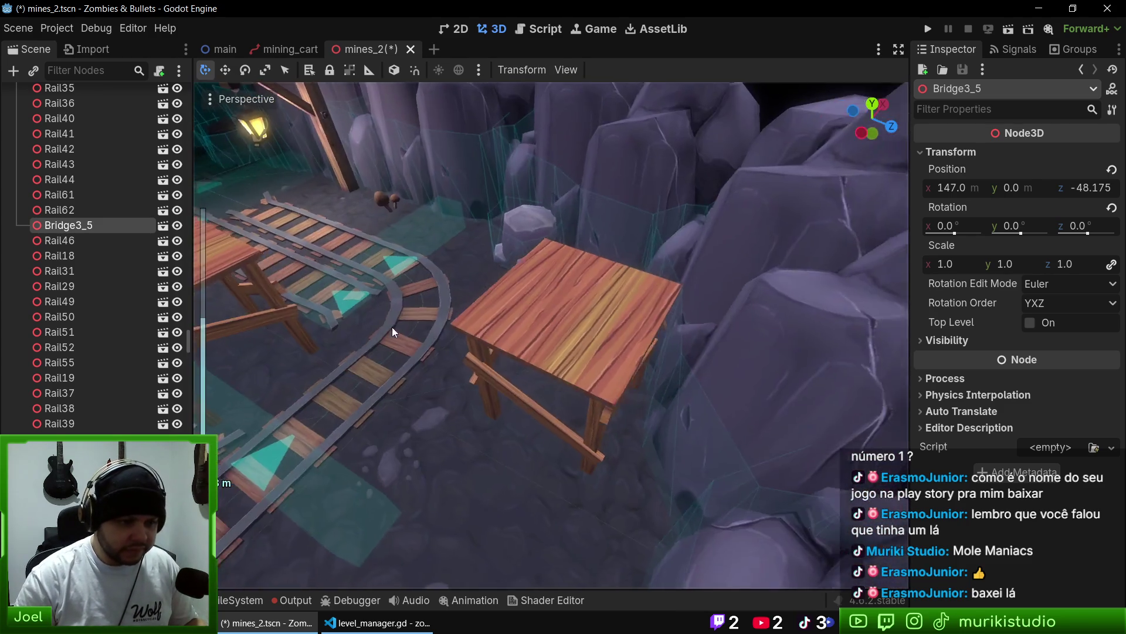
{"action": "mouse_move", "coordinate": [392, 326]}
{"action": "left_mouse_down"}
{"action": "mouse_move", "coordinate": [489, 332]}
{"action": "mouse_move", "coordinate": [493, 392]}
{"action": "mouse_move", "coordinate": [614, 259]}
{"action": "mouse_move", "coordinate": [612, 292]}
{"action": "mouse_move", "coordinate": [519, 372]}
{"action": "left_mouse_up"}
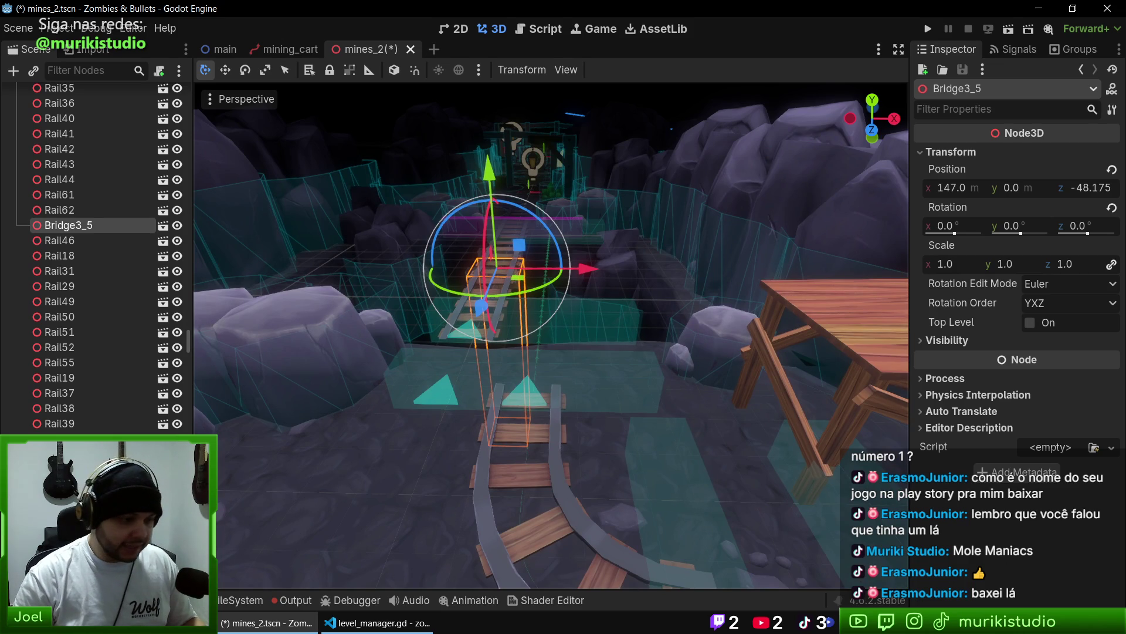
{"action": "key", "text": "alt+Tab"}
{"action": "key", "text": "ctrl+t"}
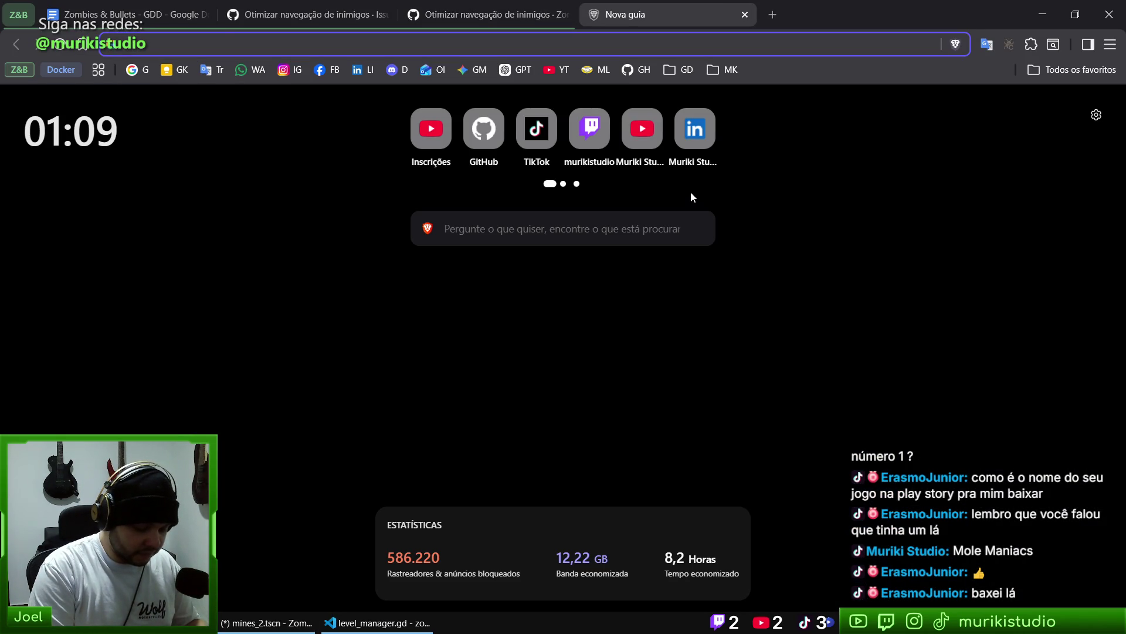
- Search Google for 'wrath of cortex ps2 mines' and show the video results
{"action": "type", "text": "cortex"}
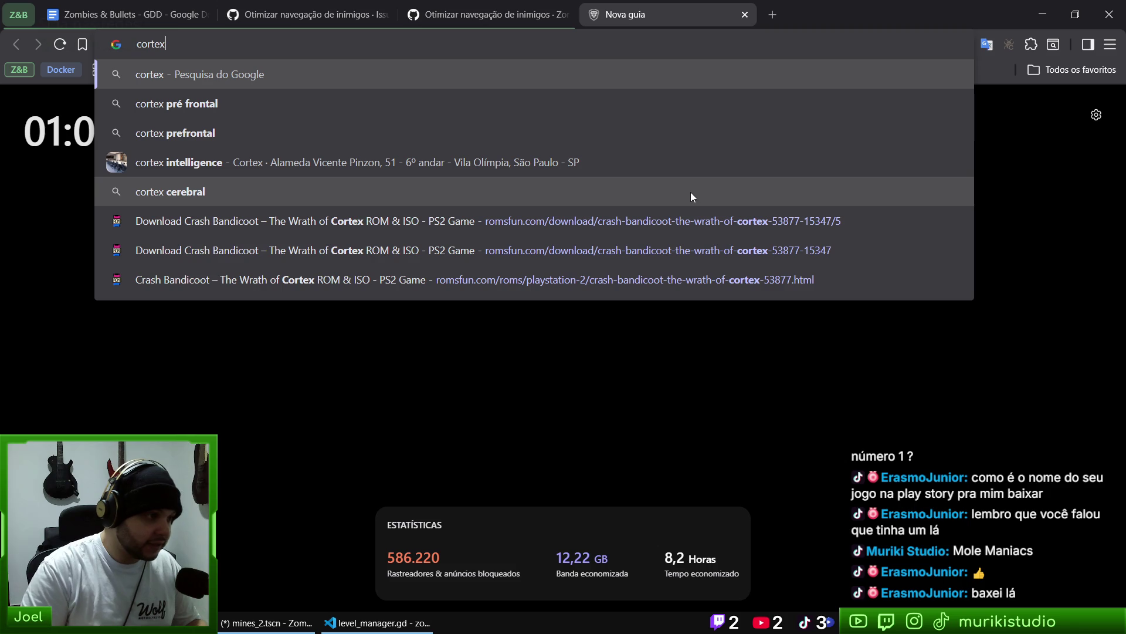
{"action": "key", "text": "Escape"}
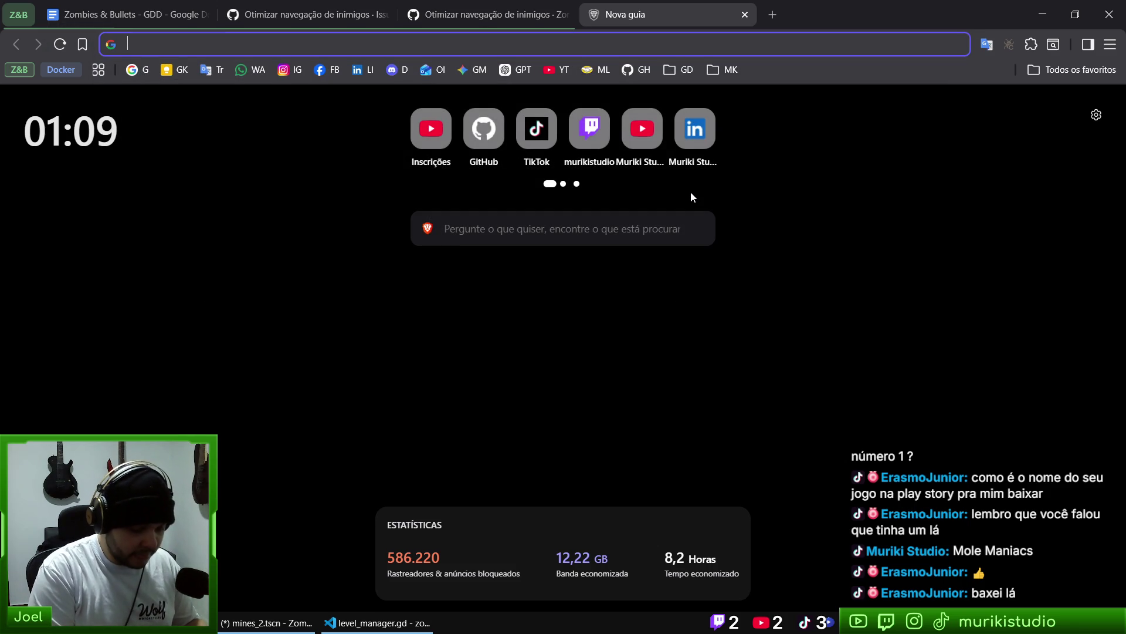
{"action": "type", "text": "crash "}
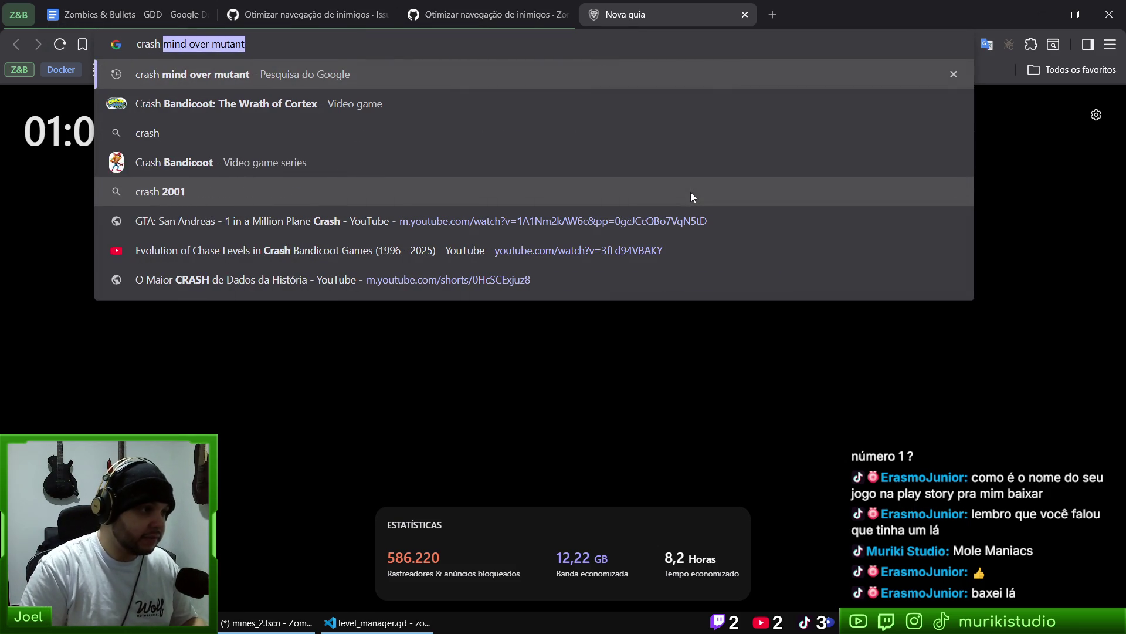
{"action": "type", "text": "bandicoot "}
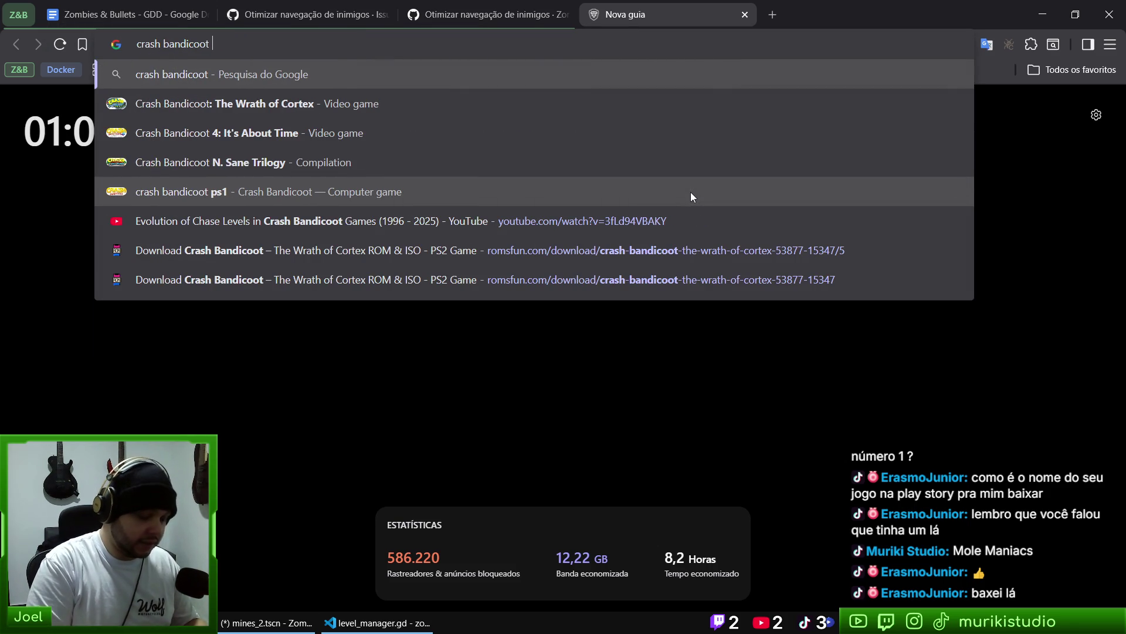
{"action": "type", "text": "co"}
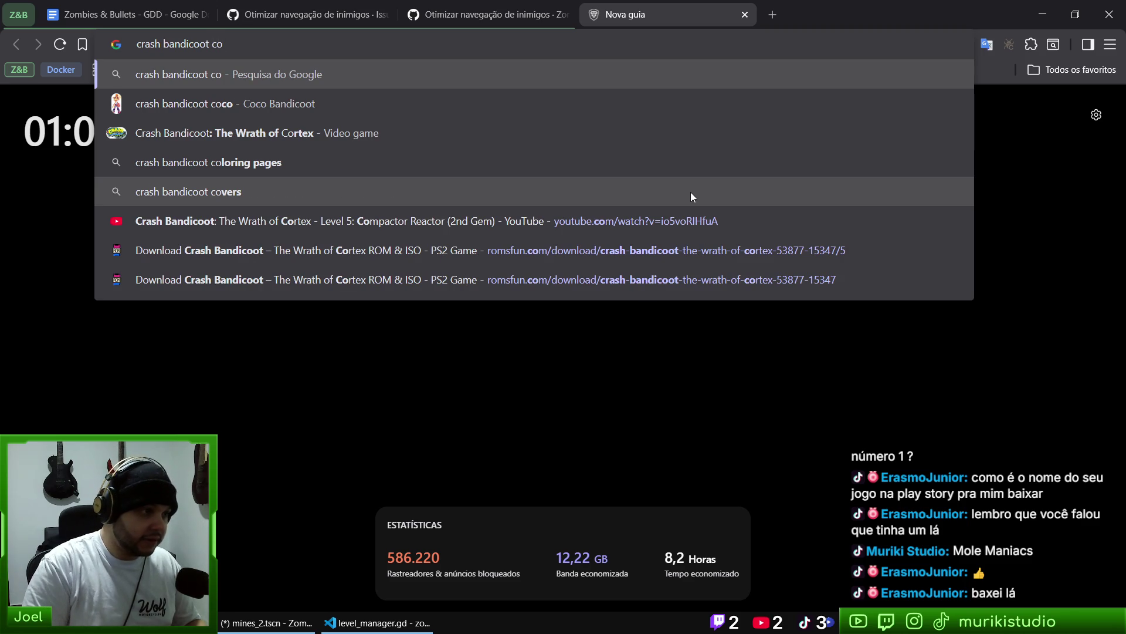
{"action": "key", "text": "BackSpace"}
{"action": "key", "text": "BackSpace"}
{"action": "key", "text": "ctrl+a"}
{"action": "type", "text": "wra"}
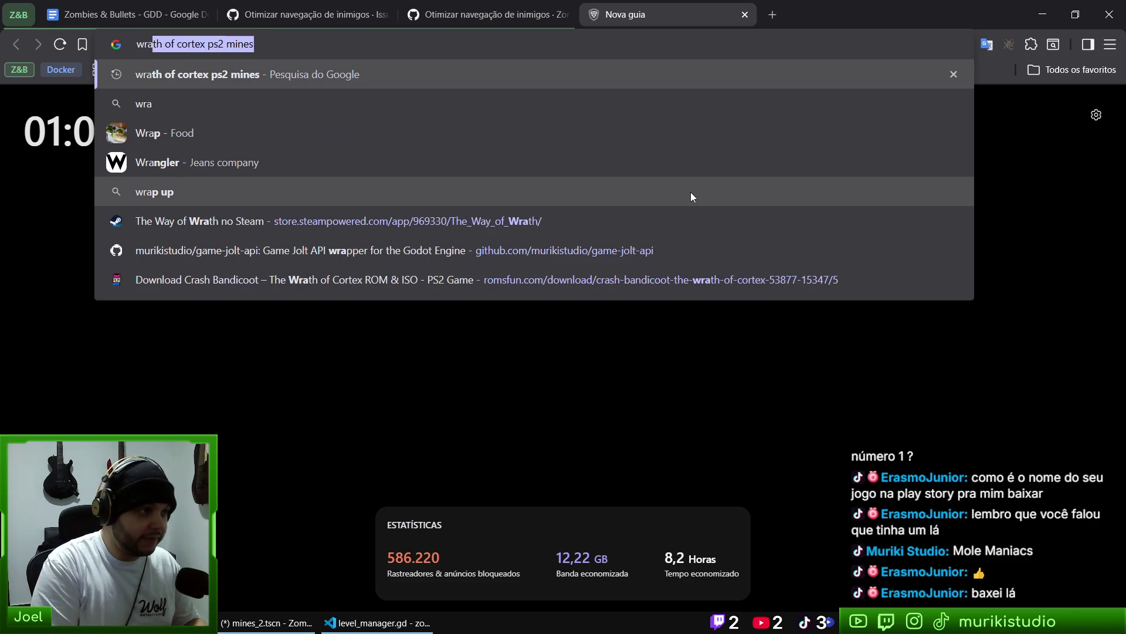
{"action": "key", "text": "Return"}
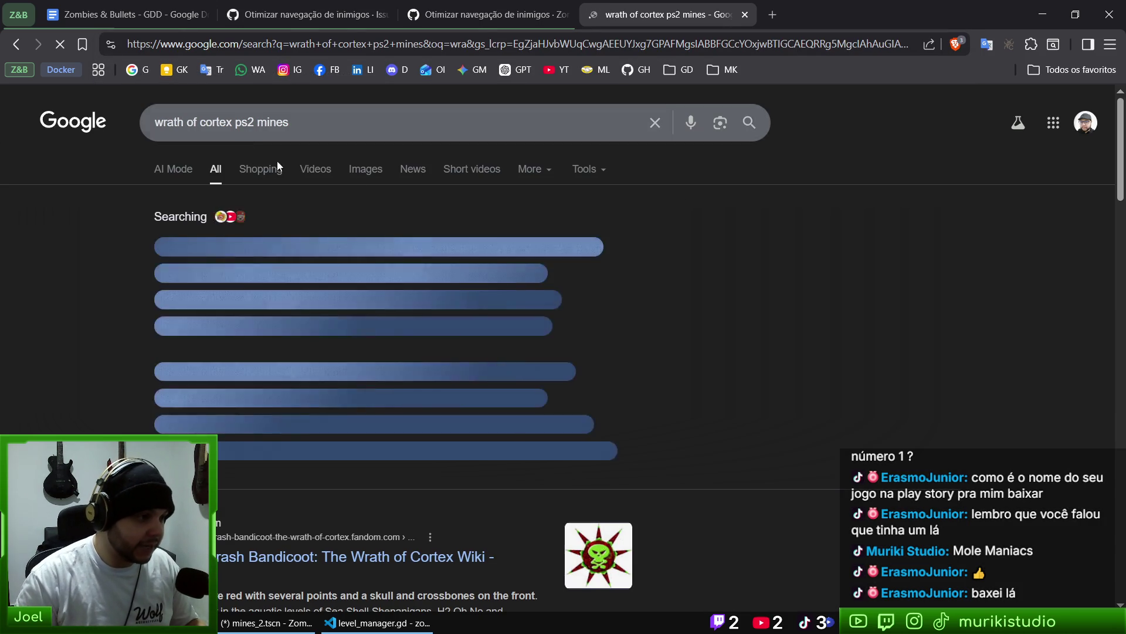
{"action": "left_click", "coordinate": [316, 169]}
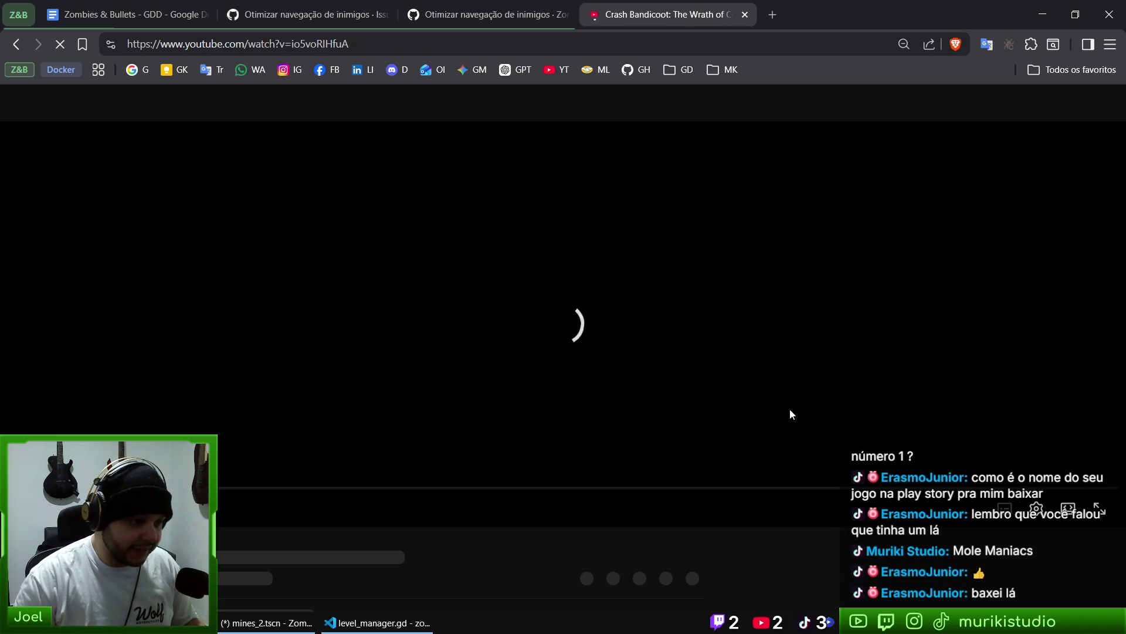
- Play the Compactor Reactor level video fullscreen and skip ahead through it
{"action": "key", "text": "f"}
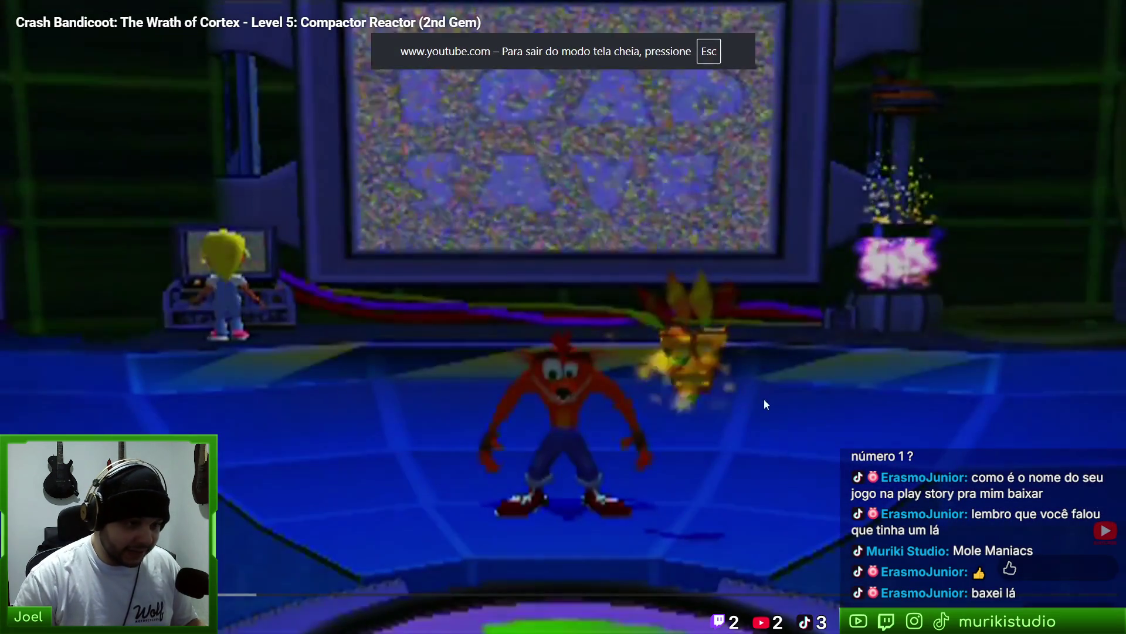
{"action": "key", "text": "Right"}
{"action": "key", "text": "Right"}
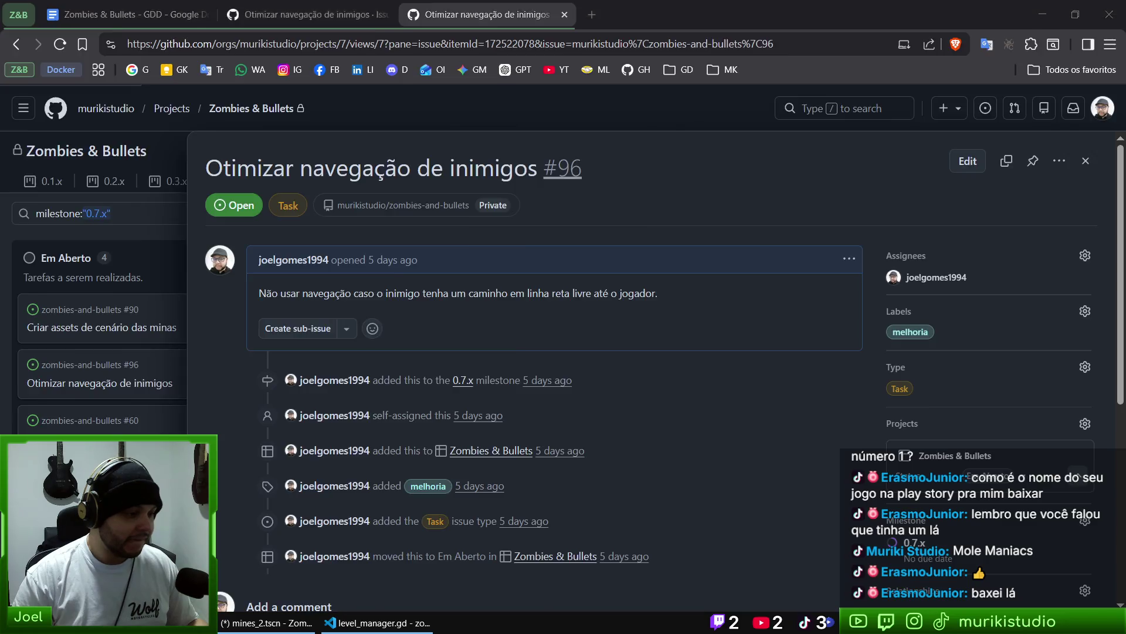
- Fly to the junction, select Rail29 and rotate it 90 degrees about its vertical axis
{"action": "scroll", "coordinate": [542, 423], "scroll_direction": "down", "scroll_amount": 5}
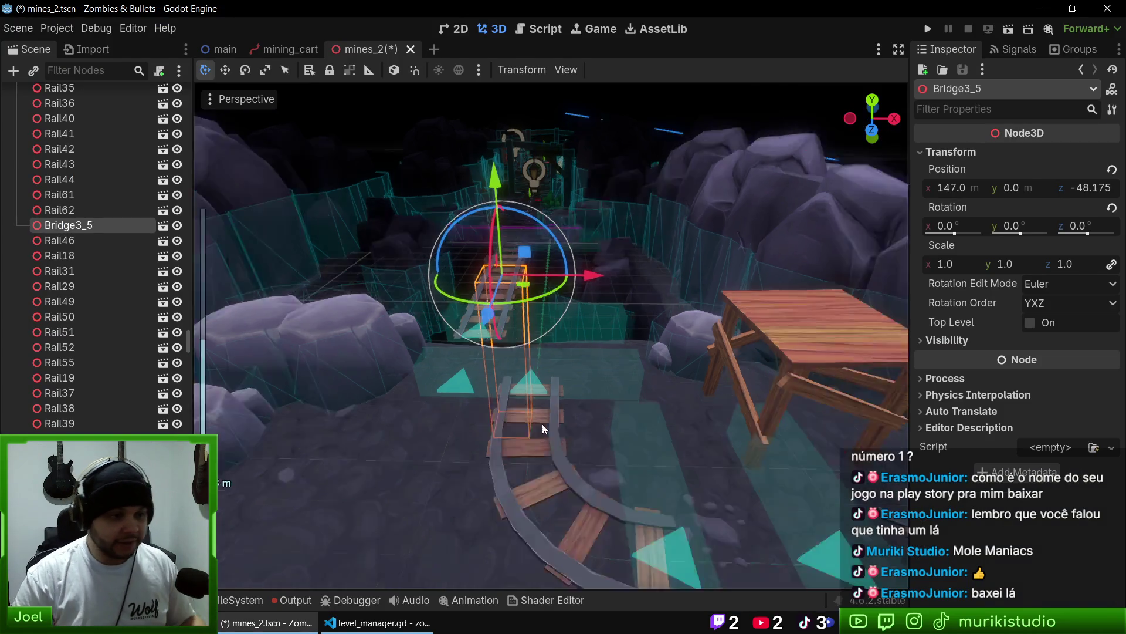
{"action": "key", "text": "w"}
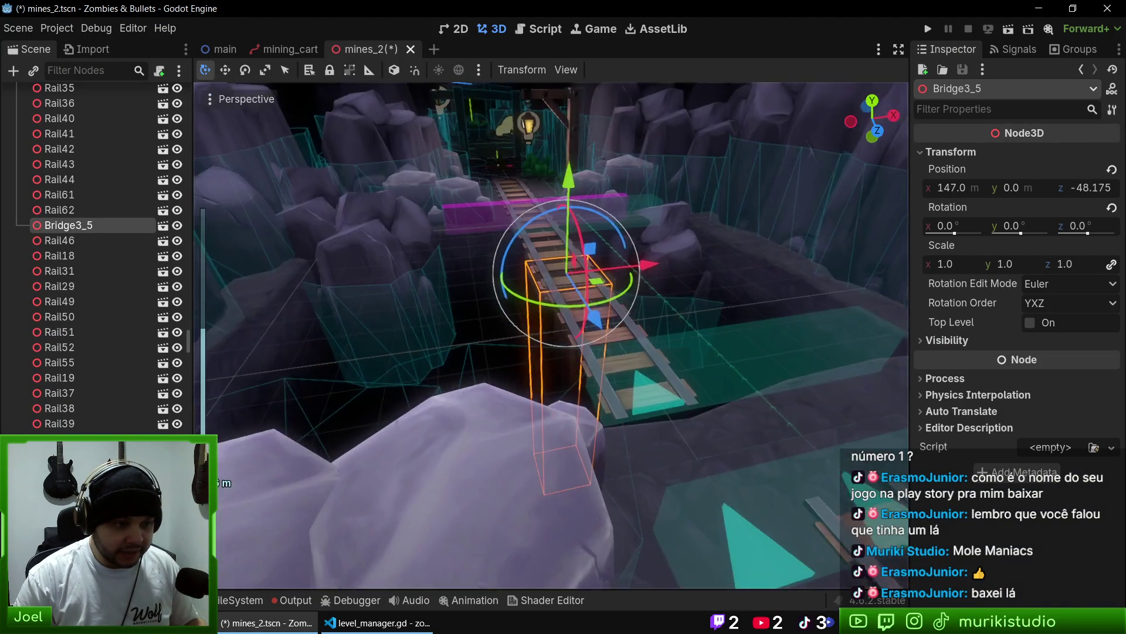
{"action": "key", "text": "w"}
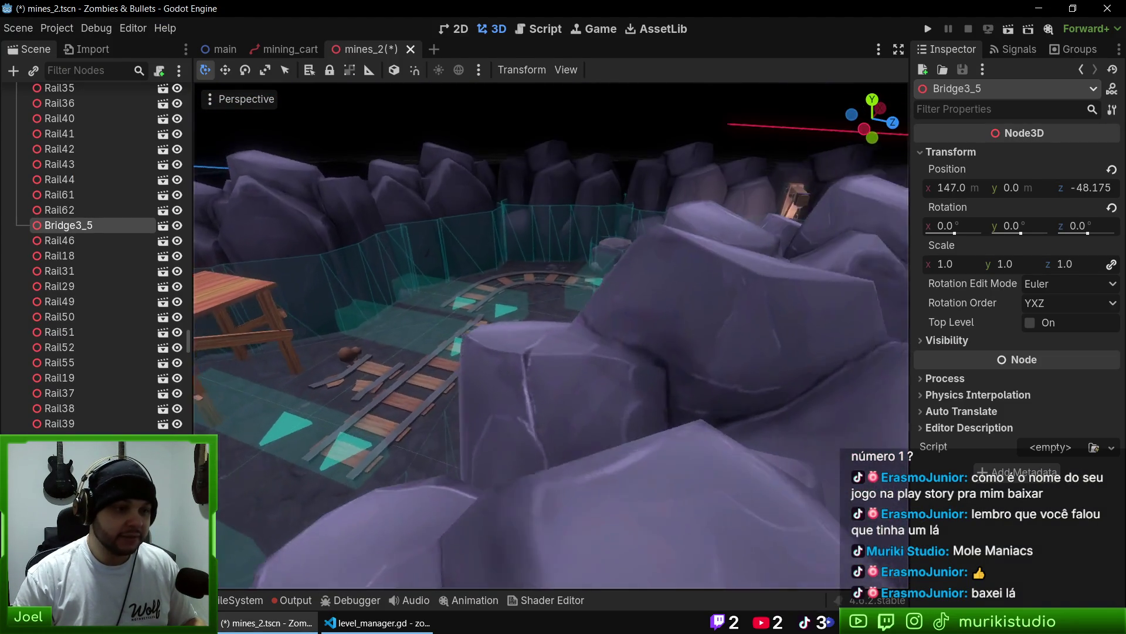
{"action": "key", "text": "w"}
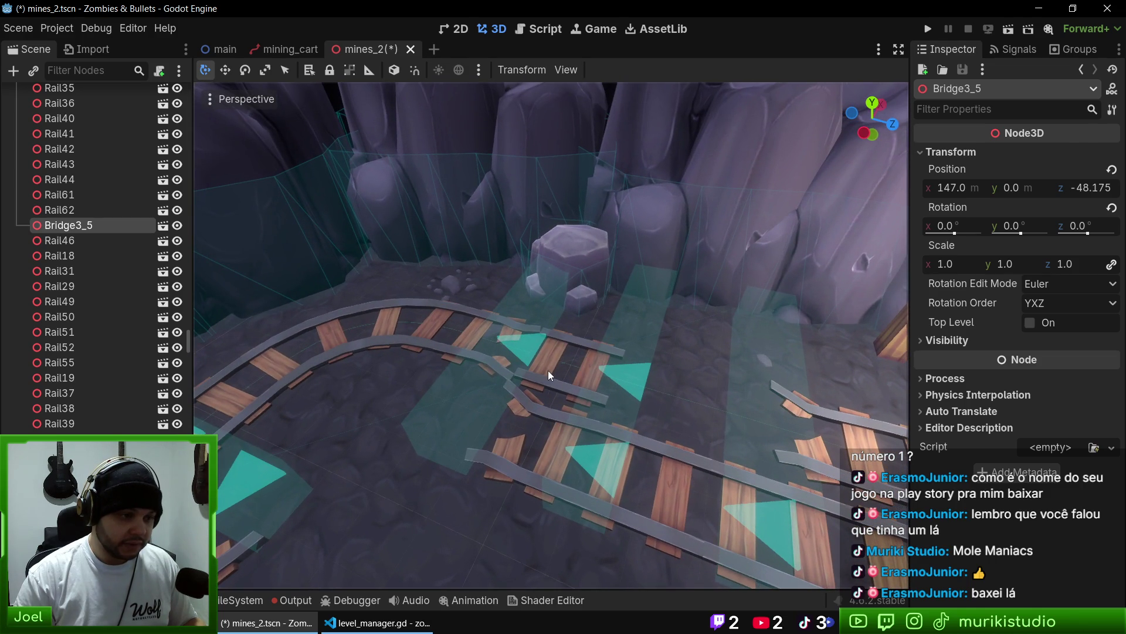
{"action": "left_click", "coordinate": [549, 371]}
{"action": "scroll", "coordinate": [555, 431], "scroll_direction": "up", "scroll_amount": 5}
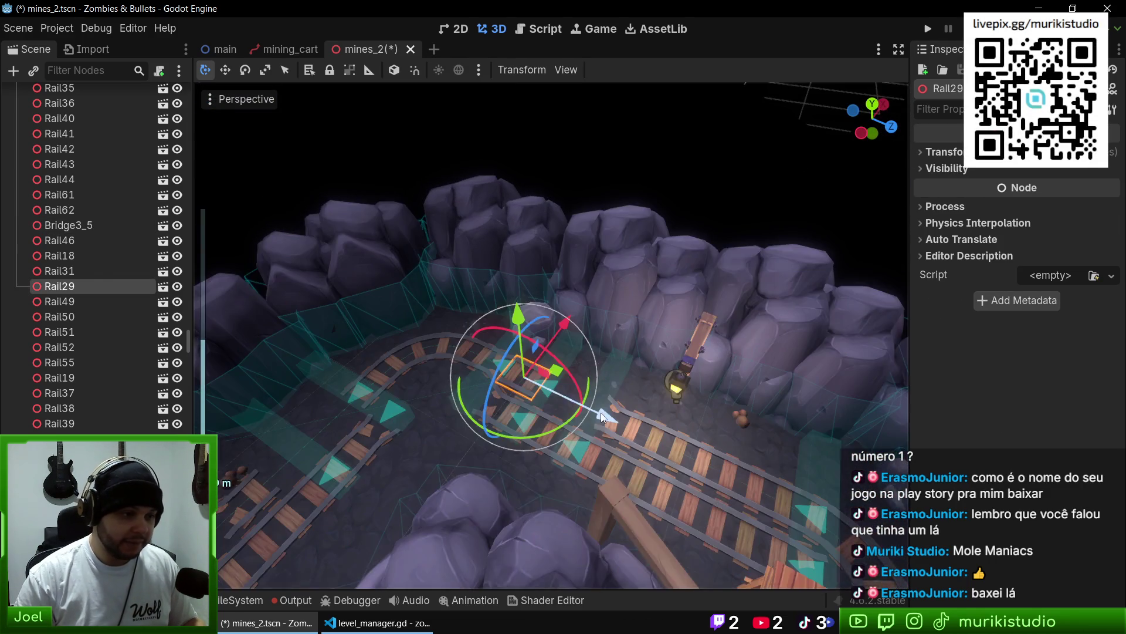
{"action": "scroll", "coordinate": [675, 504], "scroll_direction": "down", "scroll_amount": 5}
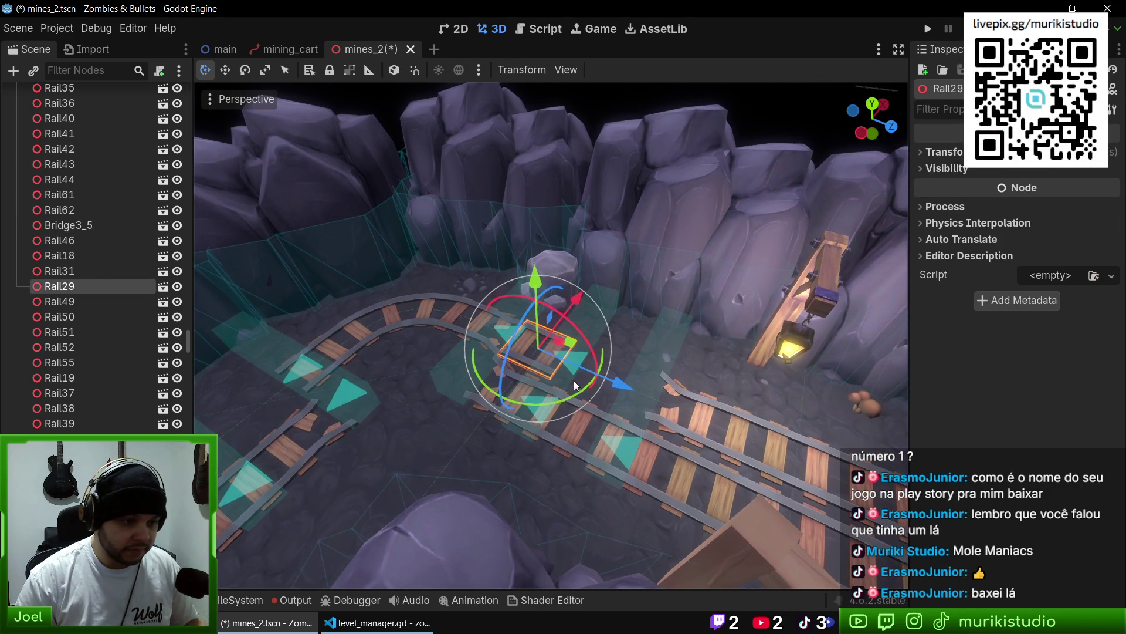
{"action": "mouse_move", "coordinate": [700, 452]}
{"action": "left_mouse_down"}
{"action": "mouse_move", "coordinate": [582, 450]}
{"action": "mouse_move", "coordinate": [647, 441]}
{"action": "mouse_move", "coordinate": [612, 441]}
{"action": "mouse_move", "coordinate": [606, 363]}
{"action": "mouse_move", "coordinate": [451, 330]}
{"action": "mouse_move", "coordinate": [407, 287]}
{"action": "left_mouse_up"}
{"action": "key", "text": "f"}
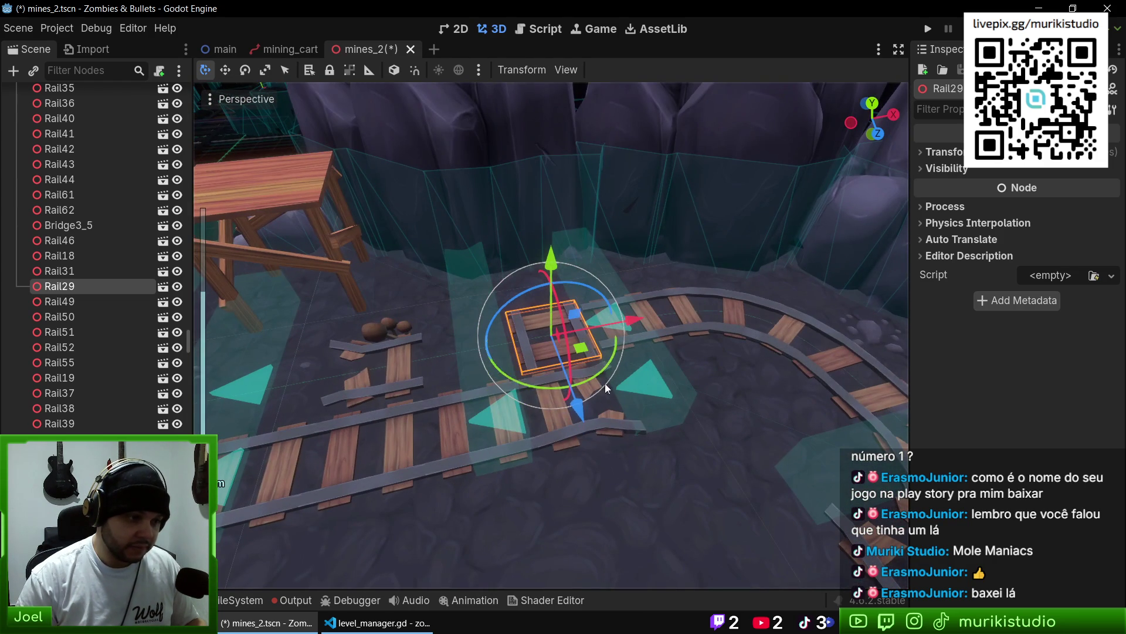
{"action": "mouse_move", "coordinate": [581, 386]}
{"action": "left_mouse_down"}
{"action": "mouse_move", "coordinate": [658, 351]}
{"action": "mouse_move", "coordinate": [641, 283]}
{"action": "left_mouse_up"}
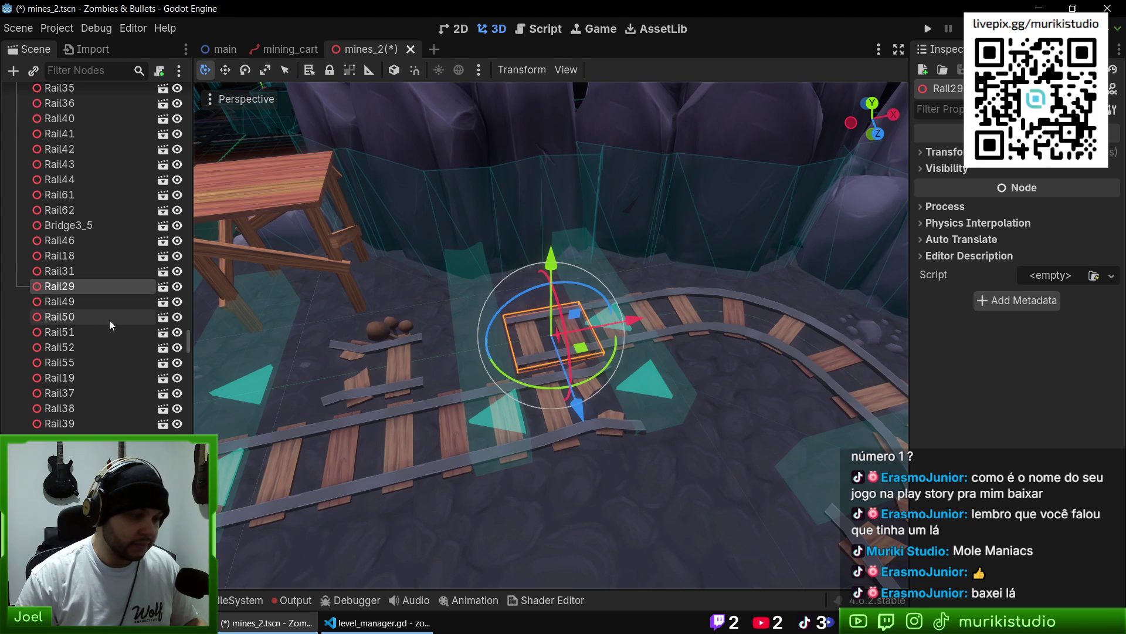
- Inspect the Rail49 and Rail31 track pieces by selecting and framing each
{"action": "left_click", "coordinate": [68, 301]}
{"action": "key", "text": "f"}
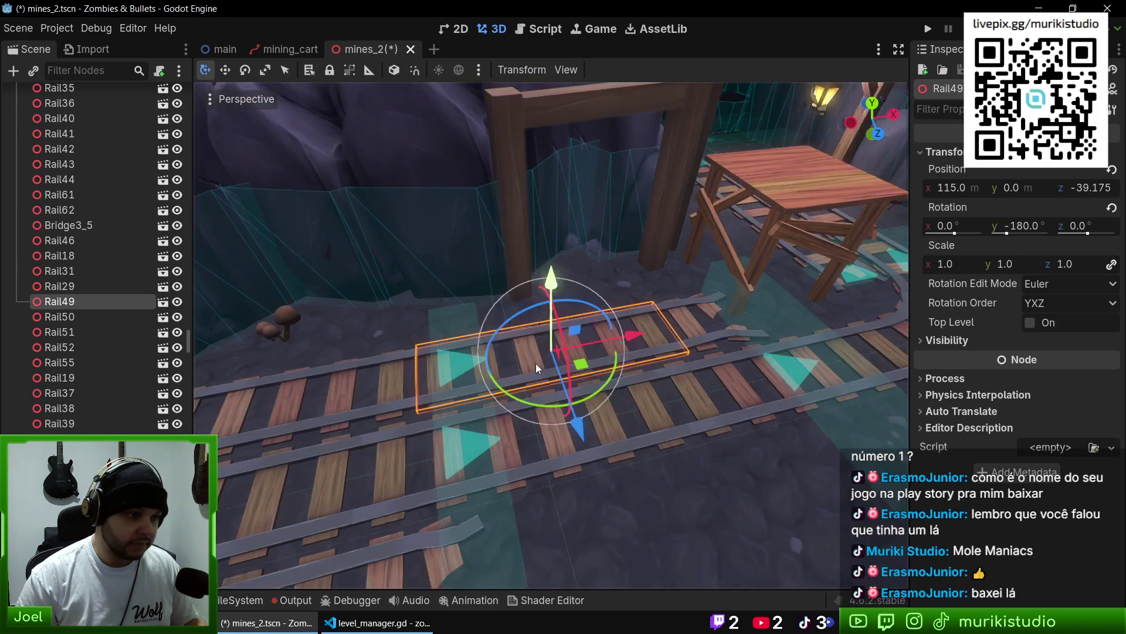
{"action": "left_click", "coordinate": [68, 272]}
{"action": "key", "text": "f"}
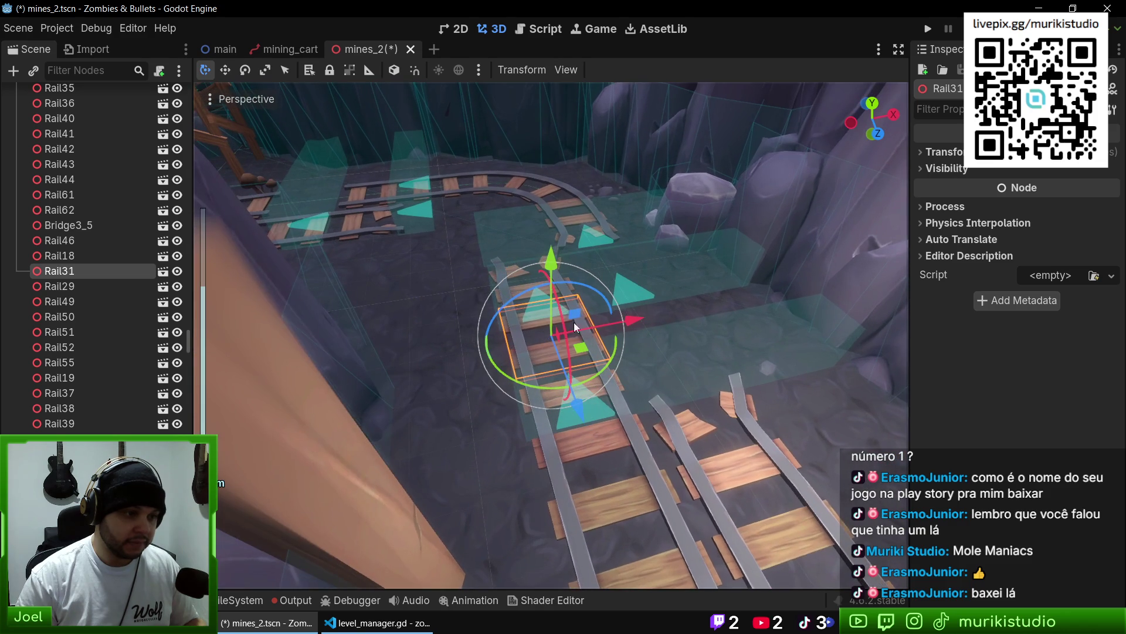
{"action": "mouse_move", "coordinate": [575, 322]}
{"action": "left_mouse_down"}
{"action": "mouse_move", "coordinate": [697, 435]}
{"action": "mouse_move", "coordinate": [785, 420]}
{"action": "mouse_move", "coordinate": [772, 430]}
{"action": "mouse_move", "coordinate": [438, 263]}
{"action": "mouse_move", "coordinate": [589, 368]}
{"action": "left_mouse_up"}
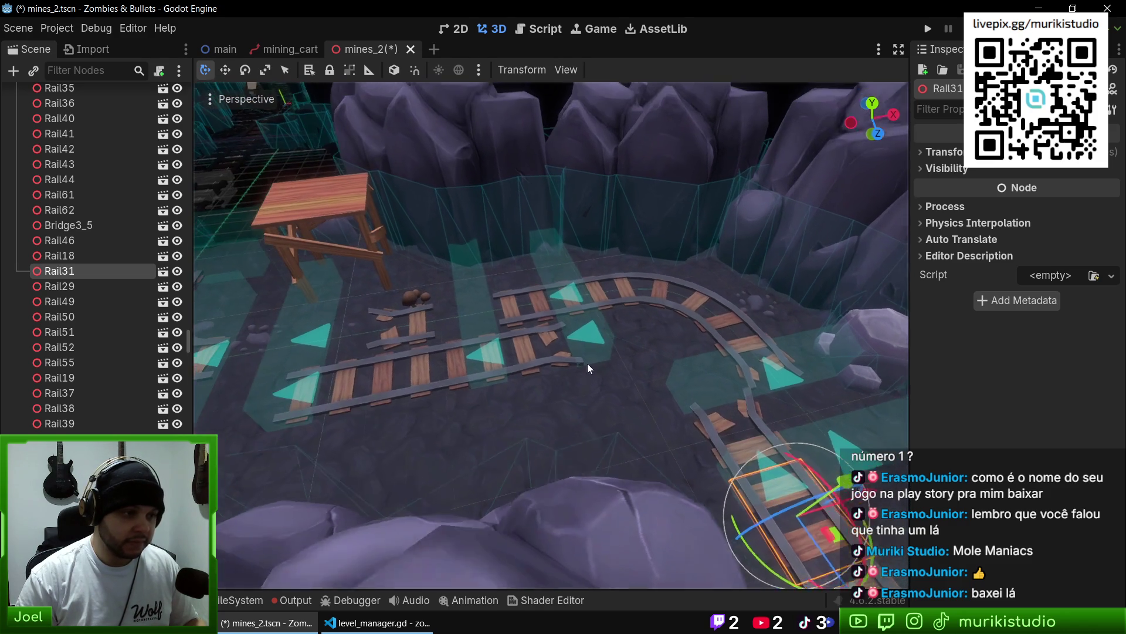
- Frame Rail29, then slide Rail33 2 m along negative X to line up
{"action": "left_click", "coordinate": [515, 316]}
{"action": "key", "text": "f"}
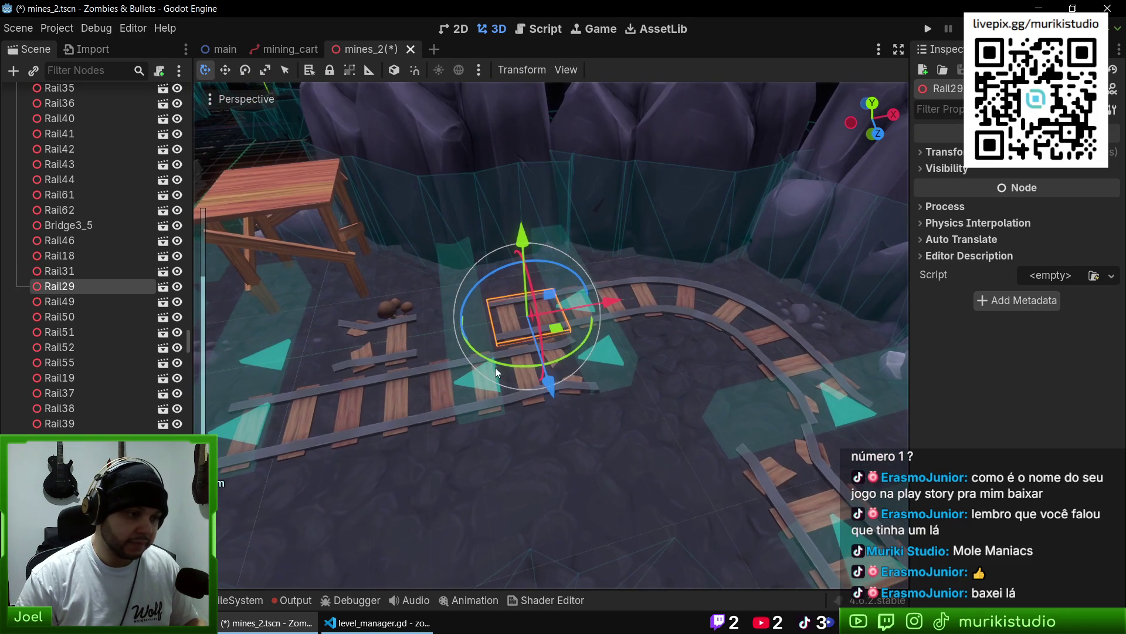
{"action": "left_click", "coordinate": [580, 337]}
{"action": "mouse_move", "coordinate": [600, 299]}
{"action": "left_mouse_down"}
{"action": "mouse_move", "coordinate": [505, 312]}
{"action": "mouse_move", "coordinate": [528, 314]}
{"action": "mouse_move", "coordinate": [389, 387]}
{"action": "mouse_move", "coordinate": [662, 382]}
{"action": "mouse_move", "coordinate": [621, 393]}
{"action": "left_mouse_up"}
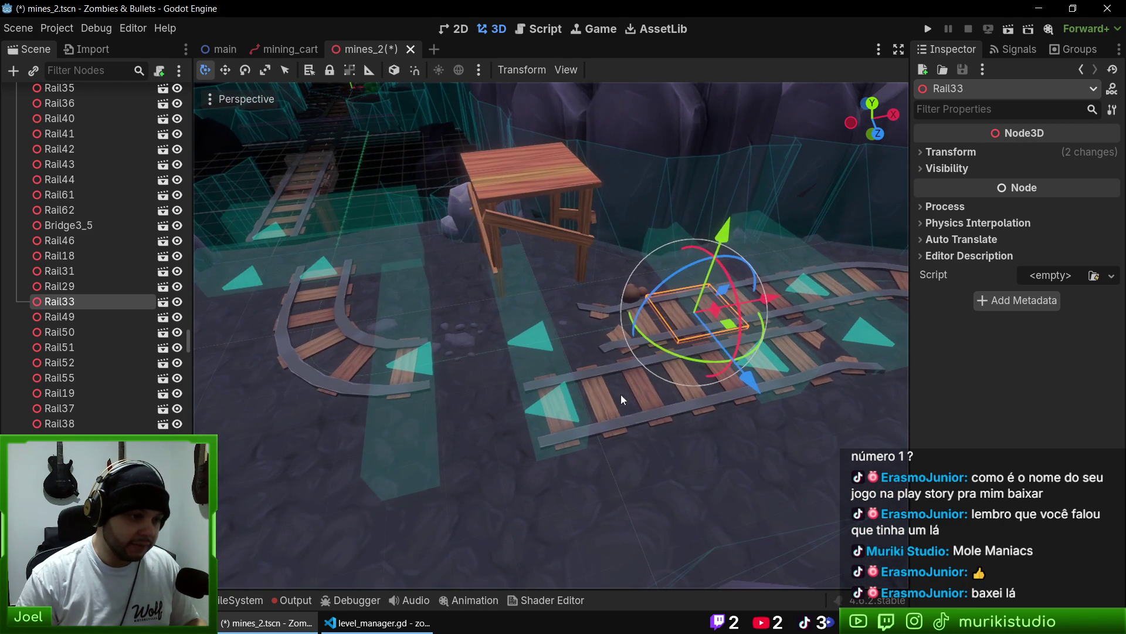
- Duplicate the Rail47 piece and shift the copy 2 units along X
{"action": "mouse_move", "coordinate": [589, 549]}
{"action": "left_mouse_down"}
{"action": "mouse_move", "coordinate": [621, 266]}
{"action": "mouse_move", "coordinate": [615, 350]}
{"action": "mouse_move", "coordinate": [626, 389]}
{"action": "mouse_move", "coordinate": [541, 432]}
{"action": "mouse_move", "coordinate": [549, 484]}
{"action": "mouse_move", "coordinate": [623, 511]}
{"action": "mouse_move", "coordinate": [473, 413]}
{"action": "mouse_move", "coordinate": [504, 399]}
{"action": "mouse_move", "coordinate": [659, 415]}
{"action": "mouse_move", "coordinate": [374, 368]}
{"action": "mouse_move", "coordinate": [321, 377]}
{"action": "mouse_move", "coordinate": [582, 412]}
{"action": "mouse_move", "coordinate": [739, 370]}
{"action": "mouse_move", "coordinate": [445, 333]}
{"action": "mouse_move", "coordinate": [442, 413]}
{"action": "mouse_move", "coordinate": [548, 428]}
{"action": "mouse_move", "coordinate": [569, 511]}
{"action": "mouse_move", "coordinate": [553, 445]}
{"action": "mouse_move", "coordinate": [455, 424]}
{"action": "mouse_move", "coordinate": [434, 369]}
{"action": "mouse_move", "coordinate": [589, 432]}
{"action": "mouse_move", "coordinate": [531, 419]}
{"action": "mouse_move", "coordinate": [513, 435]}
{"action": "left_mouse_up"}
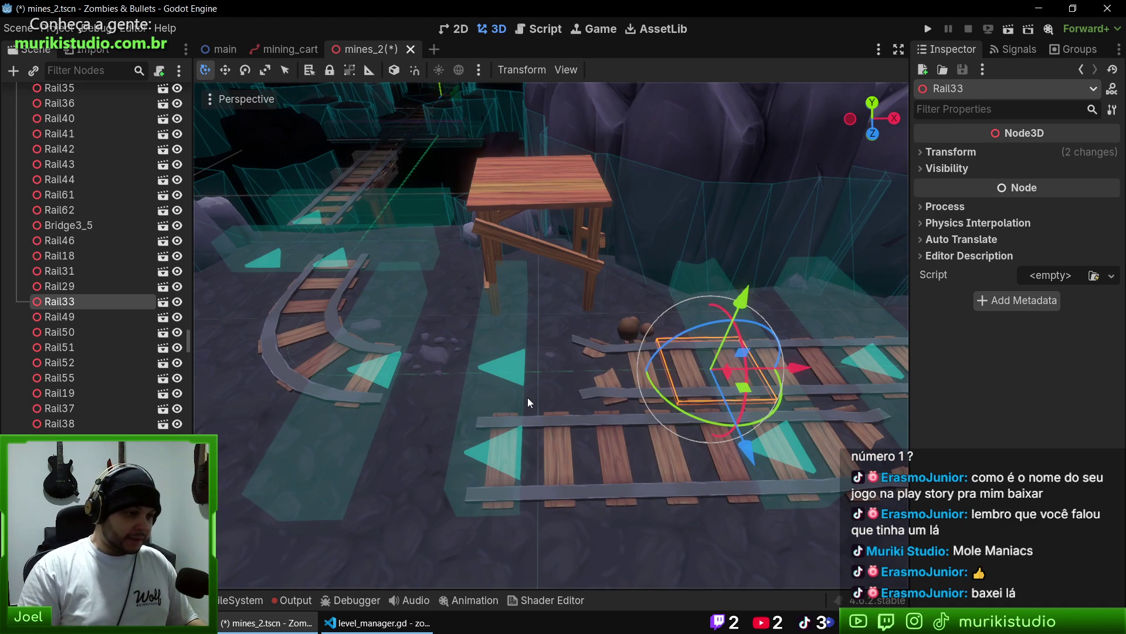
{"action": "left_click", "coordinate": [559, 458]}
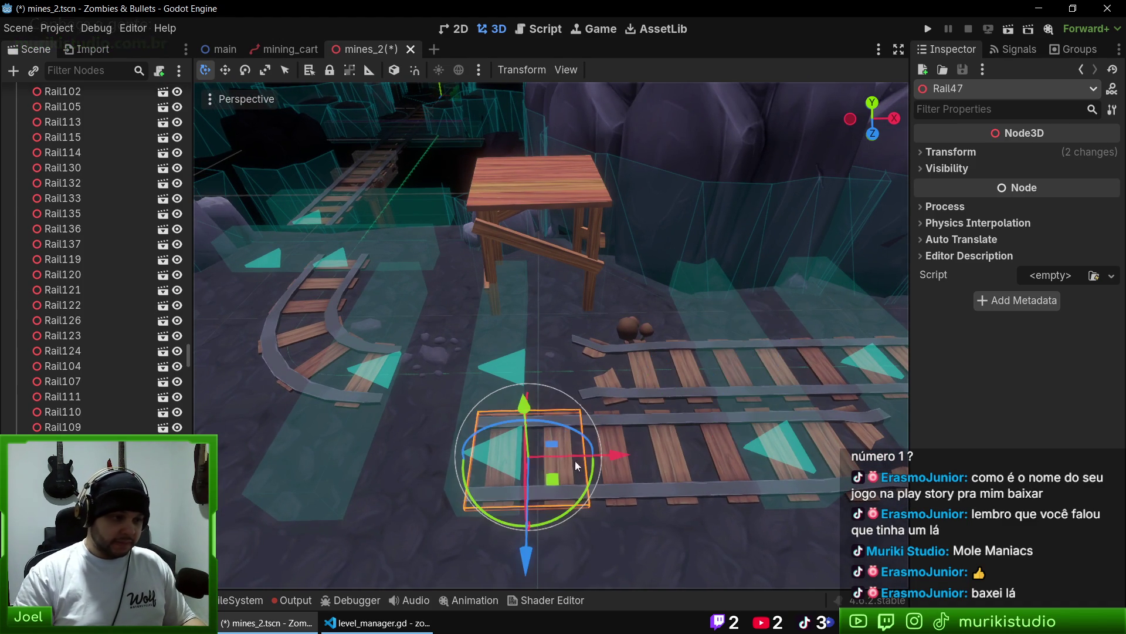
{"action": "mouse_move", "coordinate": [575, 460]}
{"action": "left_mouse_down"}
{"action": "mouse_move", "coordinate": [653, 442]}
{"action": "mouse_move", "coordinate": [688, 400]}
{"action": "left_mouse_up"}
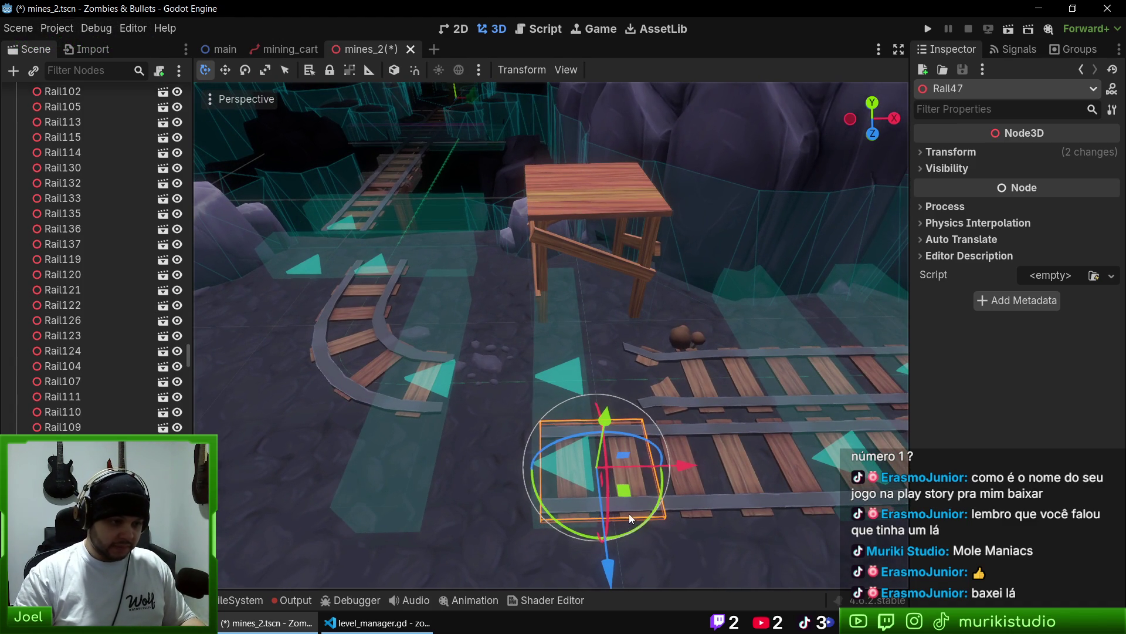
{"action": "key", "text": "ctrl+d"}
{"action": "left_click_drag", "start_coordinate": [689, 467], "coordinate": [592, 465]}
- Duplicate Rail163 into Rail167 and move it onto the curve, 2 units along Z
{"action": "left_click", "coordinate": [703, 387]}
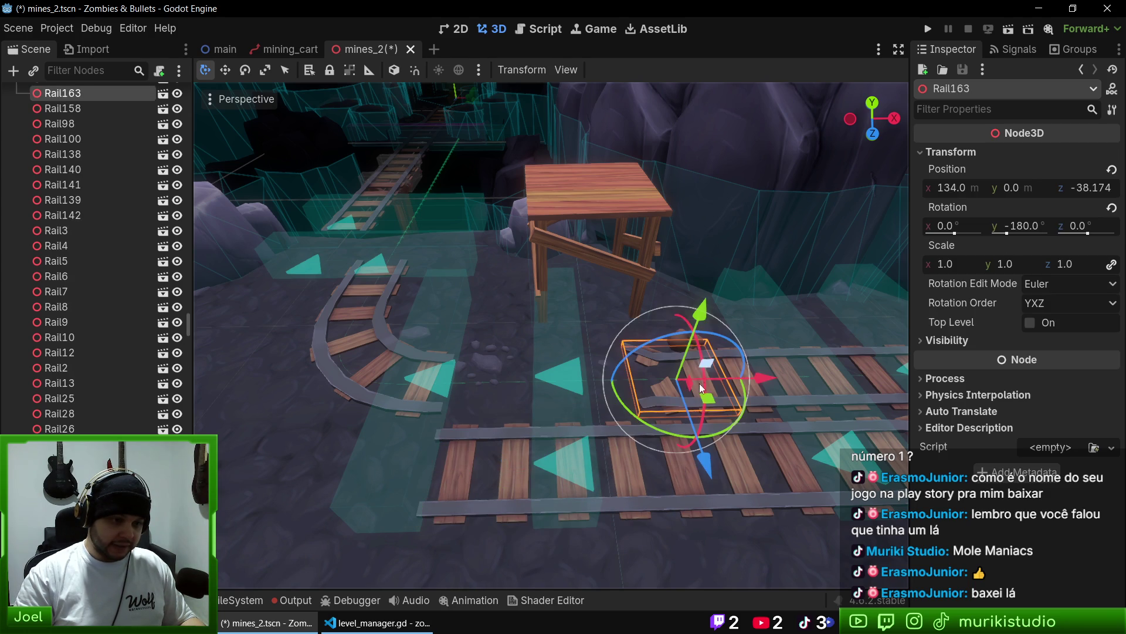
{"action": "key", "text": "ctrl+d"}
{"action": "mouse_move", "coordinate": [767, 377]}
{"action": "left_mouse_down"}
{"action": "mouse_move", "coordinate": [508, 415]}
{"action": "mouse_move", "coordinate": [415, 411]}
{"action": "left_mouse_up"}
{"action": "left_click_drag", "start_coordinate": [376, 474], "coordinate": [358, 601]}
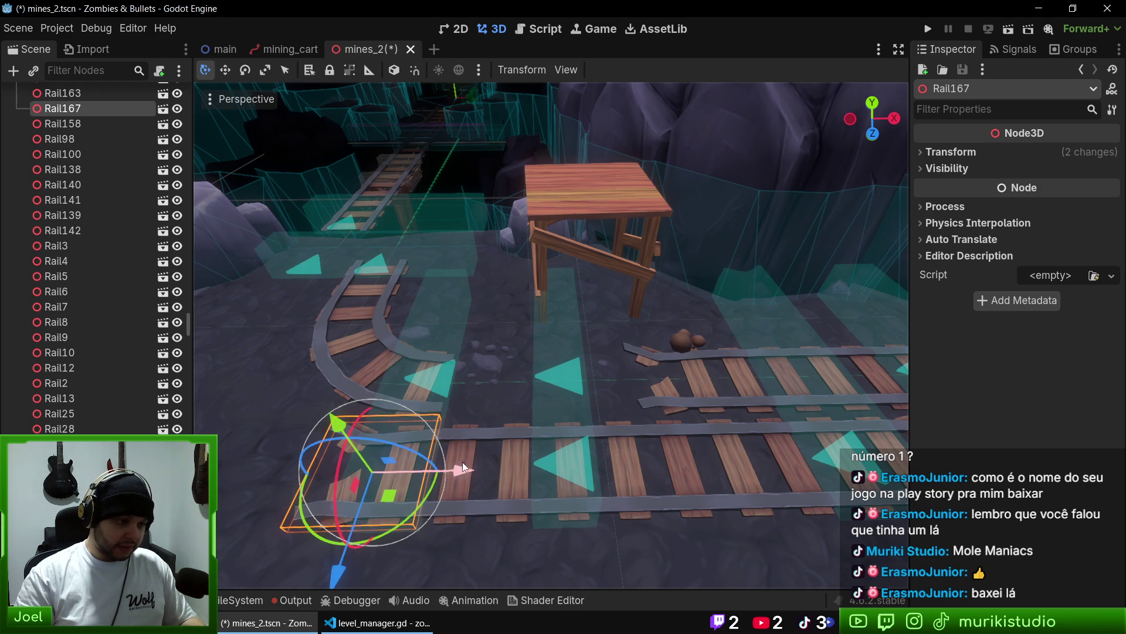
- Delete the stray straight rail and shift Rail167 2 units along X
{"action": "left_click", "coordinate": [468, 435]}
{"action": "key", "text": "Delete"}
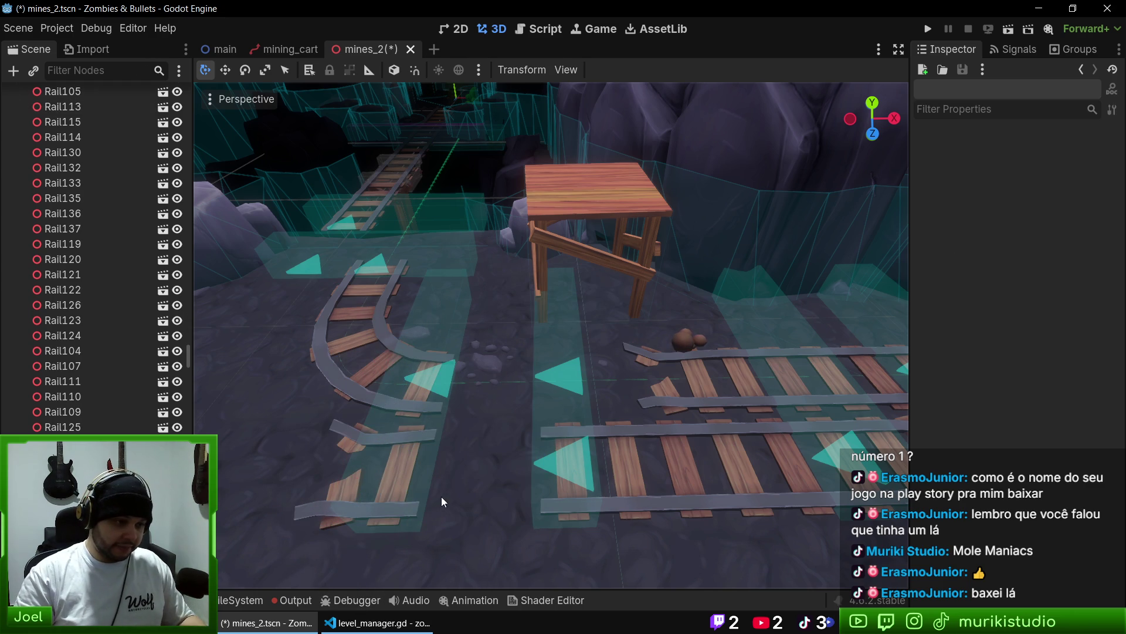
{"action": "left_click", "coordinate": [314, 513]}
{"action": "mouse_move", "coordinate": [454, 475]}
{"action": "left_mouse_down"}
{"action": "mouse_move", "coordinate": [608, 470]}
{"action": "mouse_move", "coordinate": [568, 472]}
{"action": "left_mouse_up"}
- Duplicate Rail167 into Rail168, place it by the curve and turn it 180°
{"action": "key", "text": "ctrl+d"}
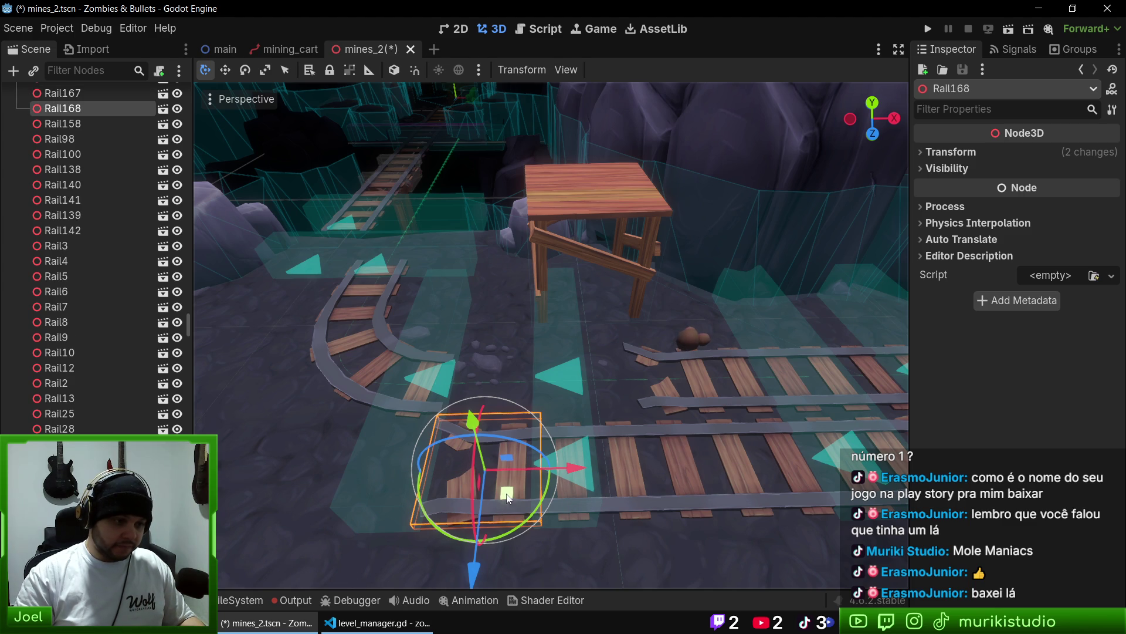
{"action": "left_click_drag", "start_coordinate": [508, 497], "coordinate": [509, 404]}
{"action": "key", "text": "r"}
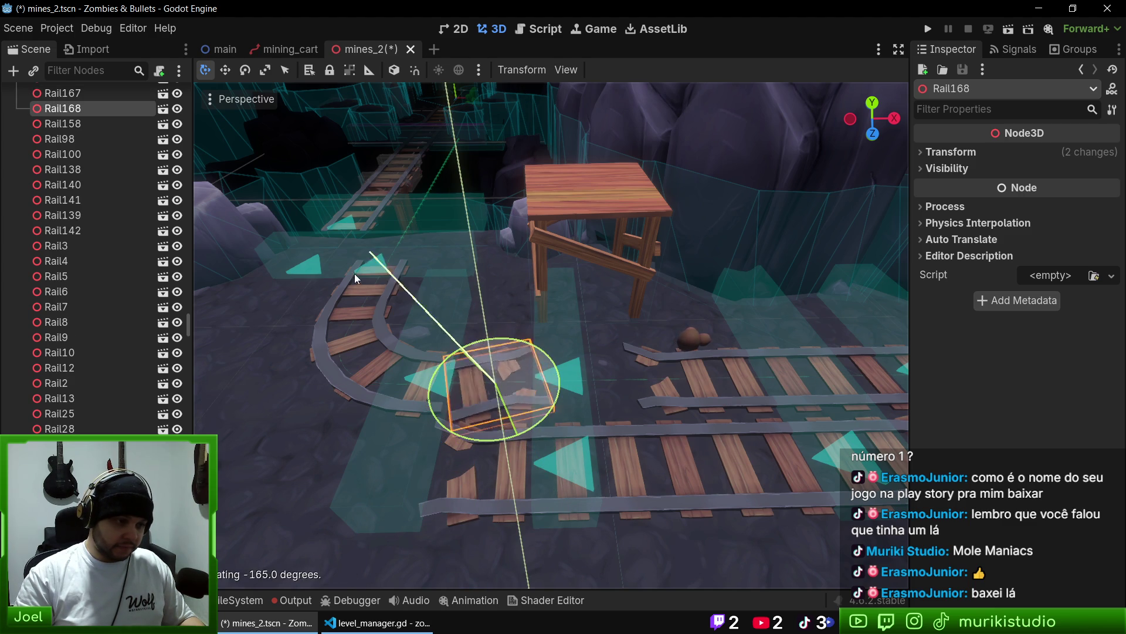
{"action": "left_click", "coordinate": [460, 266]}
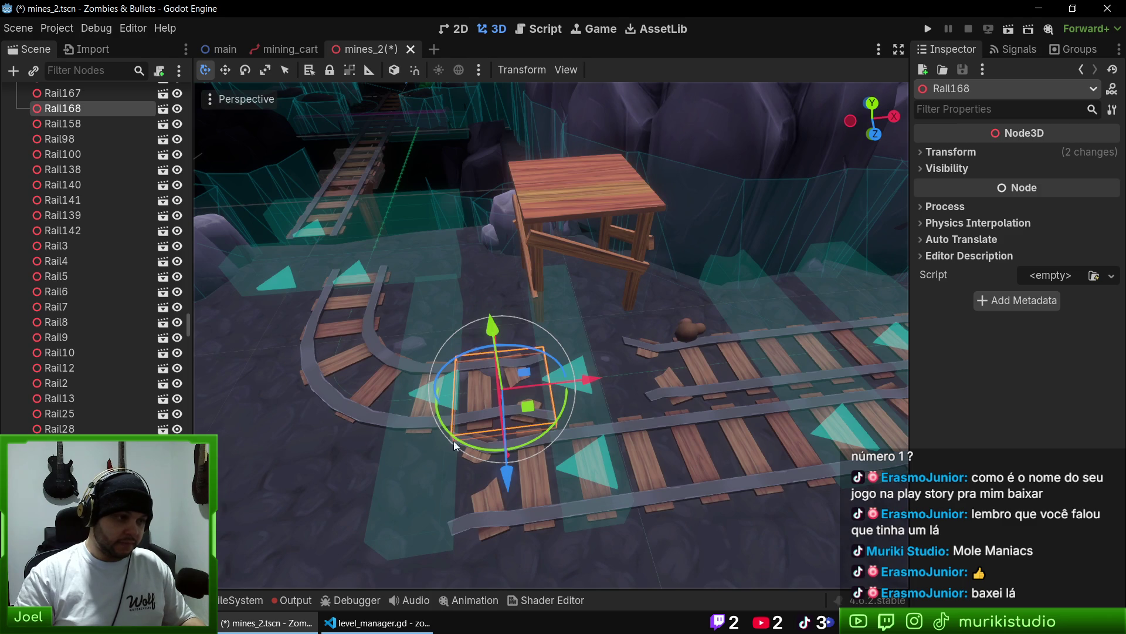
{"action": "mouse_move", "coordinate": [454, 440]}
{"action": "left_mouse_down"}
{"action": "mouse_move", "coordinate": [391, 427]}
{"action": "mouse_move", "coordinate": [585, 400]}
{"action": "mouse_move", "coordinate": [795, 469]}
{"action": "left_mouse_up"}
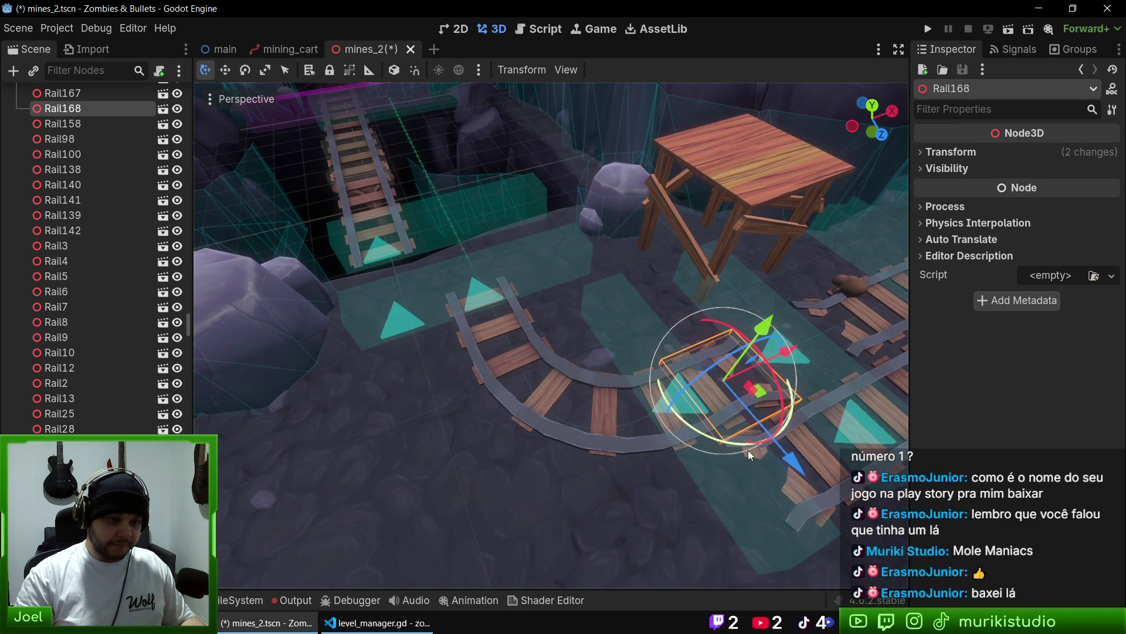
- Duplicate Rail168 into Rail169, move it up along the track and rotate it 15°
{"action": "key", "text": "ctrl+d"}
{"action": "mouse_move", "coordinate": [770, 393]}
{"action": "left_mouse_down"}
{"action": "mouse_move", "coordinate": [526, 317]}
{"action": "mouse_move", "coordinate": [499, 272]}
{"action": "left_mouse_up"}
{"action": "key", "text": "f"}
{"action": "mouse_move", "coordinate": [506, 333]}
{"action": "left_mouse_down"}
{"action": "mouse_move", "coordinate": [587, 404]}
{"action": "mouse_move", "coordinate": [581, 388]}
{"action": "mouse_move", "coordinate": [561, 387]}
{"action": "mouse_move", "coordinate": [642, 375]}
{"action": "mouse_move", "coordinate": [685, 295]}
{"action": "mouse_move", "coordinate": [684, 308]}
{"action": "left_mouse_up"}
{"action": "left_click_drag", "start_coordinate": [536, 403], "coordinate": [521, 406]}
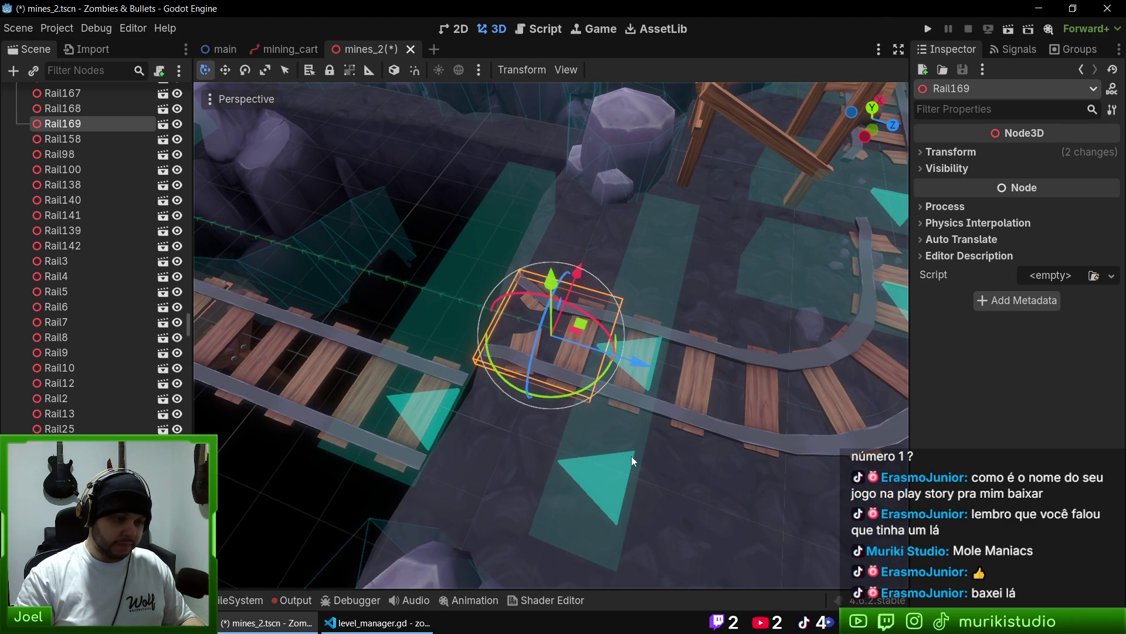
- Duplicate Rail169 into Rail170, shift it 2 units along X, turn it 180°, and save mines_2
{"action": "key", "text": "ctrl+d"}
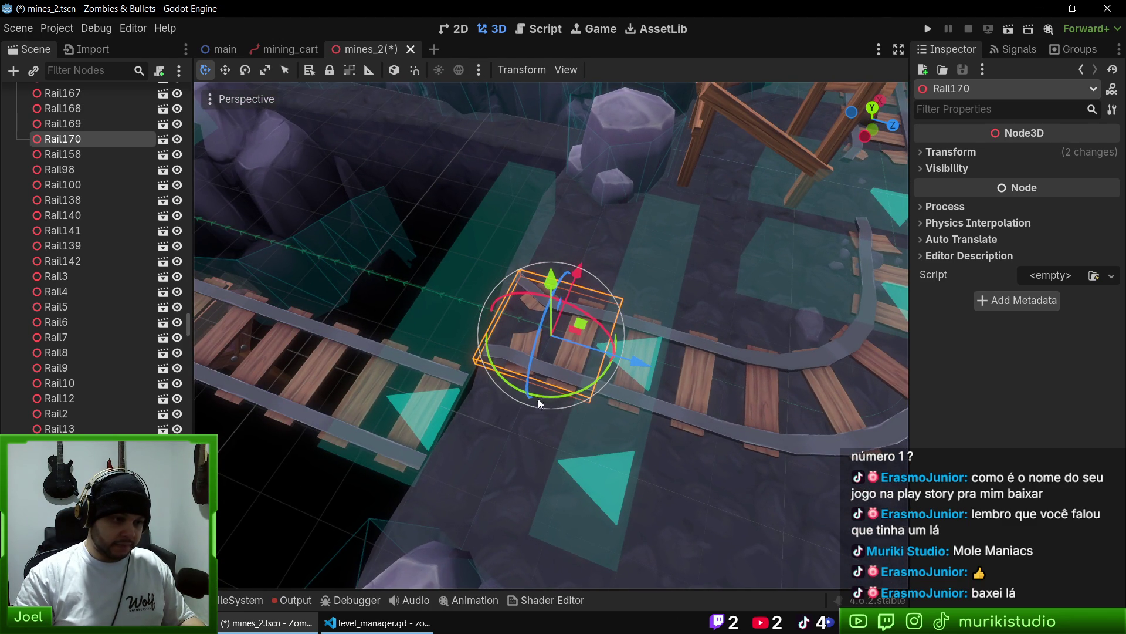
{"action": "left_click_drag", "start_coordinate": [580, 272], "coordinate": [534, 370]}
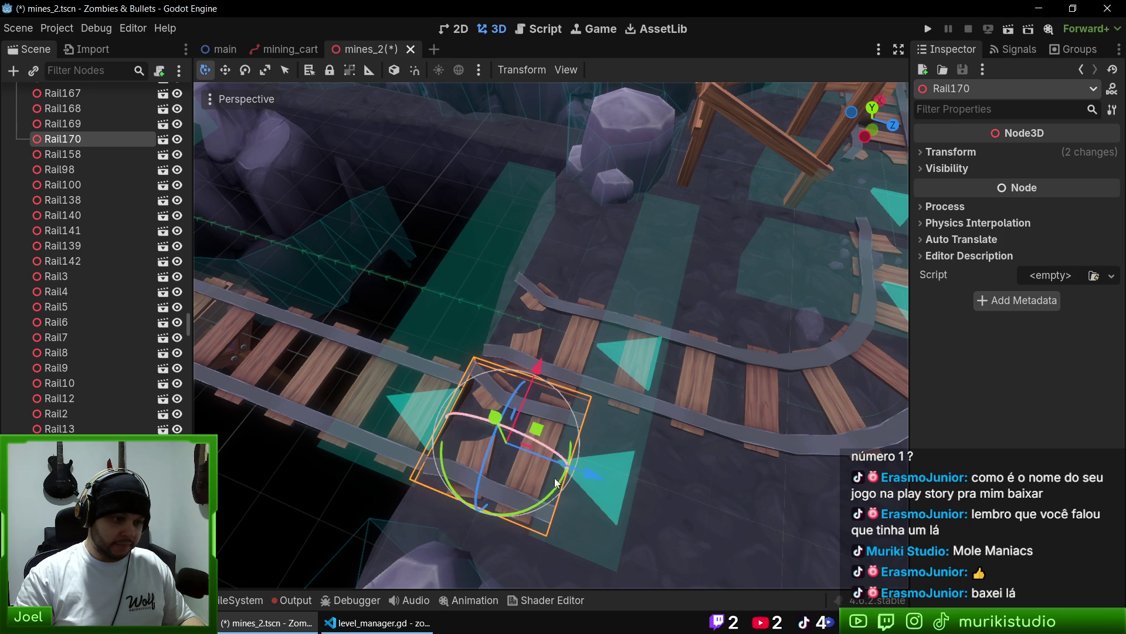
{"action": "mouse_move", "coordinate": [553, 496]}
{"action": "left_mouse_down"}
{"action": "mouse_move", "coordinate": [611, 425]}
{"action": "mouse_move", "coordinate": [583, 351]}
{"action": "mouse_move", "coordinate": [393, 298]}
{"action": "left_mouse_up"}
{"action": "scroll", "coordinate": [652, 405], "scroll_direction": "up", "scroll_amount": 3}
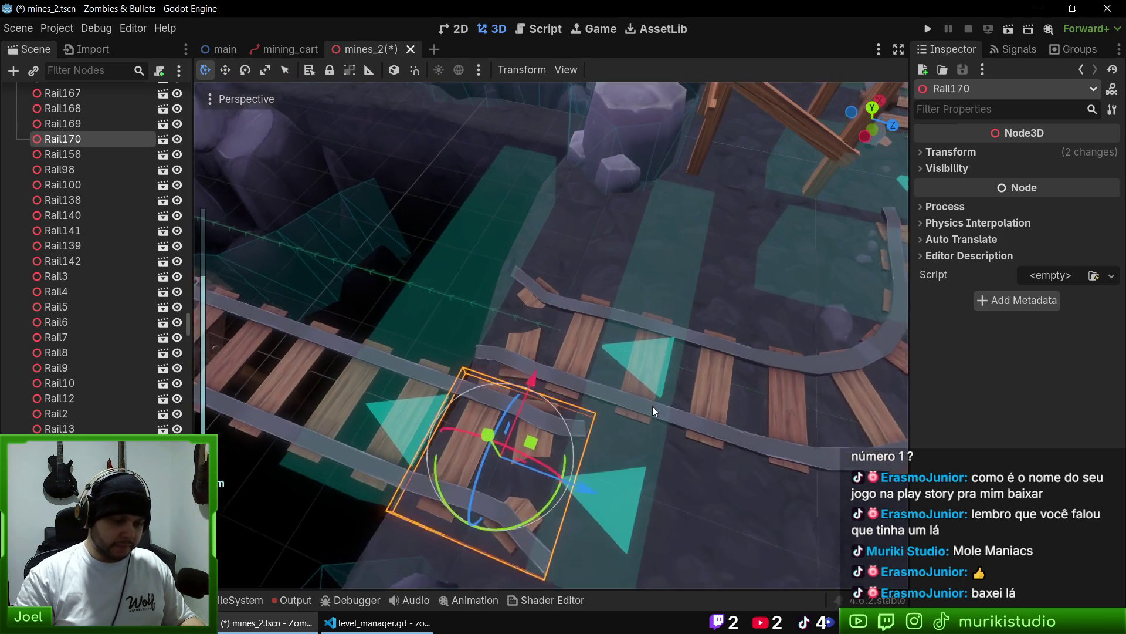
{"action": "scroll", "coordinate": [589, 427], "scroll_direction": "down", "scroll_amount": 5}
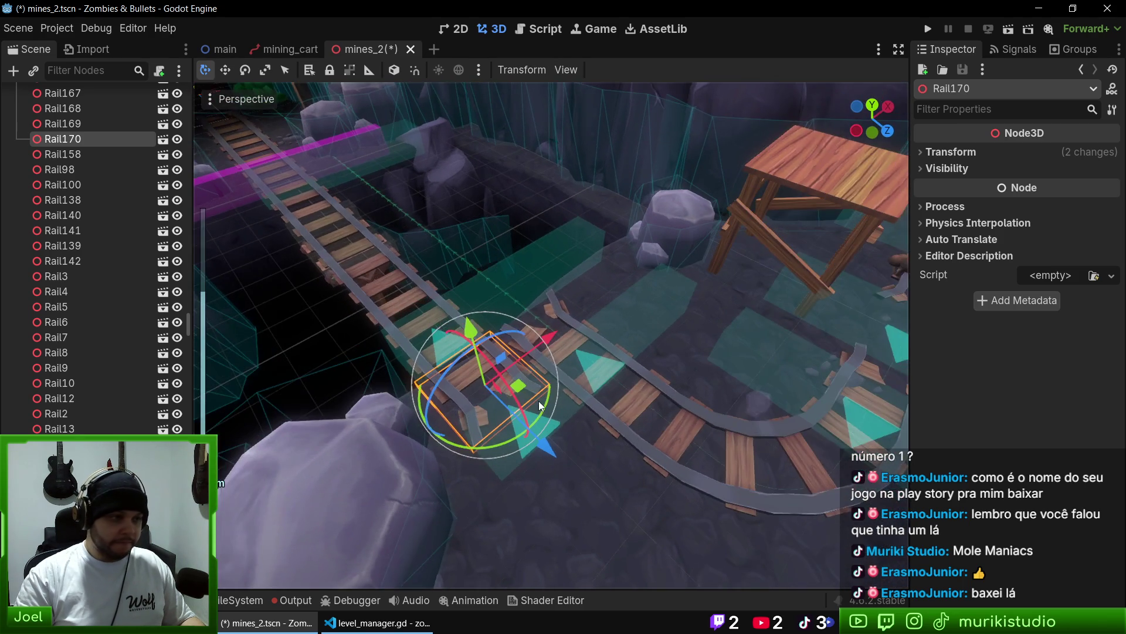
{"action": "scroll", "coordinate": [577, 405], "scroll_direction": "up", "scroll_amount": 5}
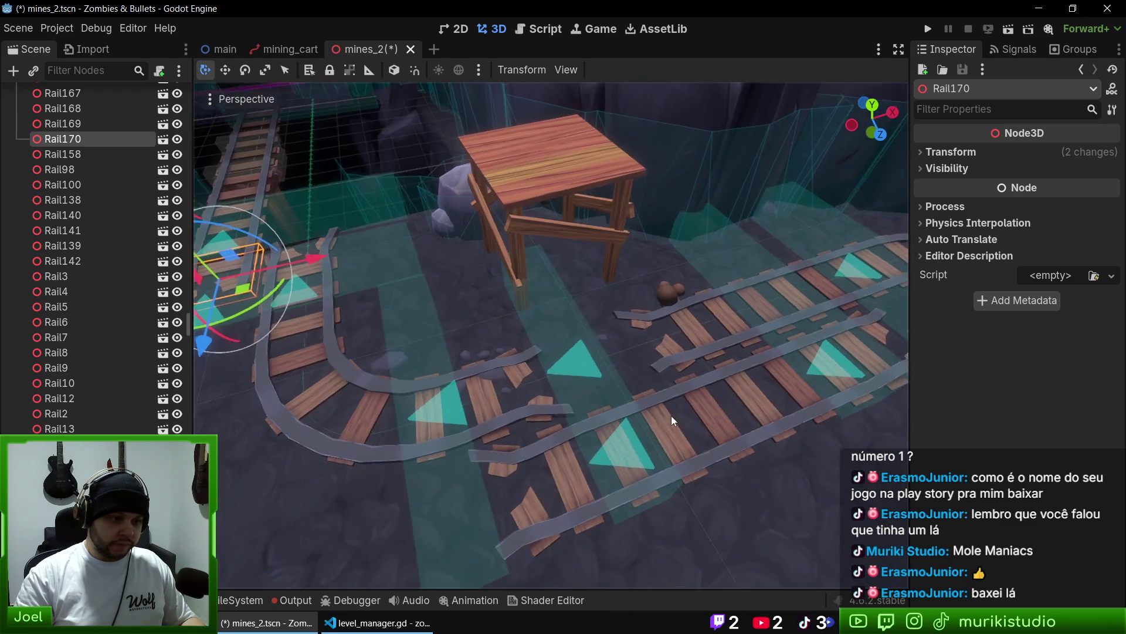
{"action": "mouse_move", "coordinate": [692, 421]}
{"action": "left_mouse_down"}
{"action": "mouse_move", "coordinate": [402, 414]}
{"action": "mouse_move", "coordinate": [414, 440]}
{"action": "mouse_move", "coordinate": [596, 486]}
{"action": "left_mouse_up"}
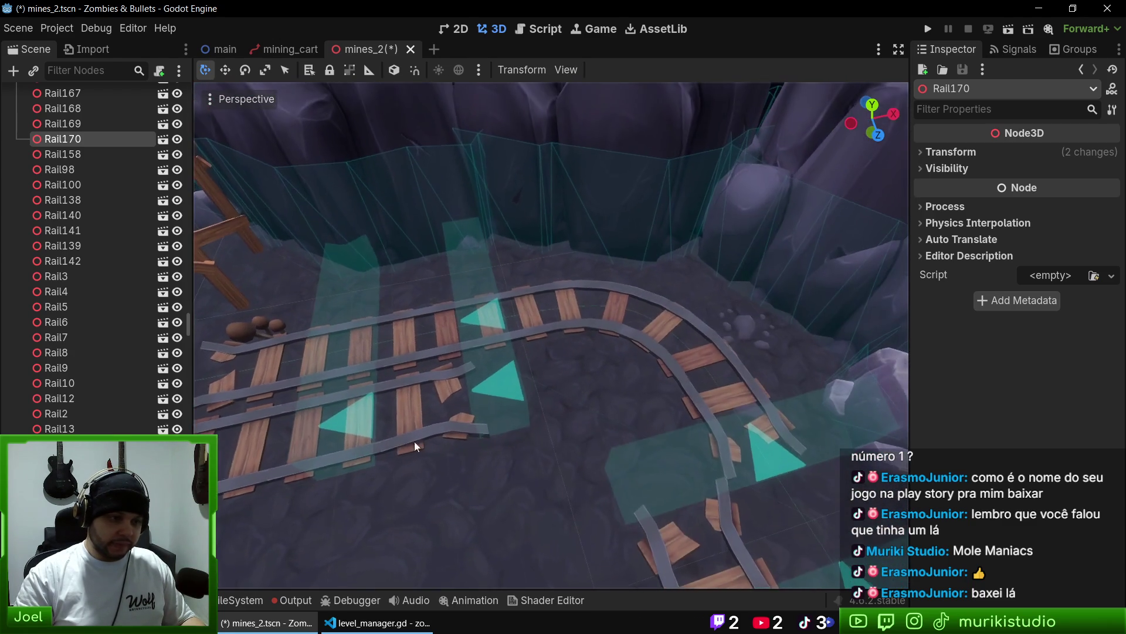
{"action": "key", "text": "ctrl+s"}
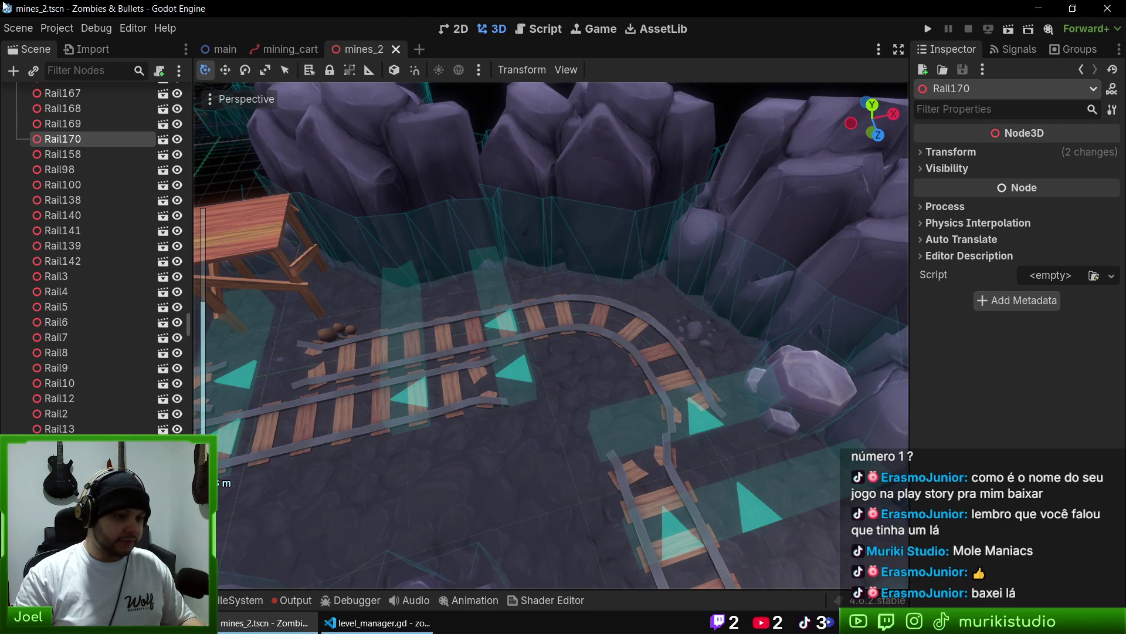
- Move Rail160 to the right to line up with the neighbouring track
{"action": "mouse_move", "coordinate": [777, 425]}
{"action": "left_mouse_down"}
{"action": "mouse_move", "coordinate": [608, 314]}
{"action": "mouse_move", "coordinate": [629, 420]}
{"action": "mouse_move", "coordinate": [646, 430]}
{"action": "mouse_move", "coordinate": [667, 420]}
{"action": "mouse_move", "coordinate": [573, 380]}
{"action": "mouse_move", "coordinate": [684, 426]}
{"action": "mouse_move", "coordinate": [714, 390]}
{"action": "mouse_move", "coordinate": [680, 427]}
{"action": "mouse_move", "coordinate": [674, 349]}
{"action": "left_mouse_up"}
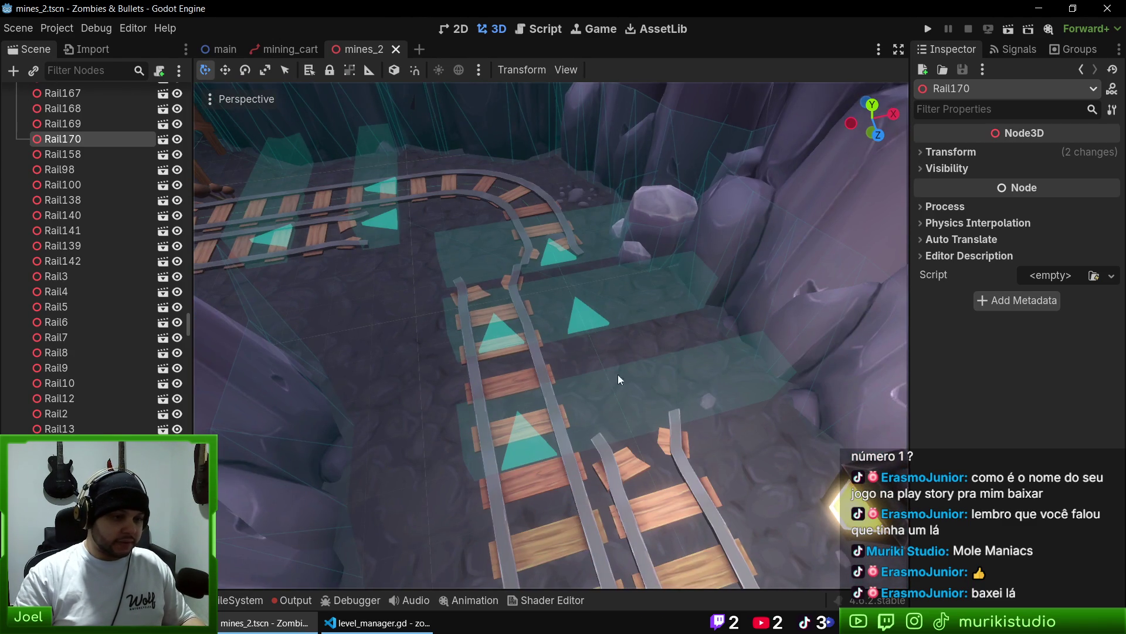
{"action": "left_click", "coordinate": [674, 350]}
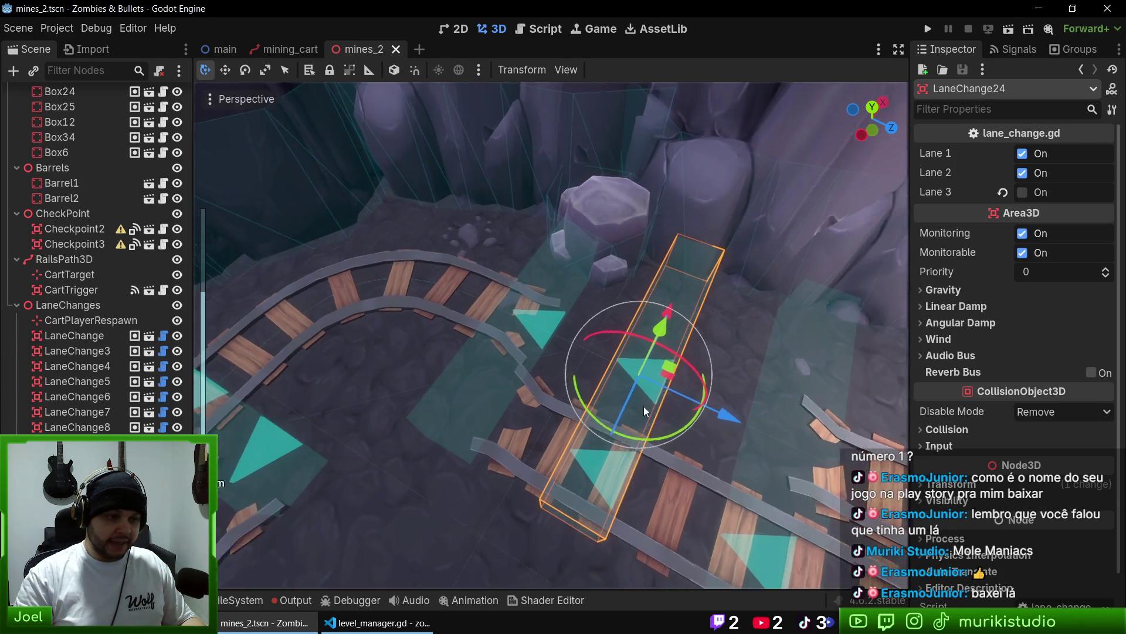
{"action": "left_click", "coordinate": [430, 288]}
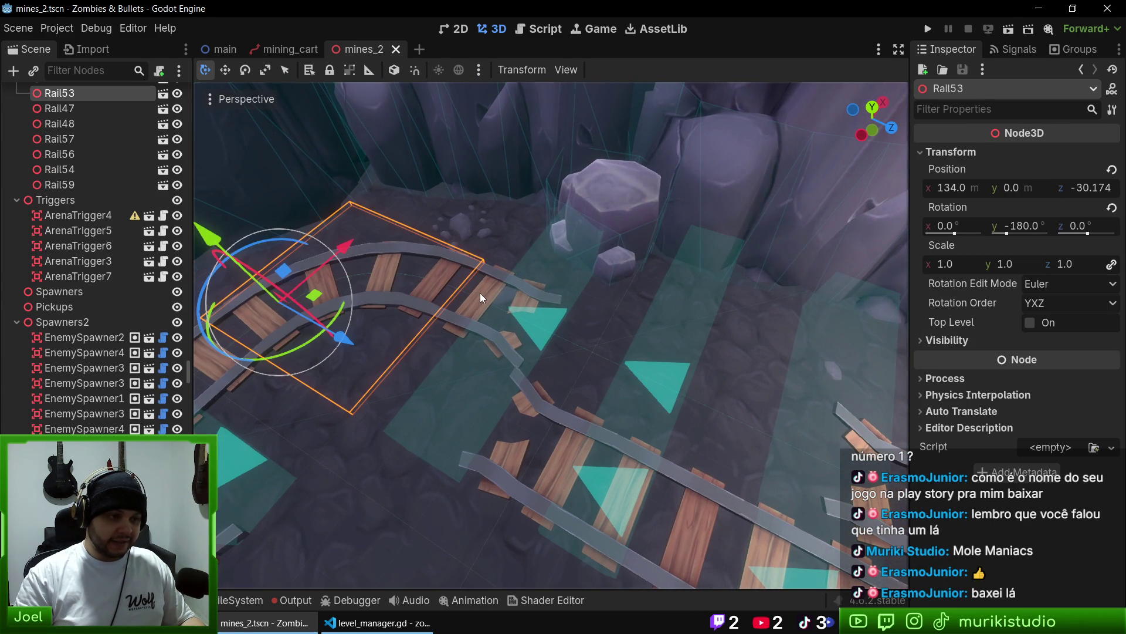
{"action": "mouse_move", "coordinate": [480, 293]}
{"action": "left_mouse_down"}
{"action": "mouse_move", "coordinate": [629, 364]}
{"action": "mouse_move", "coordinate": [684, 377]}
{"action": "left_mouse_up"}
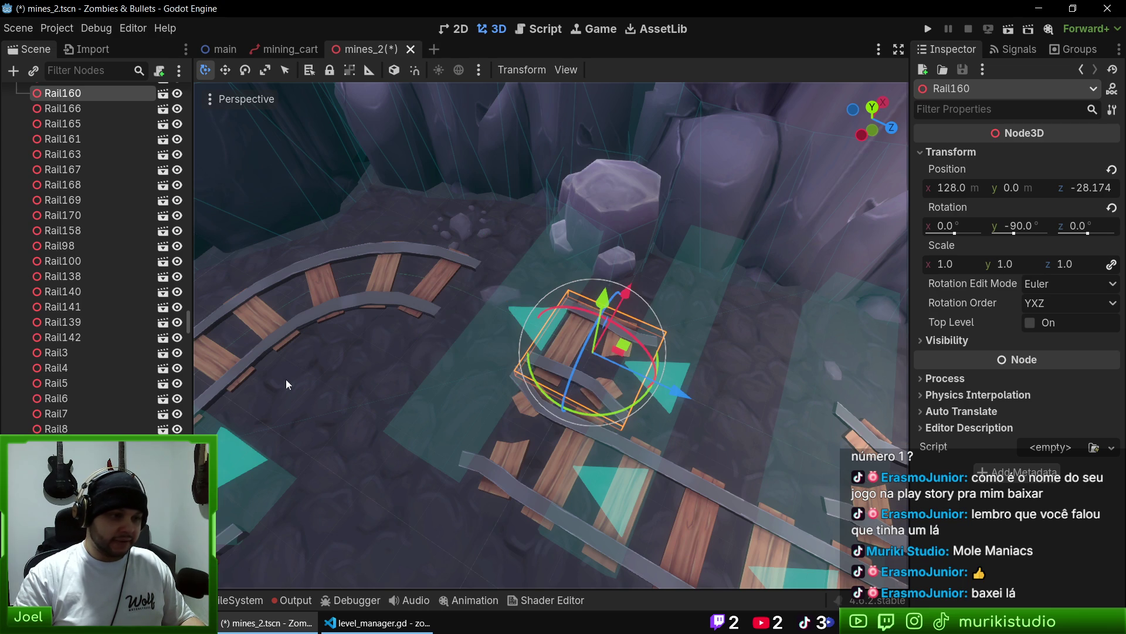
{"action": "mouse_move", "coordinate": [240, 376]}
{"action": "left_mouse_down"}
{"action": "mouse_move", "coordinate": [417, 329]}
{"action": "mouse_move", "coordinate": [312, 442]}
{"action": "mouse_move", "coordinate": [560, 322]}
{"action": "mouse_move", "coordinate": [564, 375]}
{"action": "mouse_move", "coordinate": [332, 452]}
{"action": "left_mouse_up"}
- Select and frame Rail58 by the curved rails, then save and run the game
{"action": "left_click", "coordinate": [296, 492]}
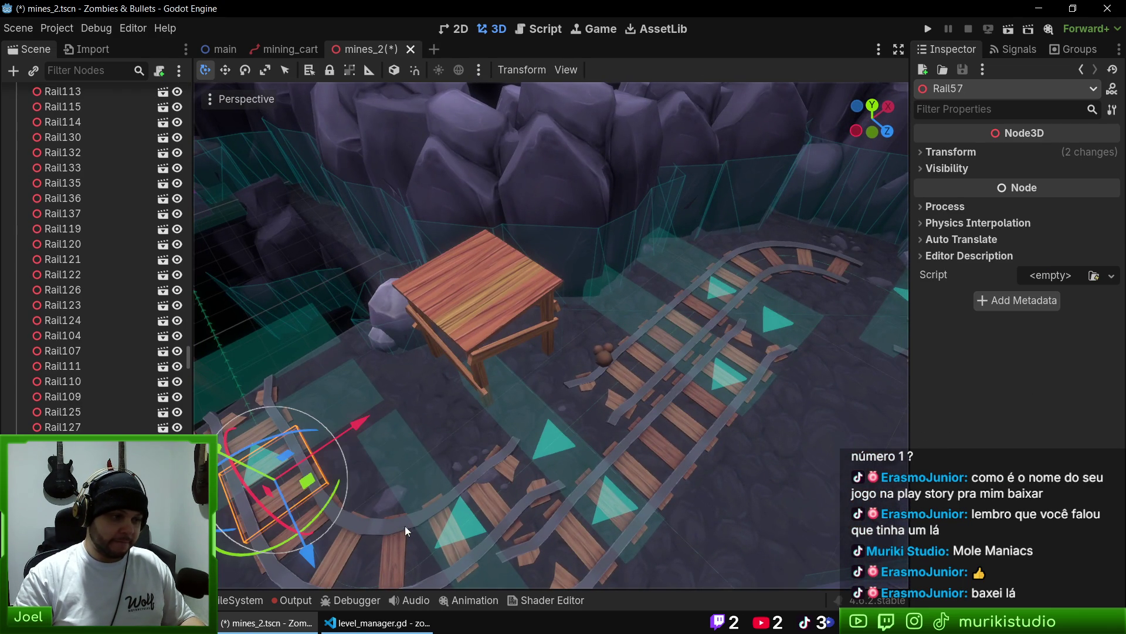
{"action": "mouse_move", "coordinate": [404, 525]}
{"action": "left_mouse_down"}
{"action": "mouse_move", "coordinate": [404, 480]}
{"action": "mouse_move", "coordinate": [436, 438]}
{"action": "mouse_move", "coordinate": [812, 320]}
{"action": "left_mouse_up"}
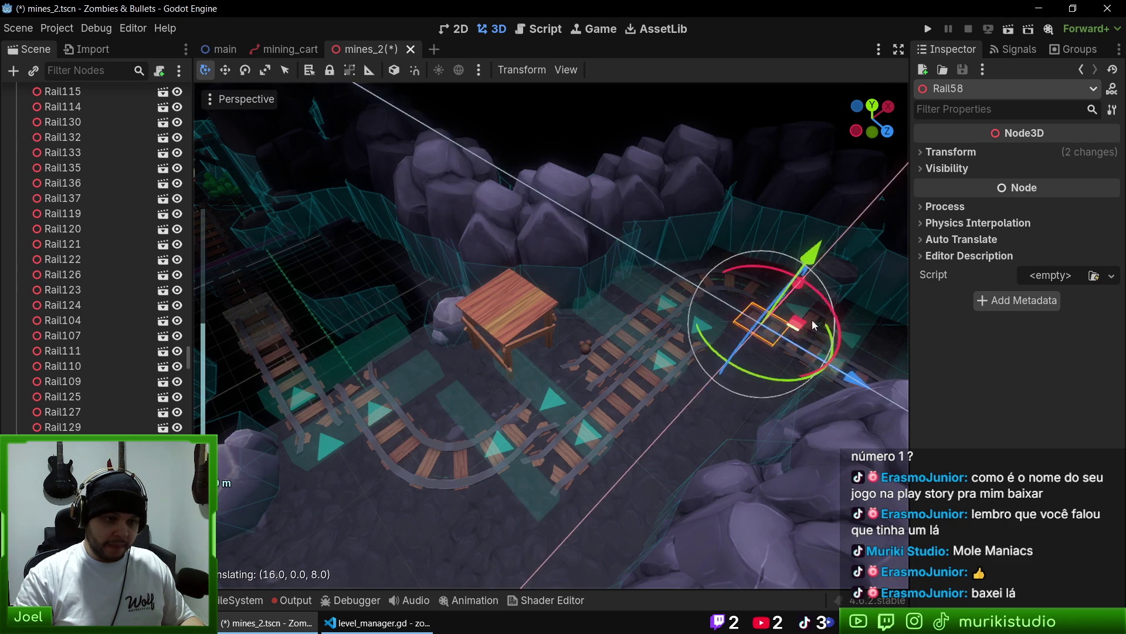
{"action": "key", "text": "f"}
{"action": "mouse_move", "coordinate": [608, 435]}
{"action": "left_mouse_down"}
{"action": "mouse_move", "coordinate": [629, 431]}
{"action": "mouse_move", "coordinate": [599, 422]}
{"action": "mouse_move", "coordinate": [735, 480]}
{"action": "mouse_move", "coordinate": [545, 402]}
{"action": "mouse_move", "coordinate": [684, 469]}
{"action": "mouse_move", "coordinate": [678, 494]}
{"action": "left_mouse_up"}
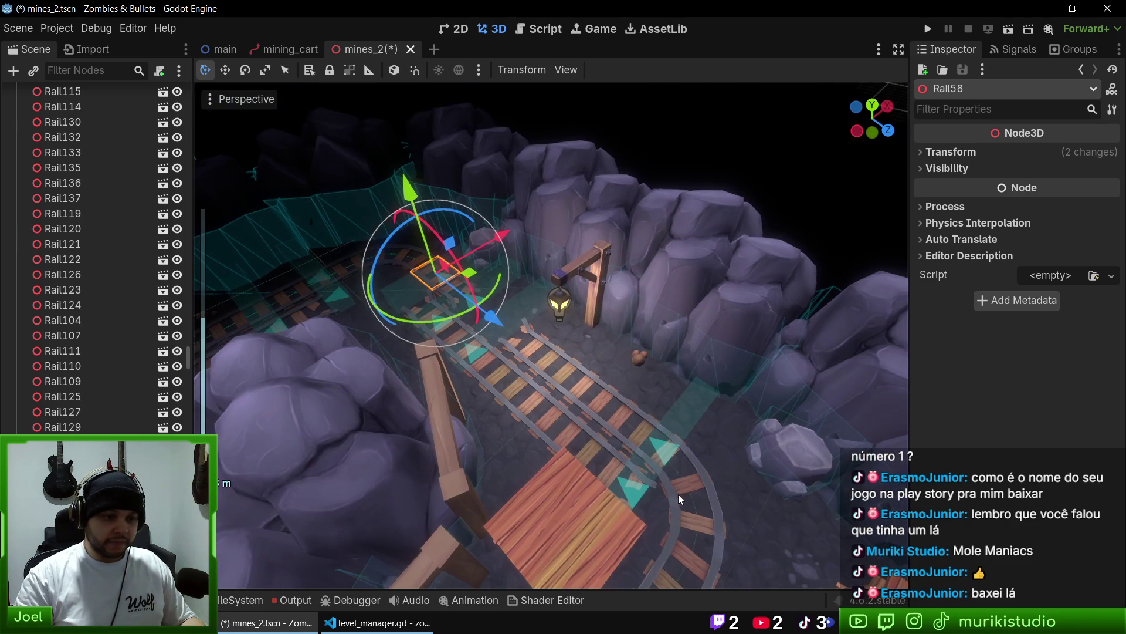
{"action": "key", "text": "F5"}
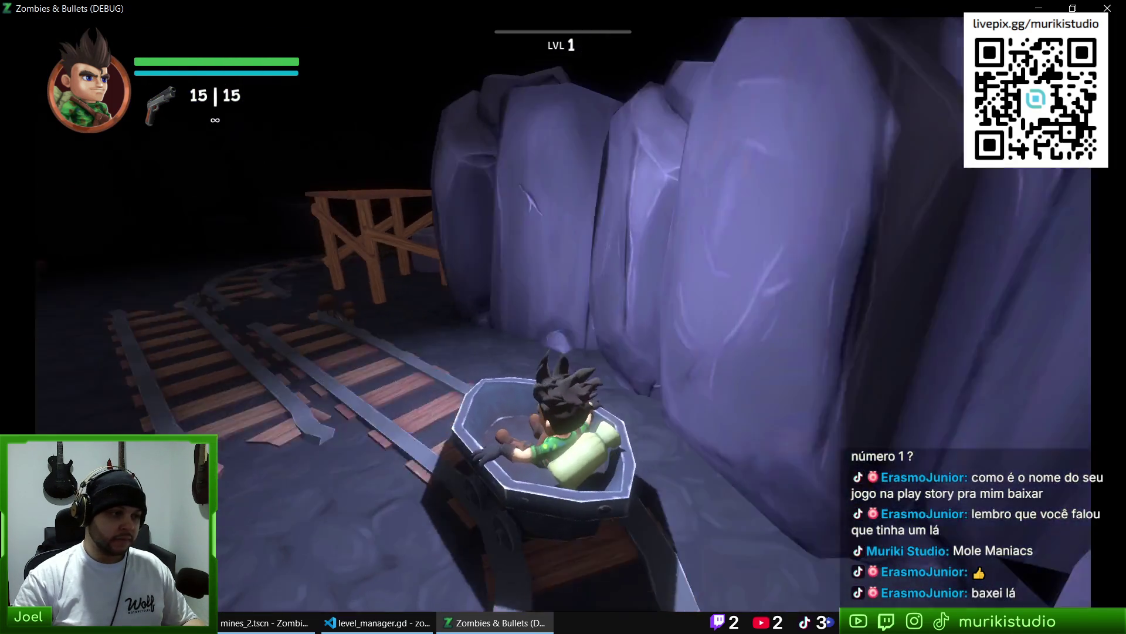
- Close the running Zombies & Bullets game to return to the mines_2 editor
{"action": "key", "text": "alt+F4"}
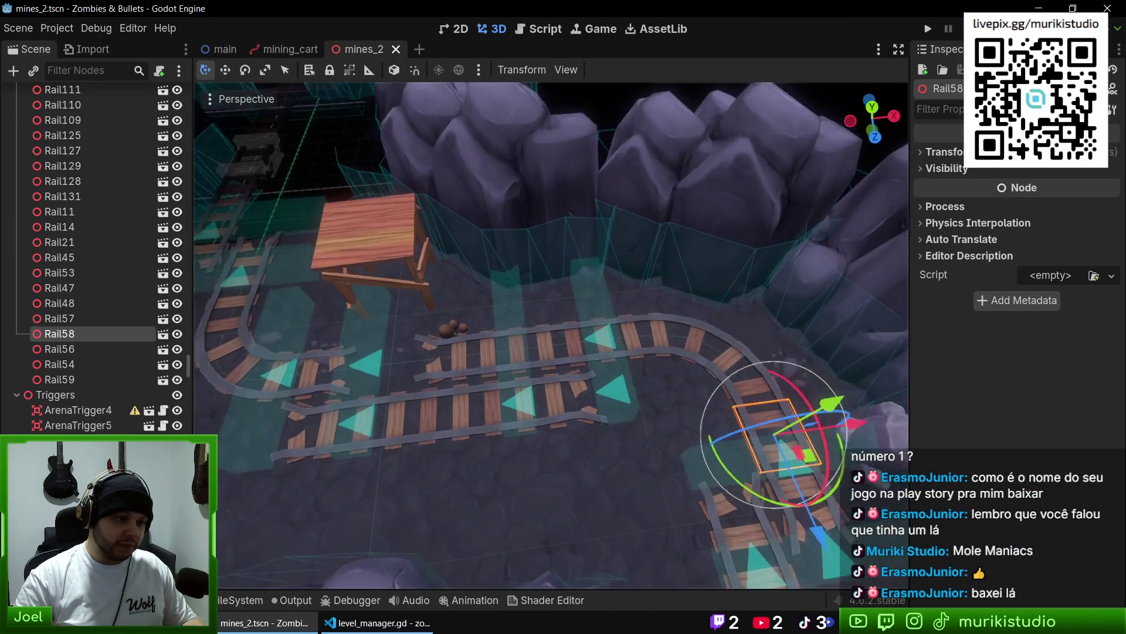
- Shift a lane-change trigger at the junction 4 units left along X
{"action": "key", "text": "a"}
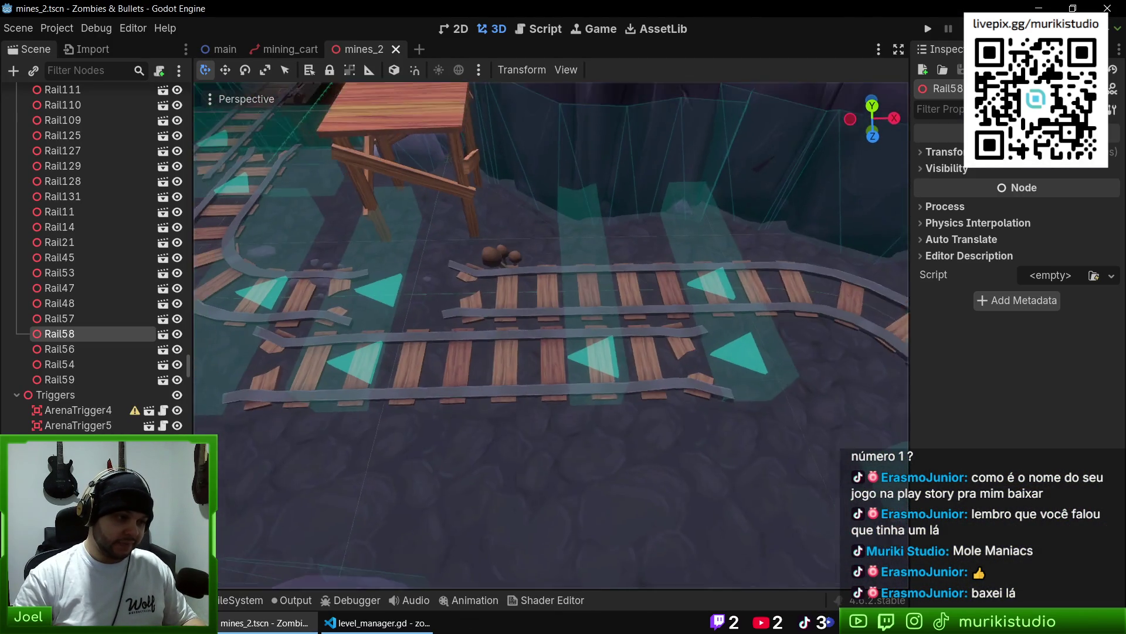
{"action": "key", "text": "a"}
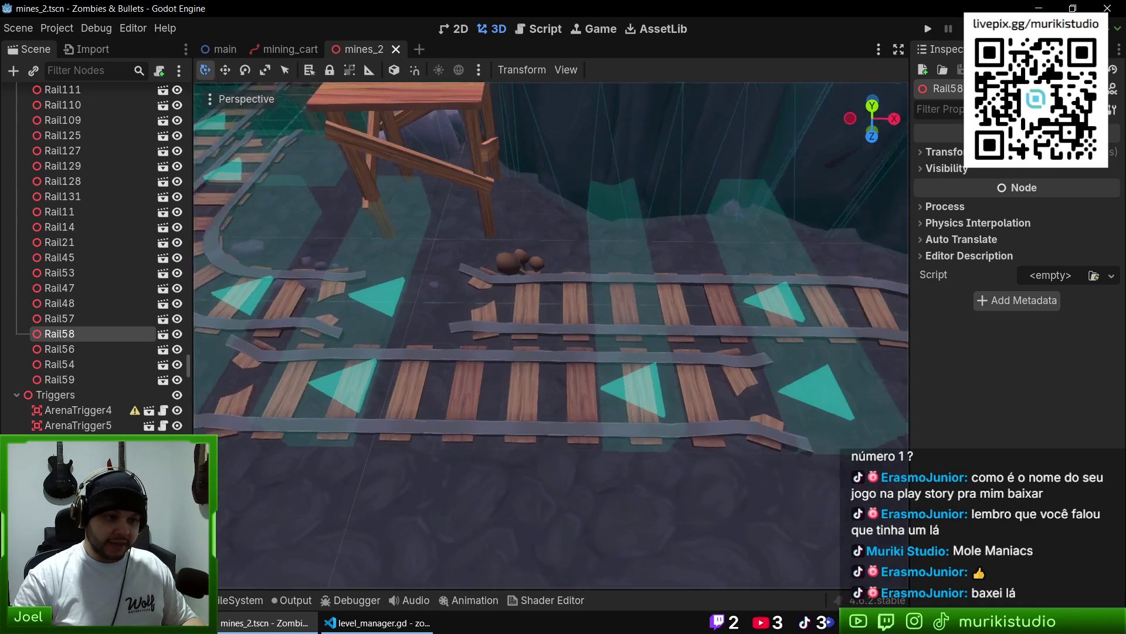
{"action": "left_click", "coordinate": [576, 320]}
{"action": "left_click_drag", "start_coordinate": [660, 313], "coordinate": [484, 319]}
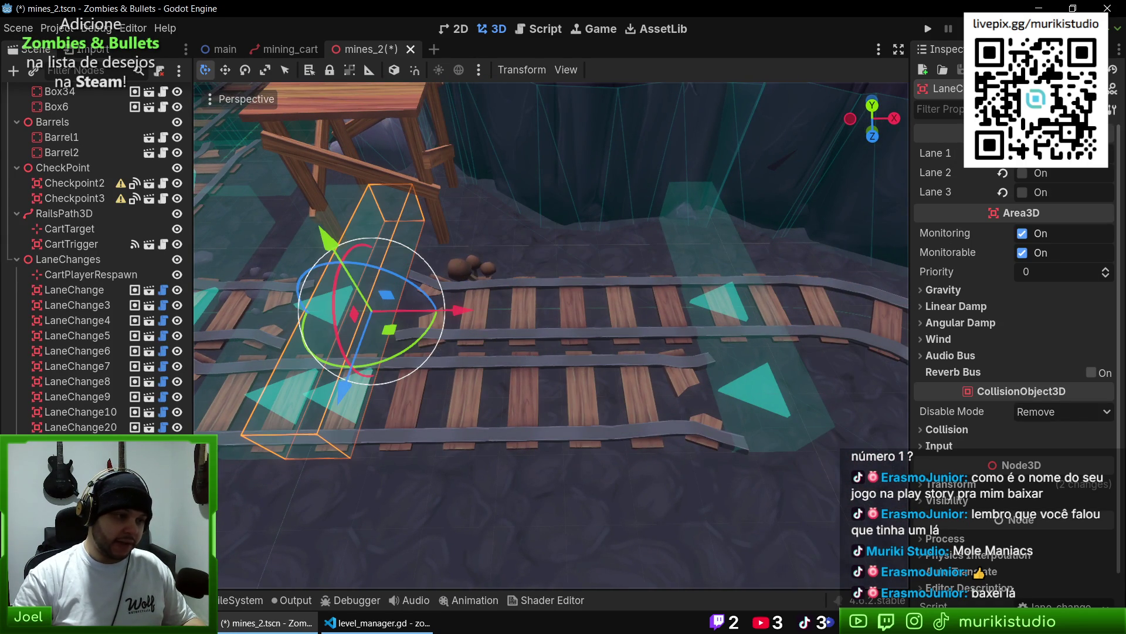
{"action": "key", "text": "f"}
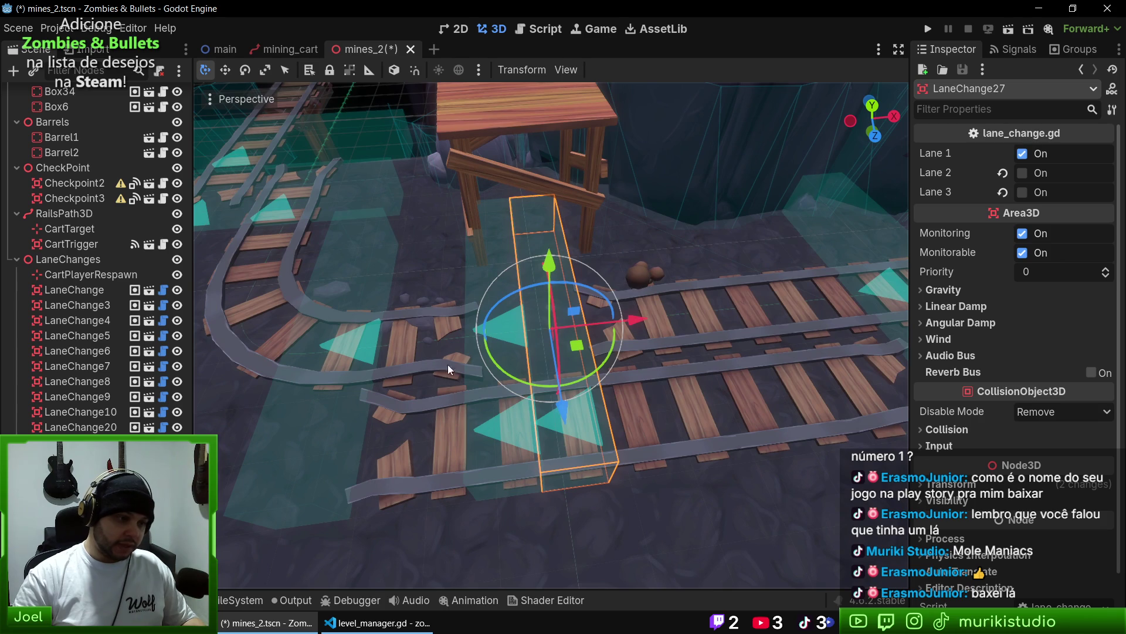
- Nudge LaneChange18 and LaneChange27 slightly along X
{"action": "left_click", "coordinate": [484, 414]}
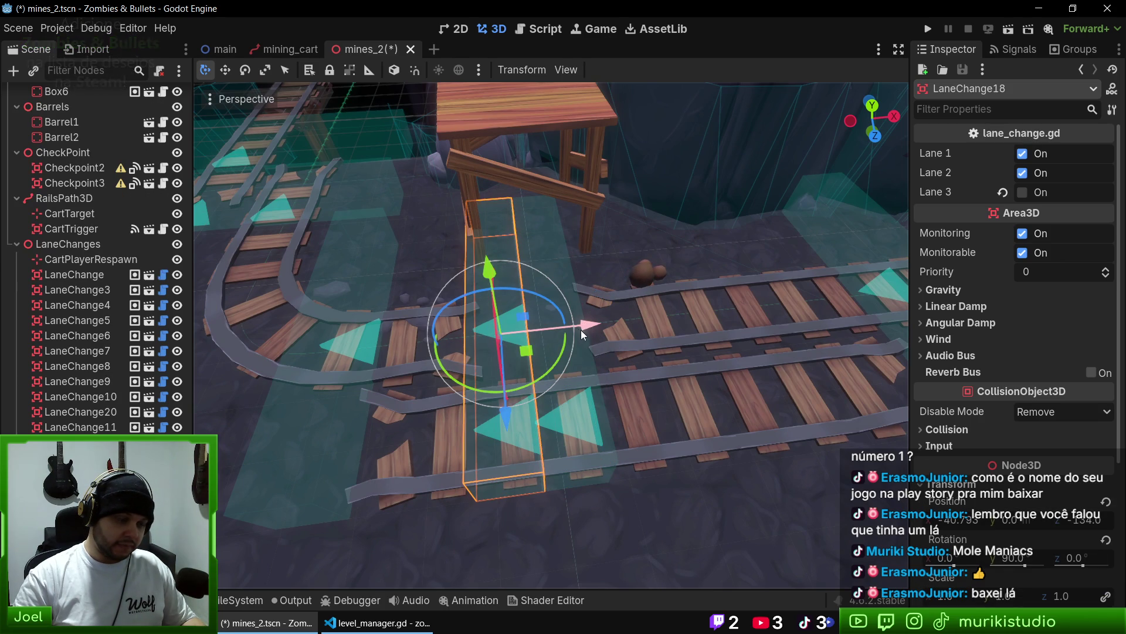
{"action": "left_click_drag", "start_coordinate": [587, 328], "coordinate": [590, 327]}
{"action": "left_click", "coordinate": [574, 437]}
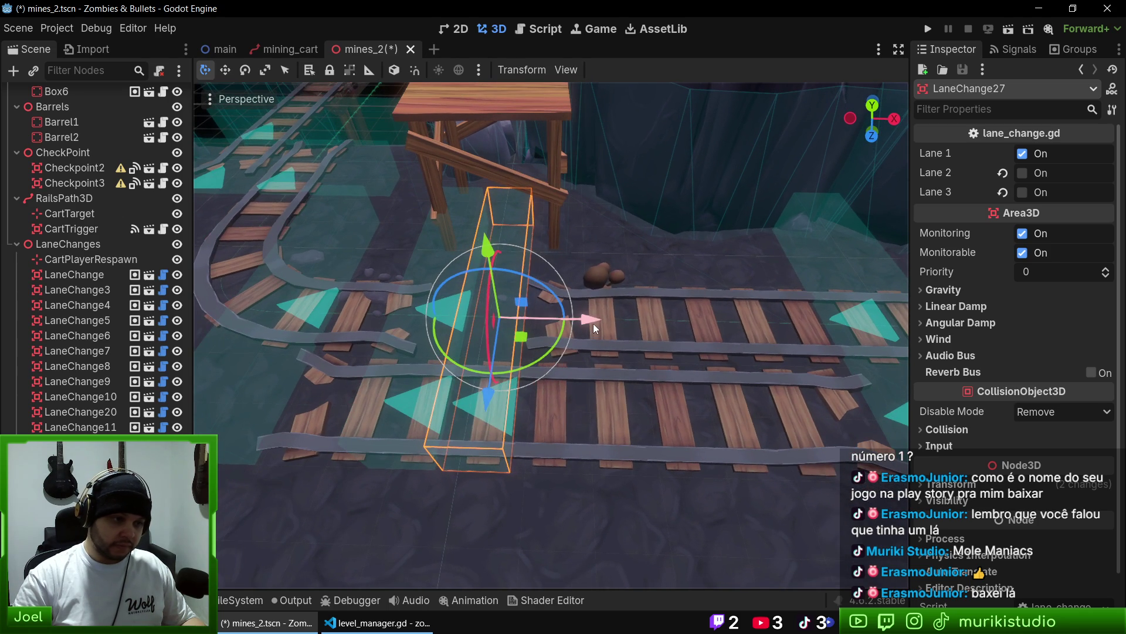
{"action": "left_click_drag", "start_coordinate": [594, 323], "coordinate": [594, 317]}
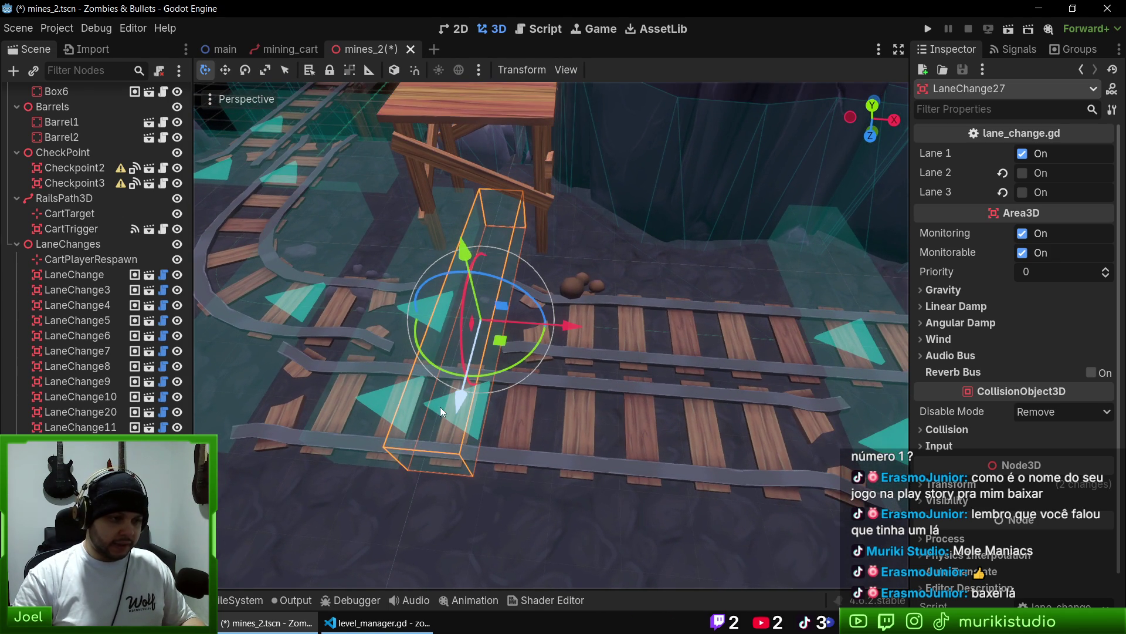
{"action": "key", "text": "f"}
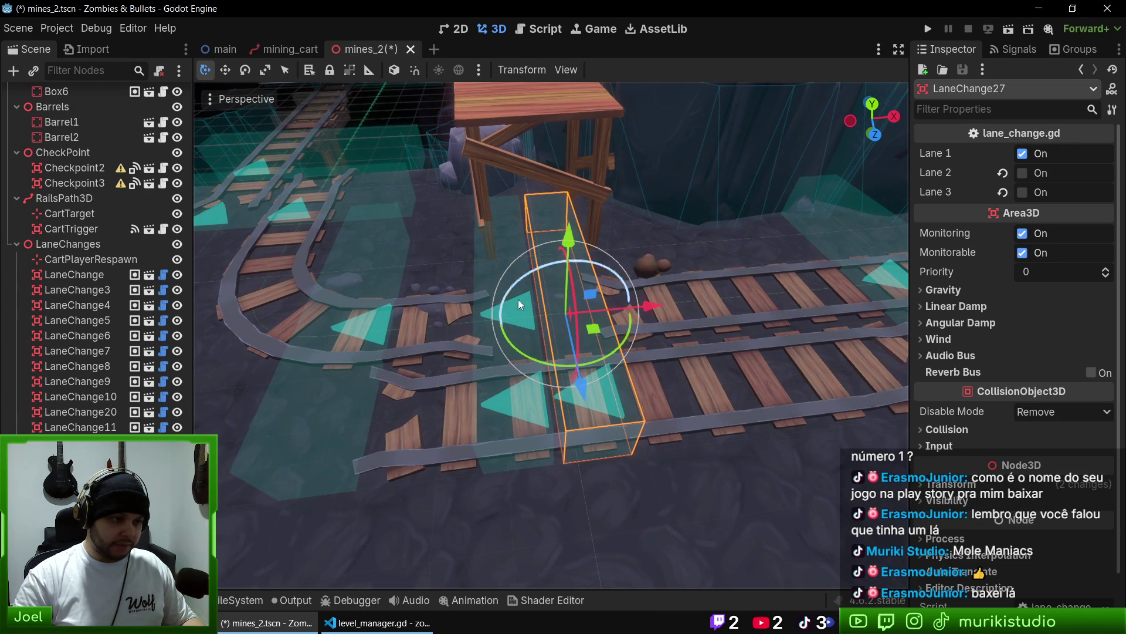
- Delete the stray Rail13 rail piece beside LaneChange27
{"action": "mouse_move", "coordinate": [756, 375]}
{"action": "left_mouse_down"}
{"action": "mouse_move", "coordinate": [672, 354]}
{"action": "mouse_move", "coordinate": [522, 349]}
{"action": "left_mouse_up"}
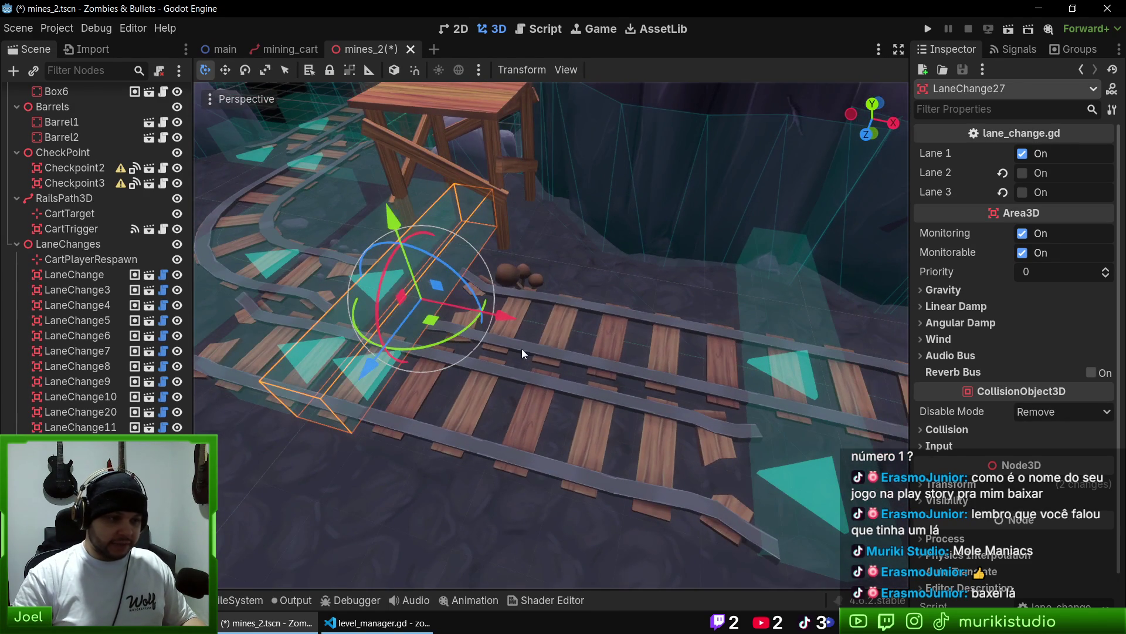
{"action": "left_click", "coordinate": [558, 337]}
{"action": "key", "text": "Delete"}
{"action": "left_click", "coordinate": [526, 325]}
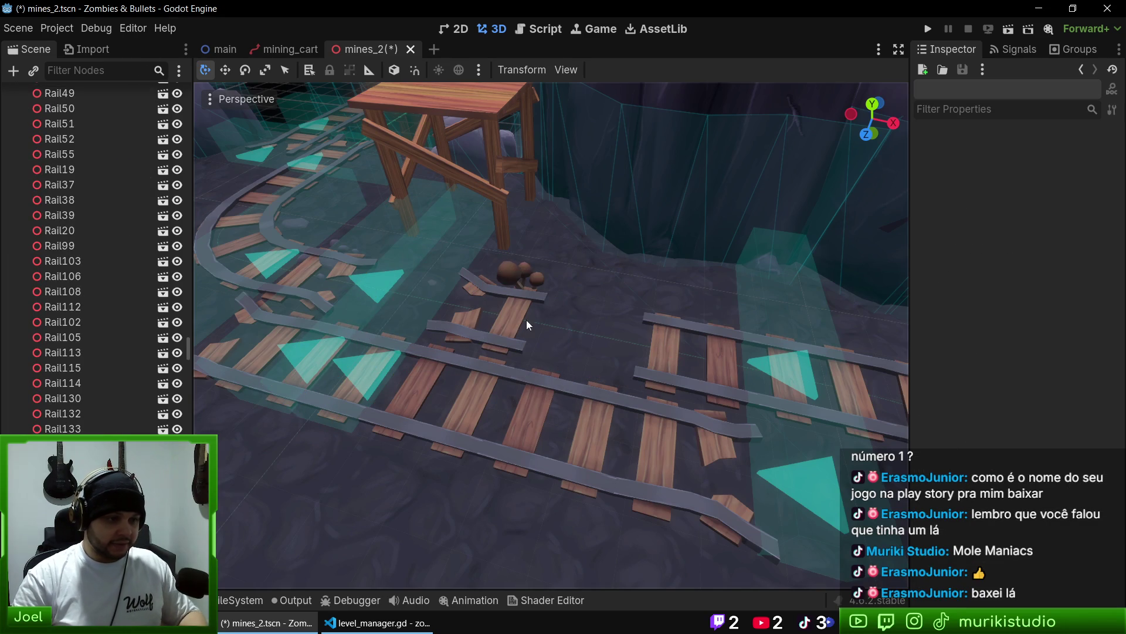
- Slide Rail163 along X to fill the gap and move LaneChange27 about 2 m along X
{"action": "left_click", "coordinate": [528, 336]}
{"action": "left_click_drag", "start_coordinate": [580, 332], "coordinate": [687, 355]}
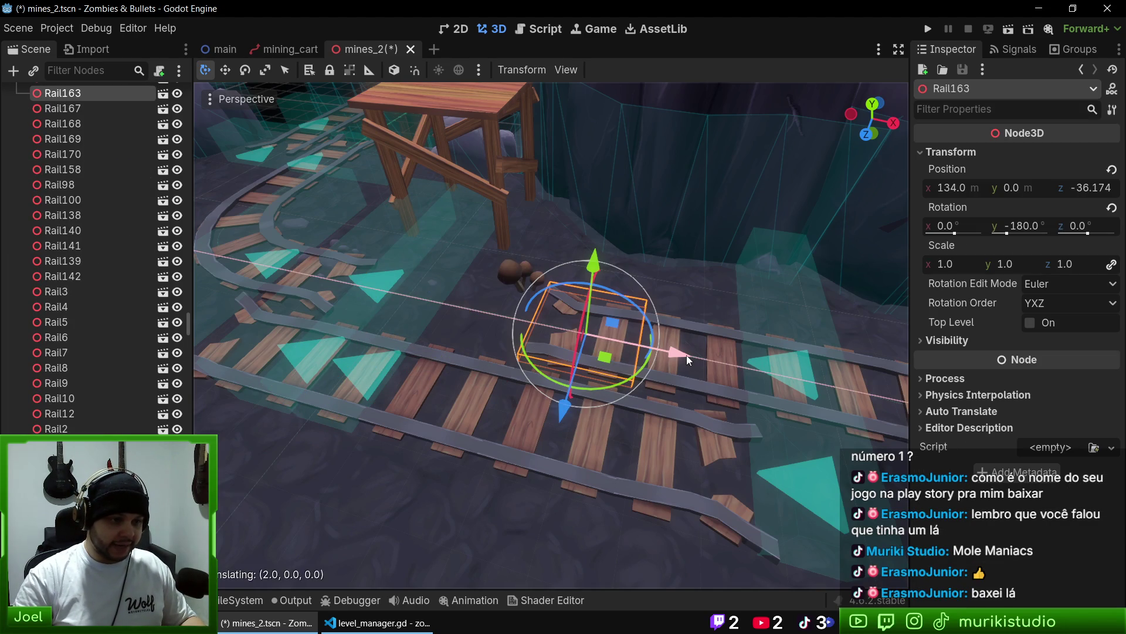
{"action": "left_click", "coordinate": [411, 306]}
{"action": "mouse_move", "coordinate": [507, 317]}
{"action": "left_mouse_down"}
{"action": "mouse_move", "coordinate": [614, 347]}
{"action": "mouse_move", "coordinate": [604, 347]}
{"action": "left_mouse_up"}
{"action": "key", "text": "KP_7"}
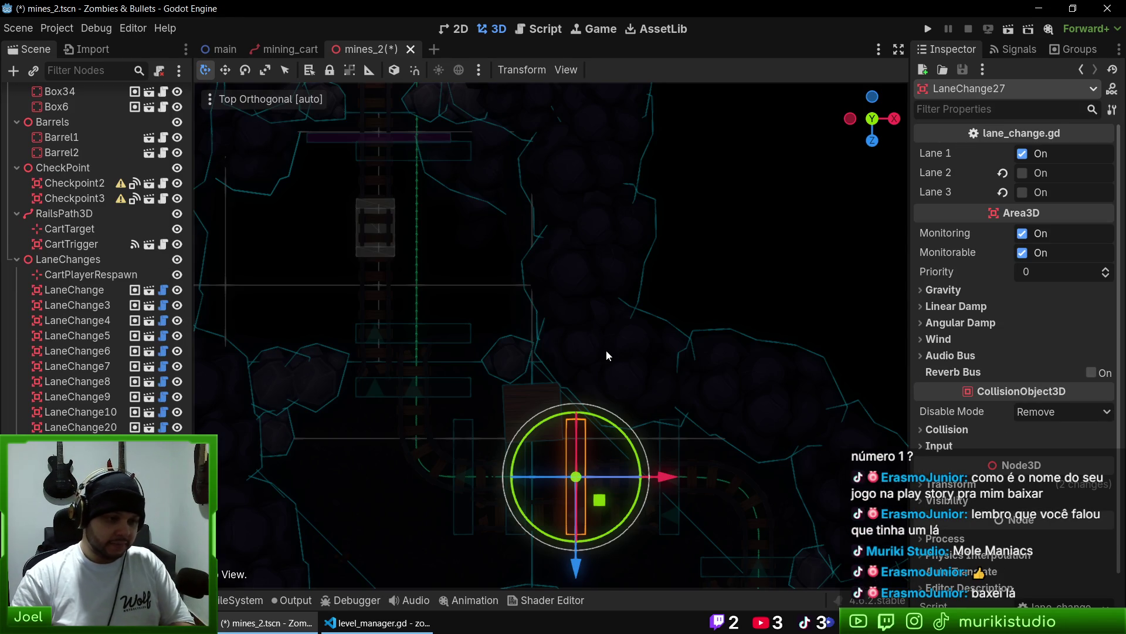
- Frame the top view on LaneChange27 and turn on the viewport's environment display so textures show
{"action": "key", "text": "f"}
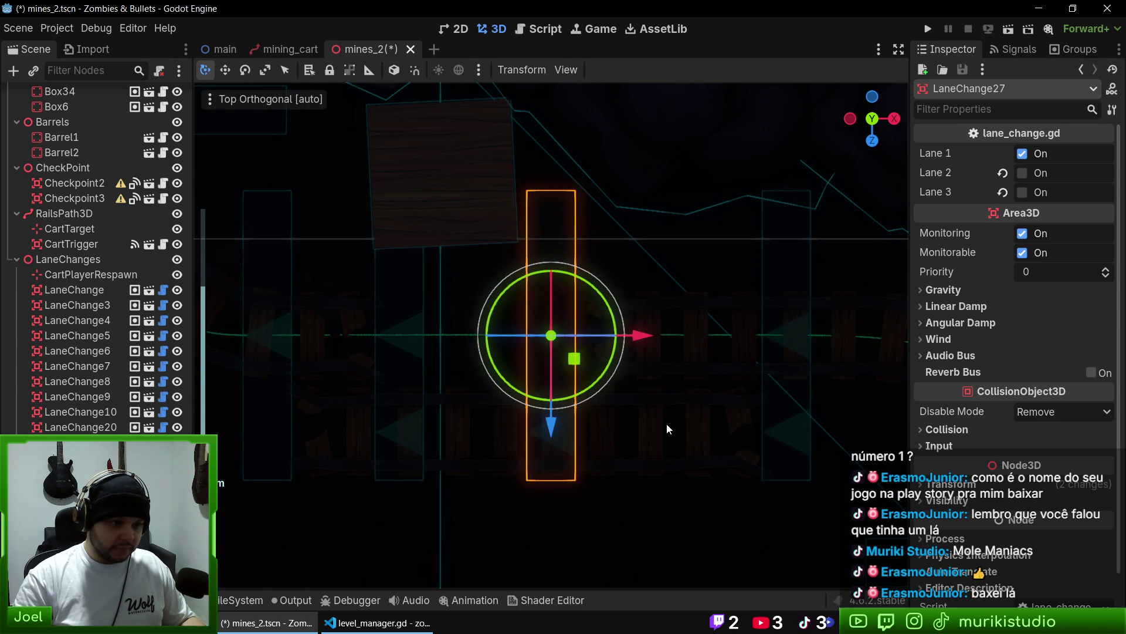
{"action": "left_click", "coordinate": [566, 70]}
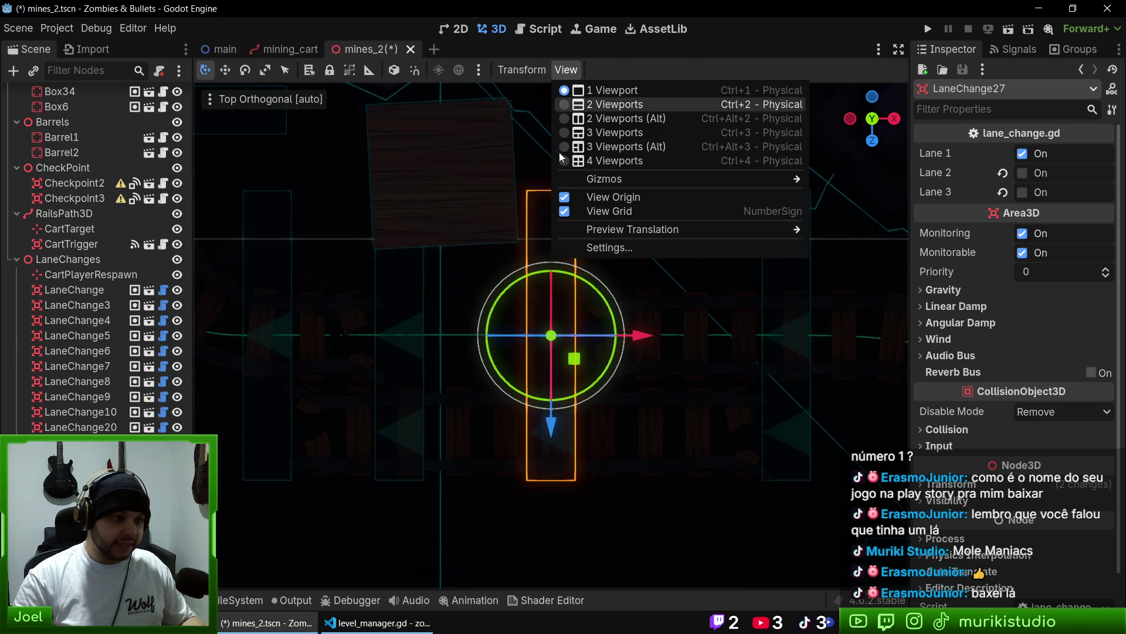
{"action": "left_click", "coordinate": [232, 99]}
{"action": "left_click", "coordinate": [211, 100]}
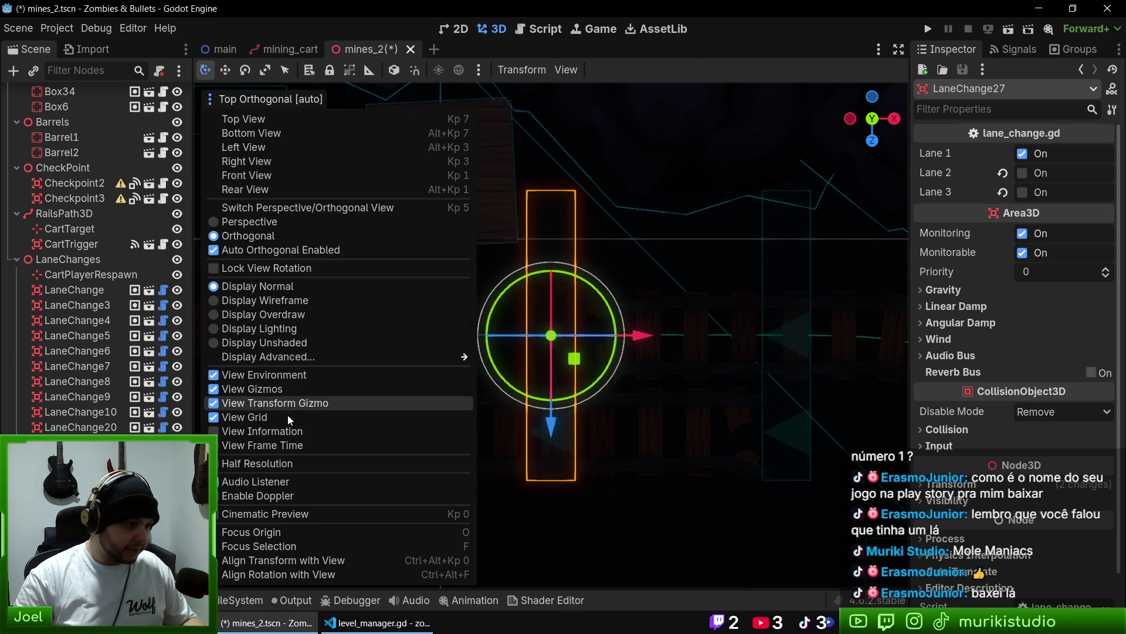
{"action": "left_click", "coordinate": [281, 374]}
{"action": "left_click", "coordinate": [787, 47]}
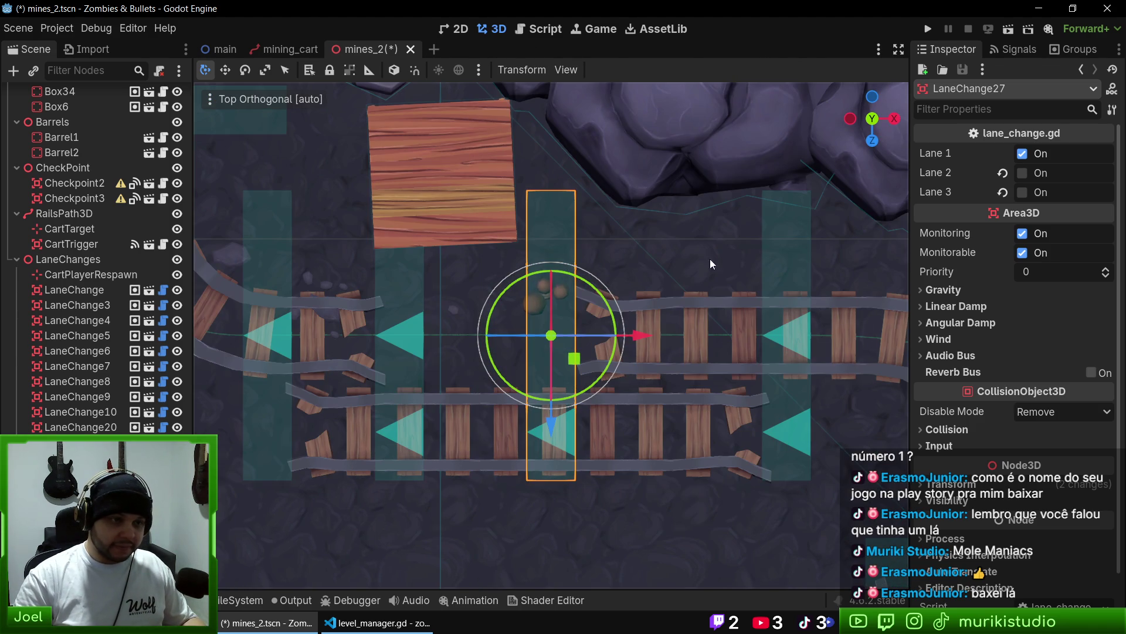
- Move the LaneChange24 trigger slightly down the vertical track along Z
{"action": "mouse_move", "coordinate": [626, 392]}
{"action": "left_mouse_down"}
{"action": "mouse_move", "coordinate": [601, 313]}
{"action": "mouse_move", "coordinate": [615, 280]}
{"action": "left_mouse_up"}
{"action": "scroll", "coordinate": [421, 344], "scroll_direction": "left", "scroll_amount": 5}
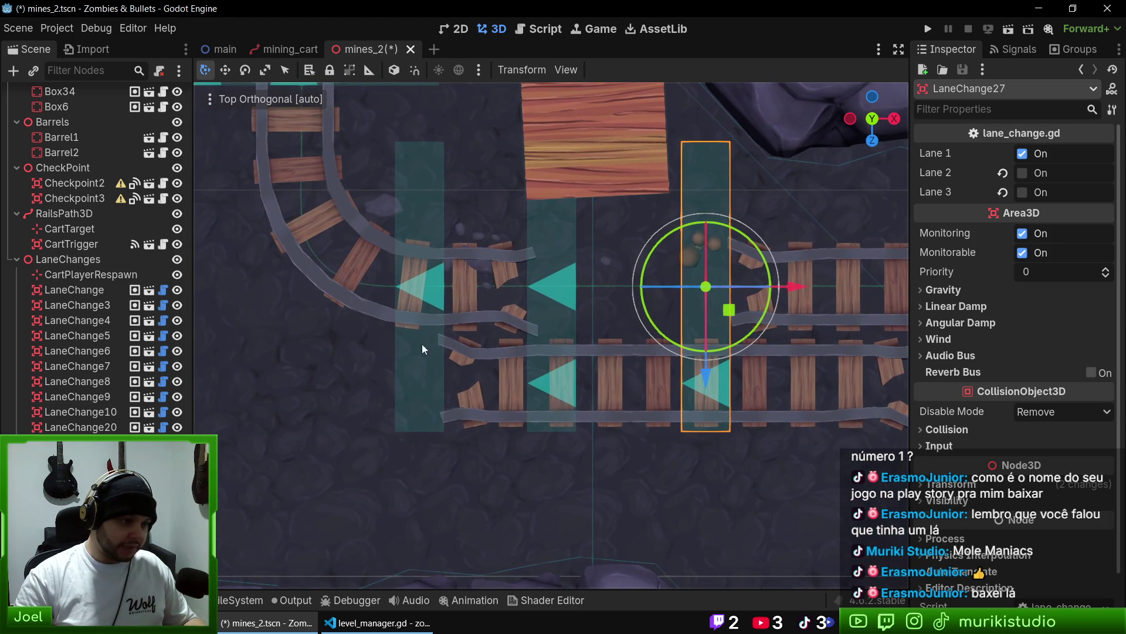
{"action": "scroll", "coordinate": [626, 394], "scroll_direction": "right", "scroll_amount": 10}
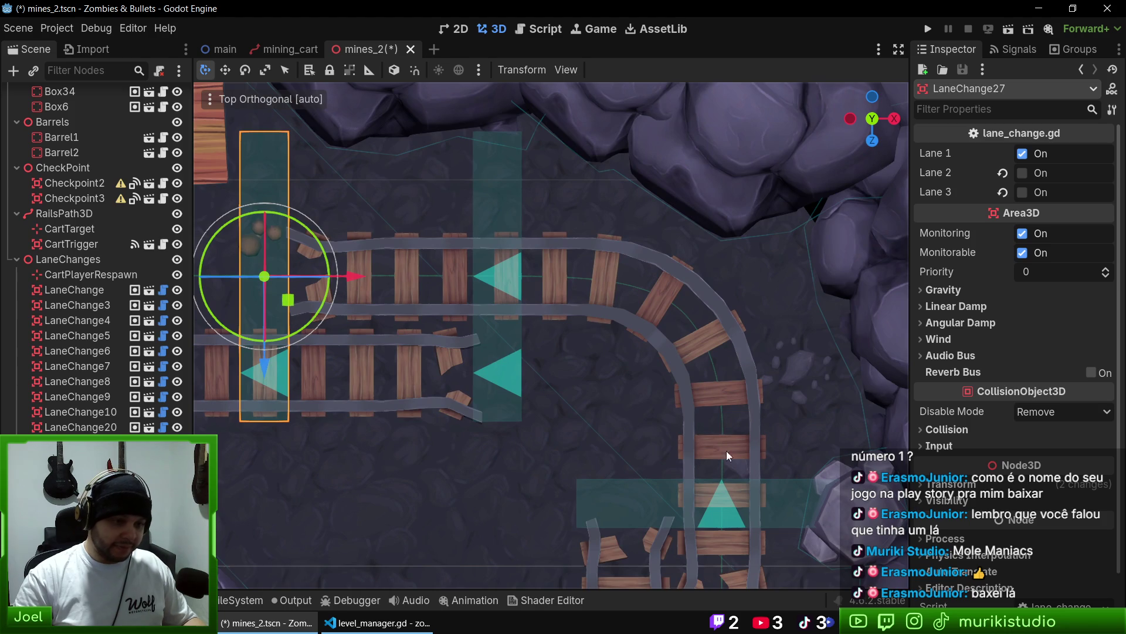
{"action": "scroll", "coordinate": [727, 451], "scroll_direction": "down", "scroll_amount": 5}
{"action": "scroll", "coordinate": [727, 452], "scroll_direction": "right", "scroll_amount": 3}
{"action": "scroll", "coordinate": [438, 369], "scroll_direction": "down", "scroll_amount": 7}
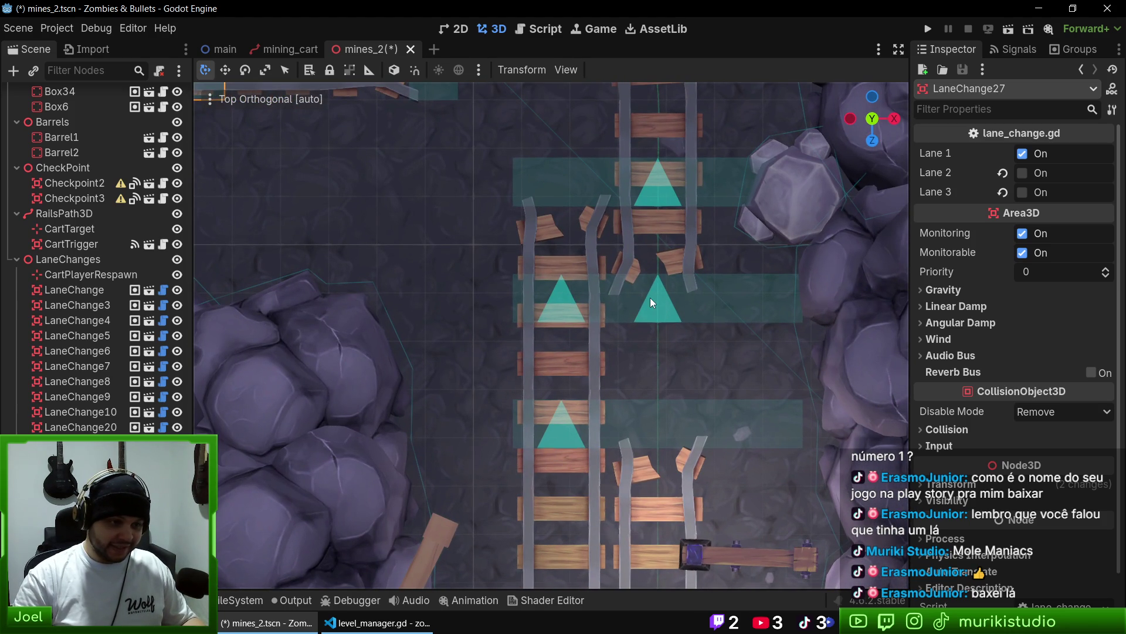
{"action": "left_click", "coordinate": [650, 297]}
{"action": "left_click_drag", "start_coordinate": [663, 385], "coordinate": [662, 406]}
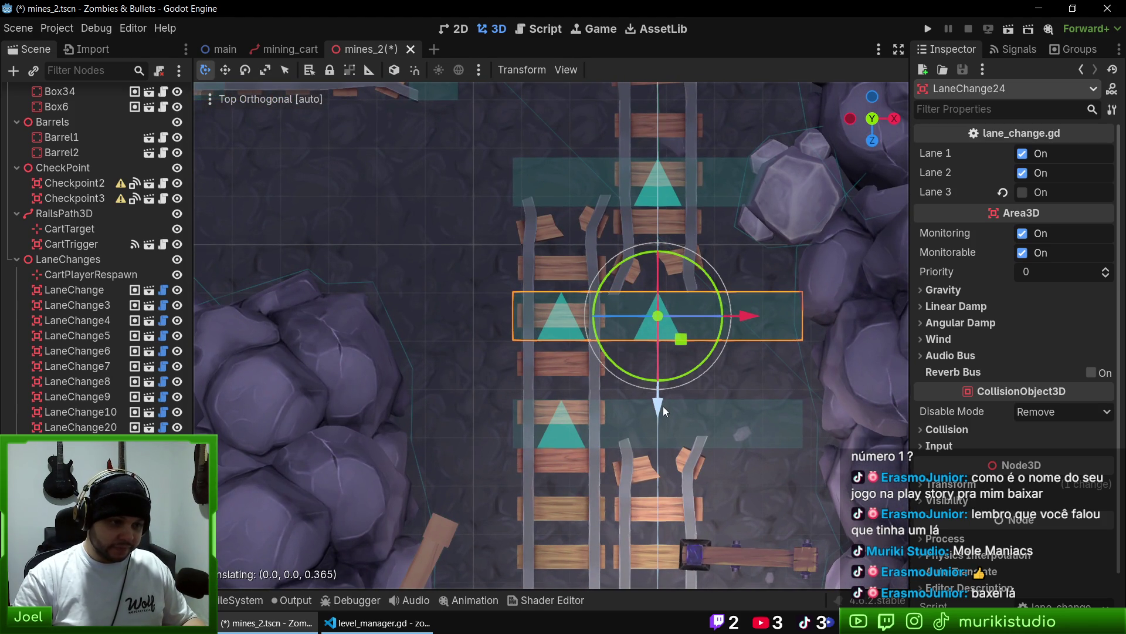
- Slide LaneChange16 along the track, then save mines_2 and launch a playtest run
{"action": "scroll", "coordinate": [652, 447], "scroll_direction": "down", "scroll_amount": 4}
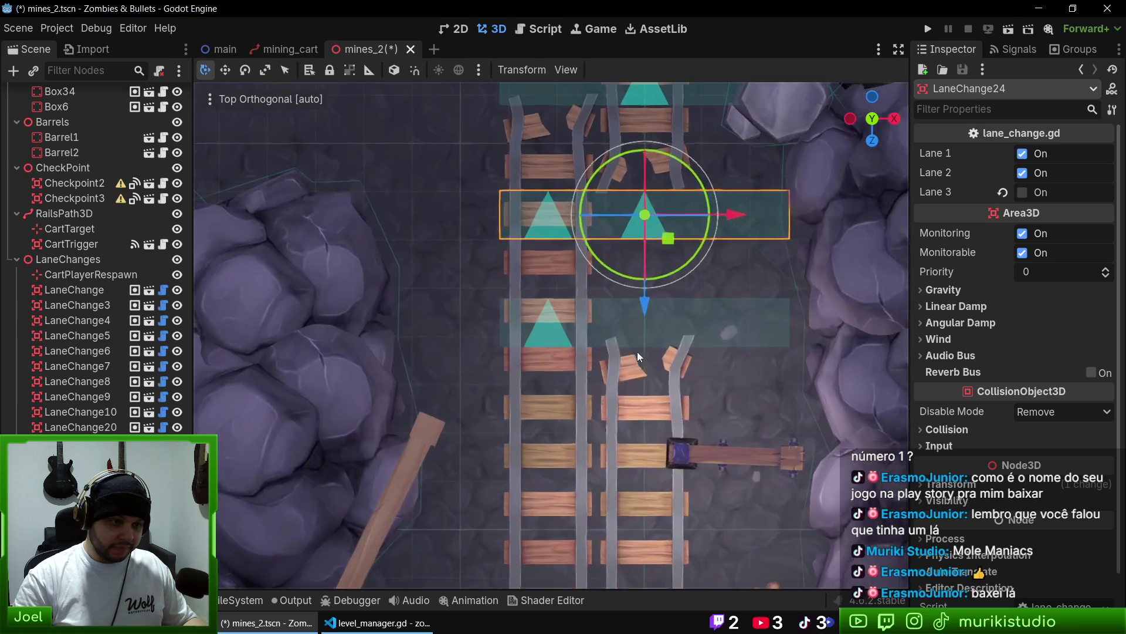
{"action": "scroll", "coordinate": [616, 405], "scroll_direction": "up", "scroll_amount": 1}
{"action": "scroll", "coordinate": [644, 352], "scroll_direction": "down", "scroll_amount": 5}
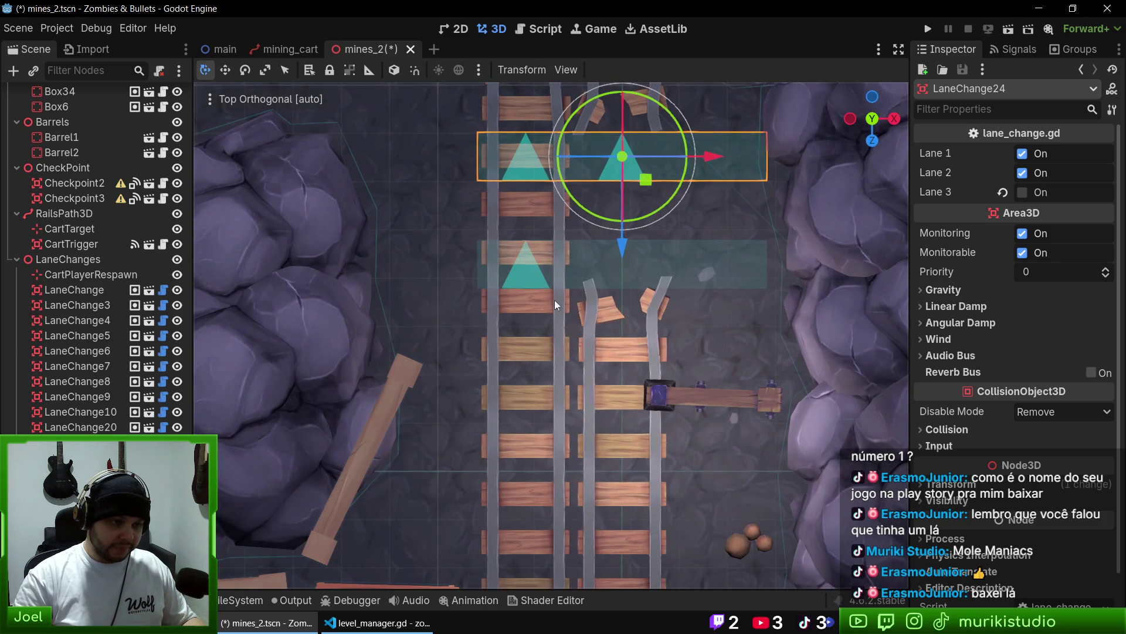
{"action": "left_click", "coordinate": [546, 260]}
{"action": "left_click_drag", "start_coordinate": [624, 342], "coordinate": [639, 361]}
{"action": "key", "text": "ctrl+s"}
{"action": "key", "text": "F6"}
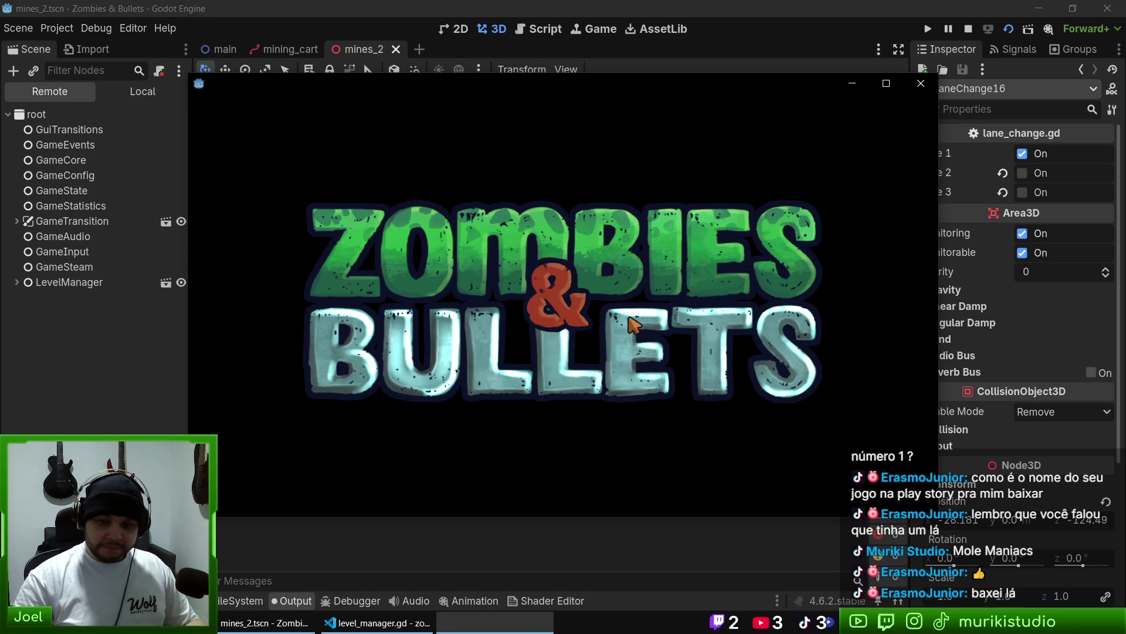
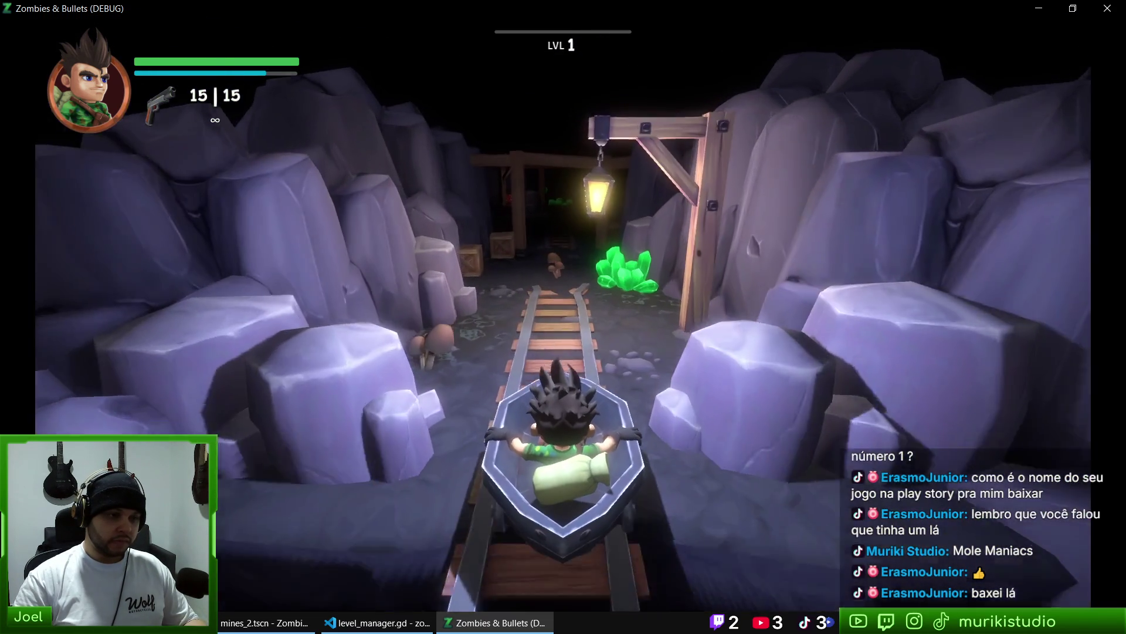
- Walk the character through the mine and down the track to the minecart
{"action": "key", "text": "w"}
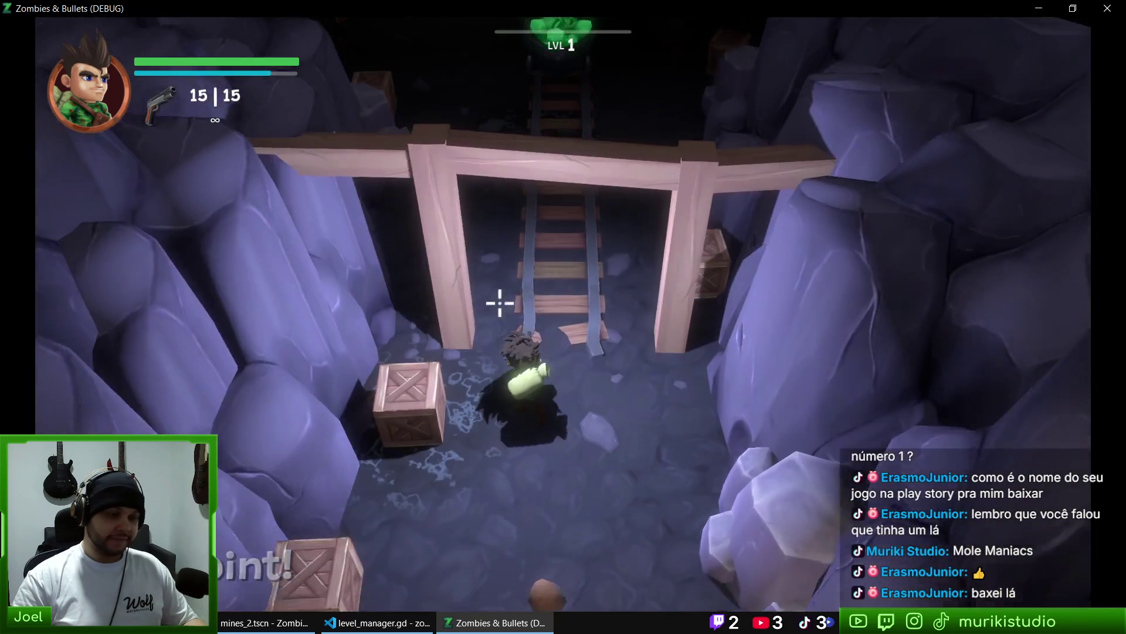
{"action": "key", "text": "d"}
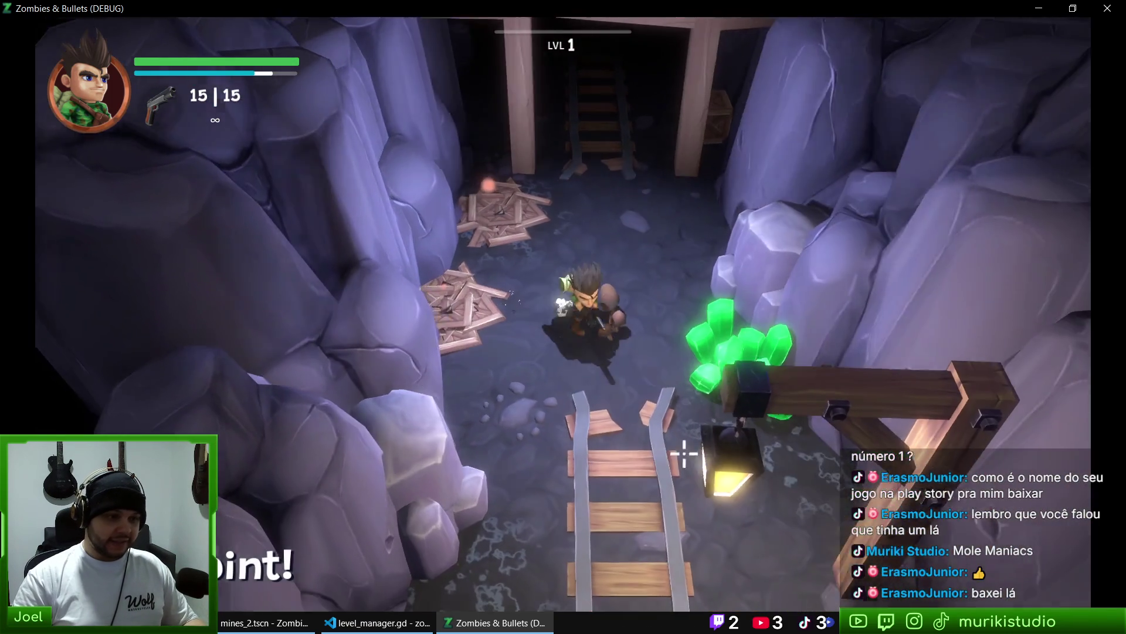
{"action": "key", "text": "s"}
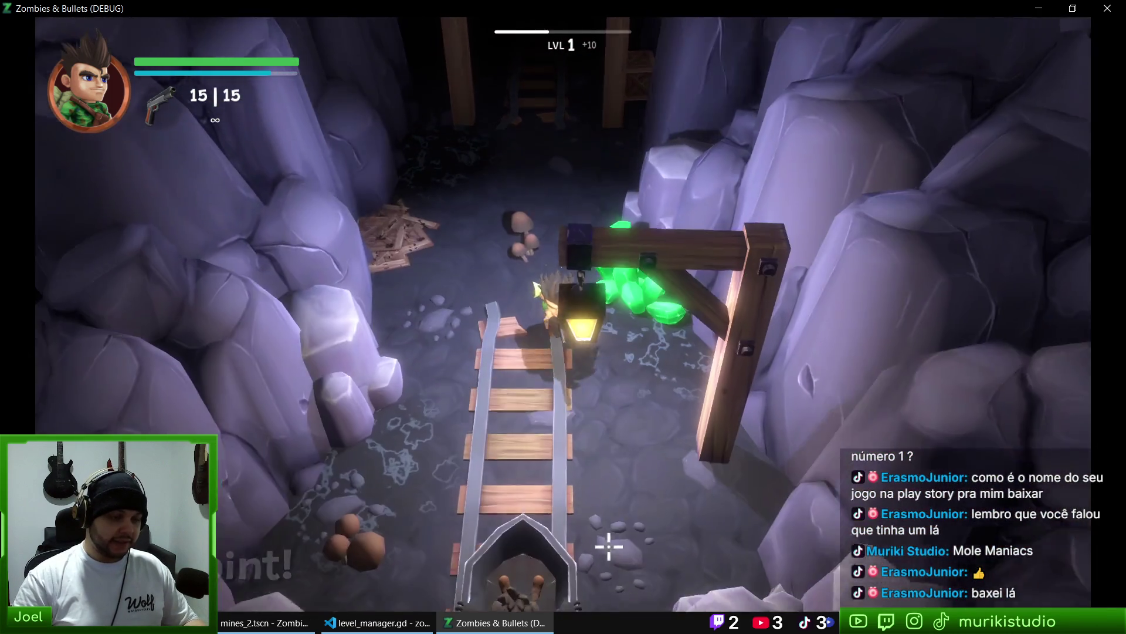
{"action": "key", "text": "a"}
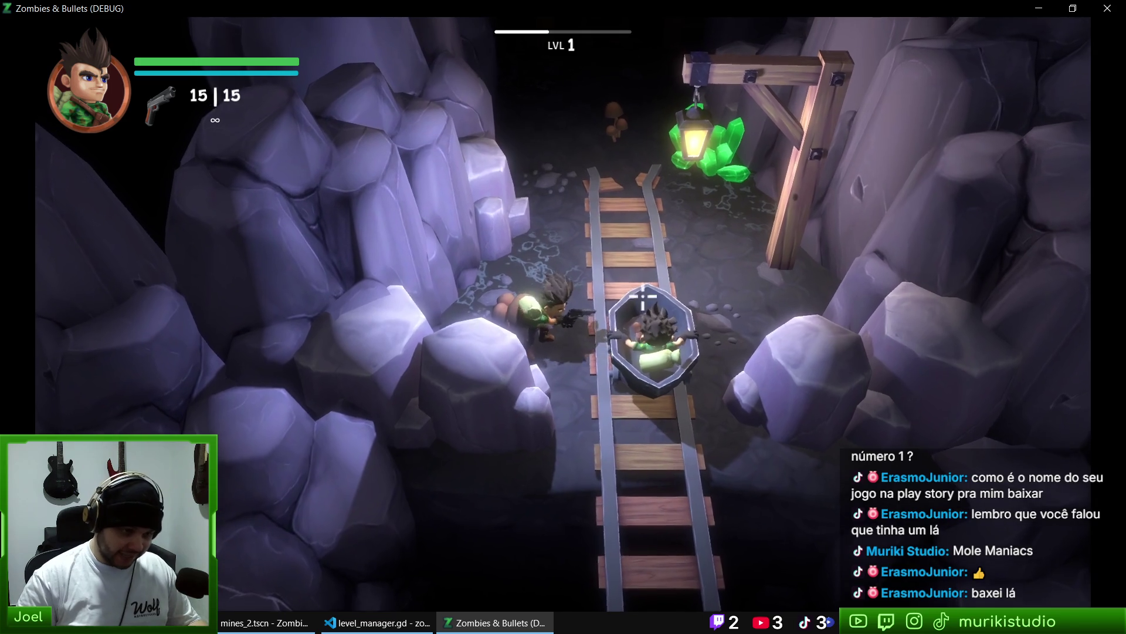
- Walk away from the minecart, stop the test run with F8, and return to level_manager.gd
{"action": "key", "text": "w"}
{"action": "key", "text": "a"}
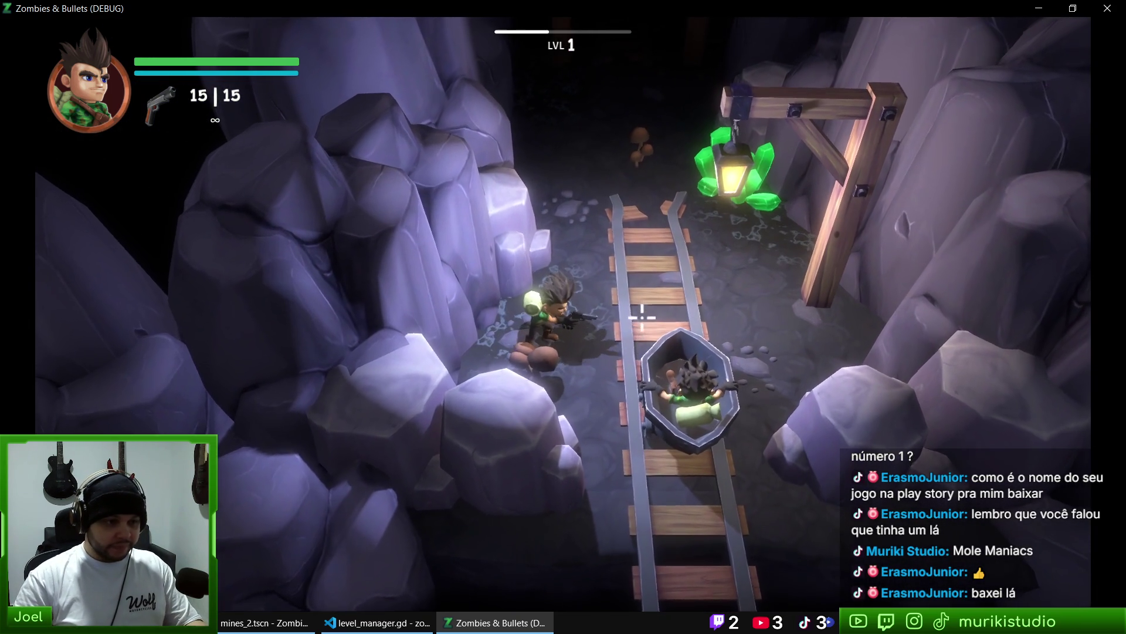
{"action": "key", "text": "F8"}
{"action": "left_click", "coordinate": [409, 625]}
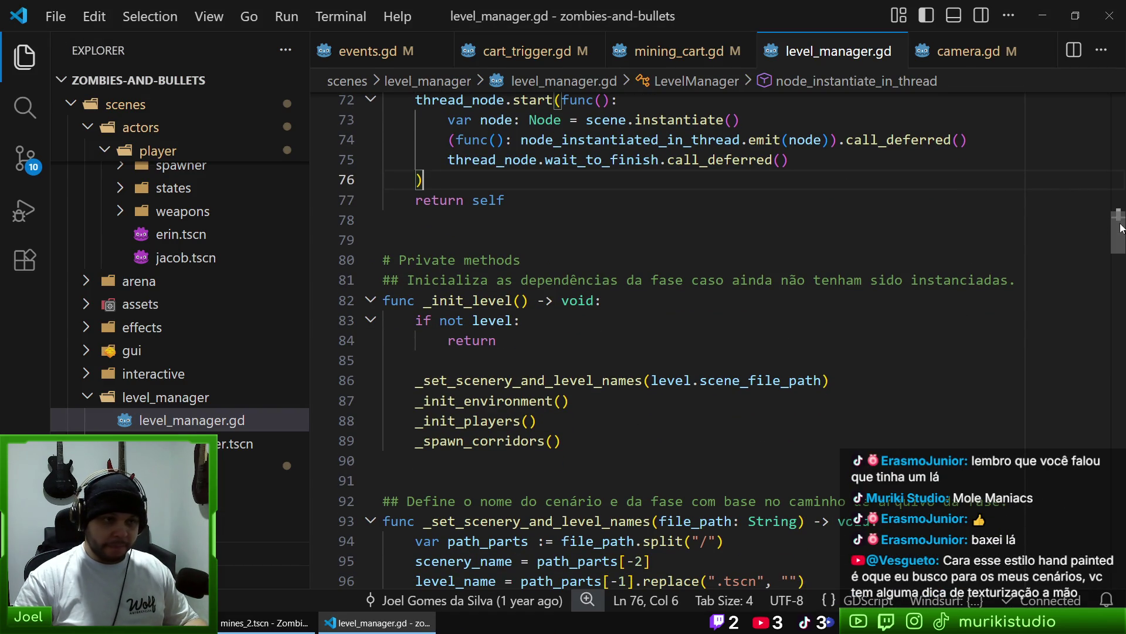
- Switch to mining_cart.gd and step through the lines of its finish() function
{"action": "key", "text": "ctrl+Tab"}
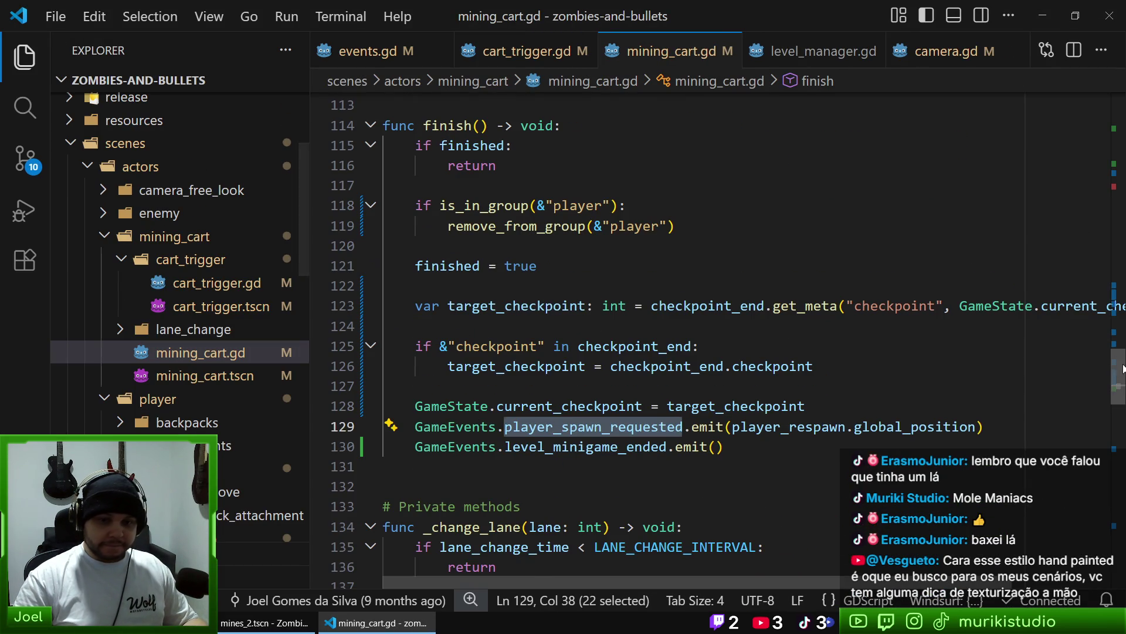
{"action": "left_click", "coordinate": [897, 366]}
{"action": "left_click", "coordinate": [897, 266]}
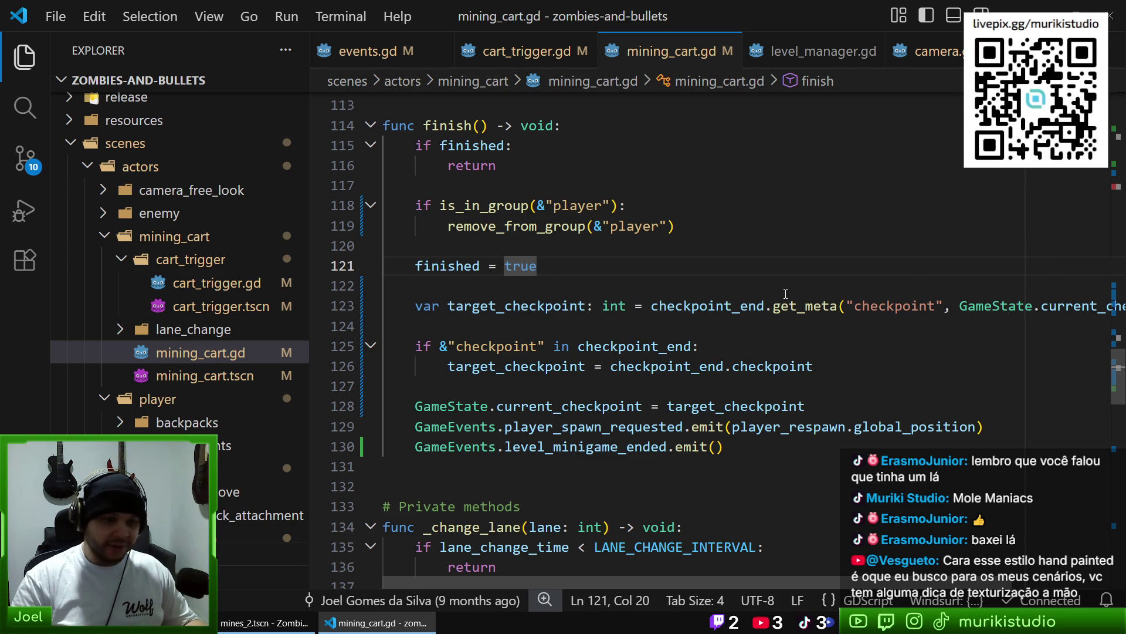
{"action": "left_click", "coordinate": [708, 292]}
{"action": "left_click", "coordinate": [577, 319]}
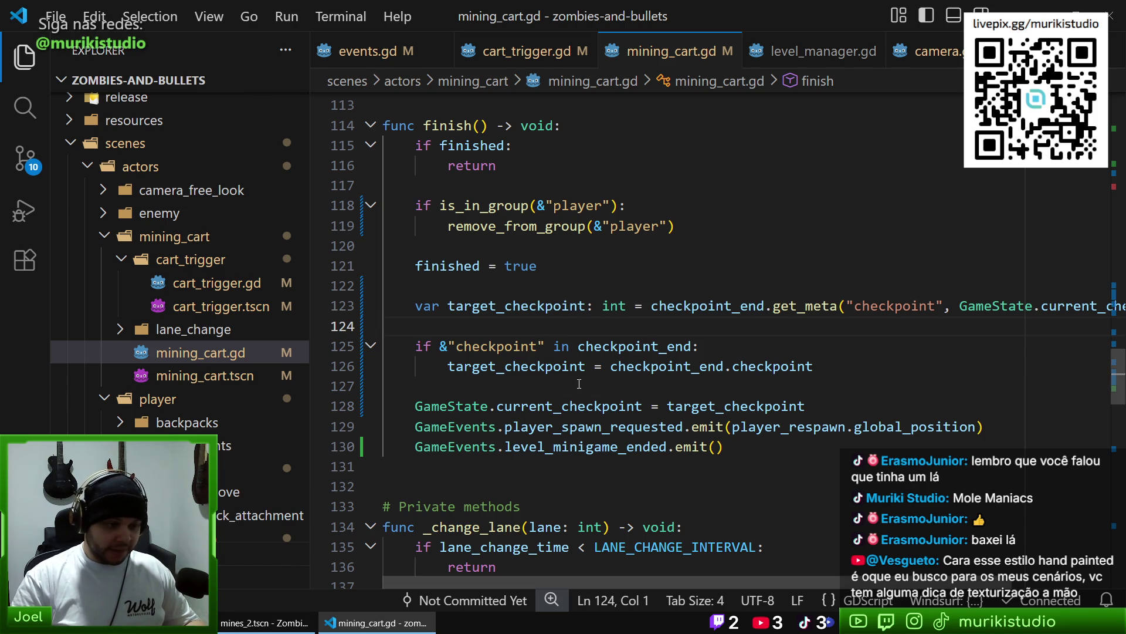
{"action": "left_click", "coordinate": [503, 384]}
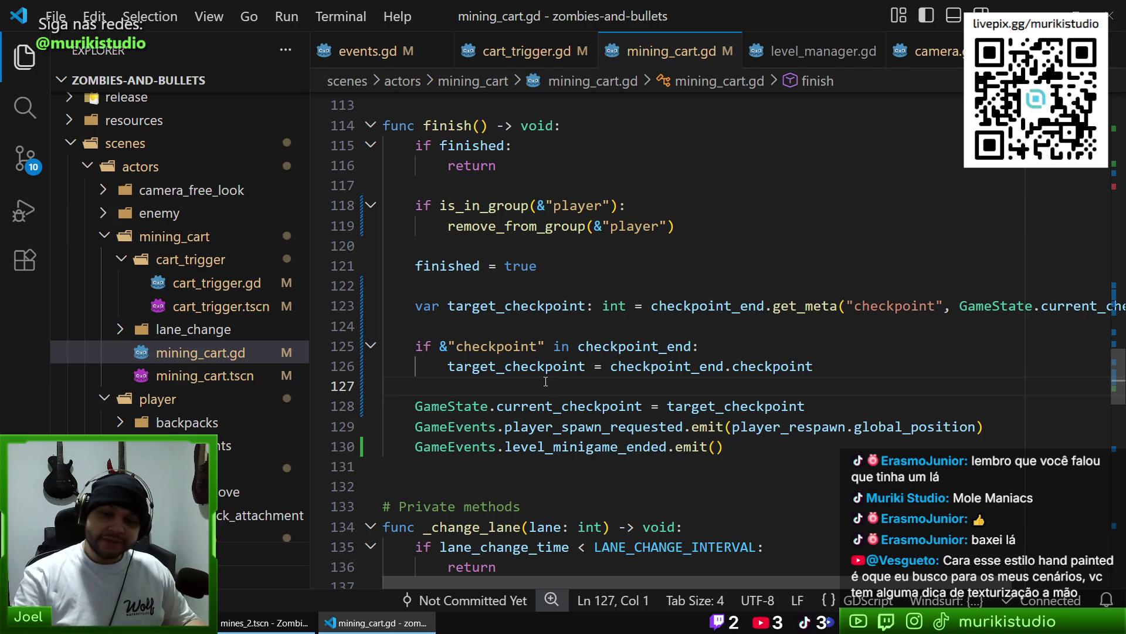
- Switch to GitHub issue #96 in the browser and open, then close, the MK bookmarks folder
{"action": "key", "text": "alt+Tab"}
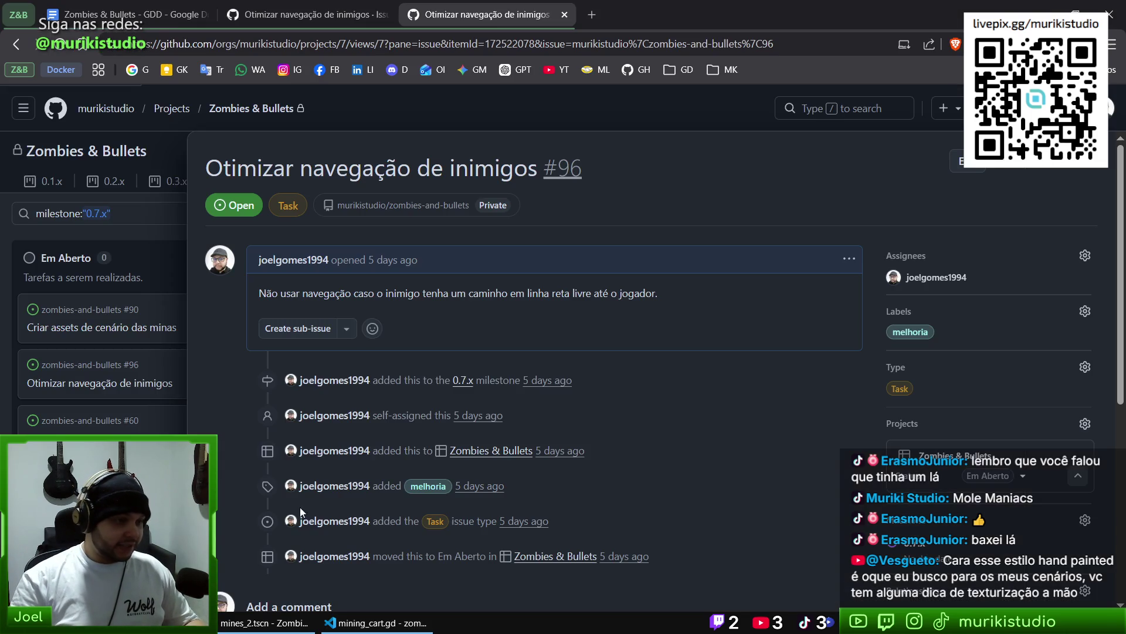
{"action": "left_click", "coordinate": [727, 75]}
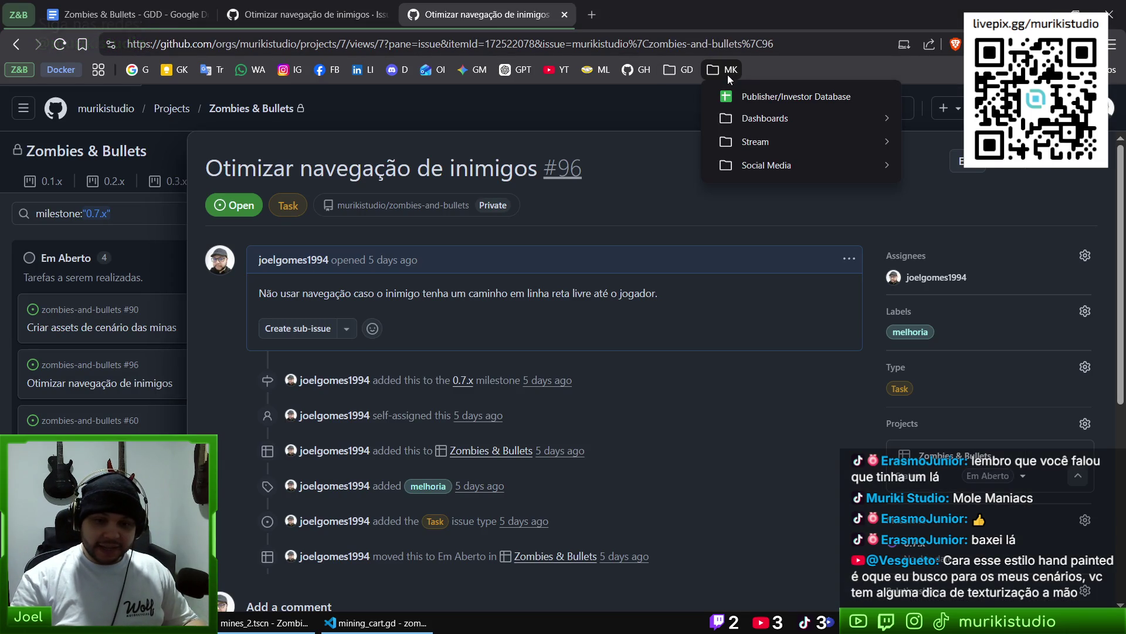
{"action": "left_click", "coordinate": [727, 75]}
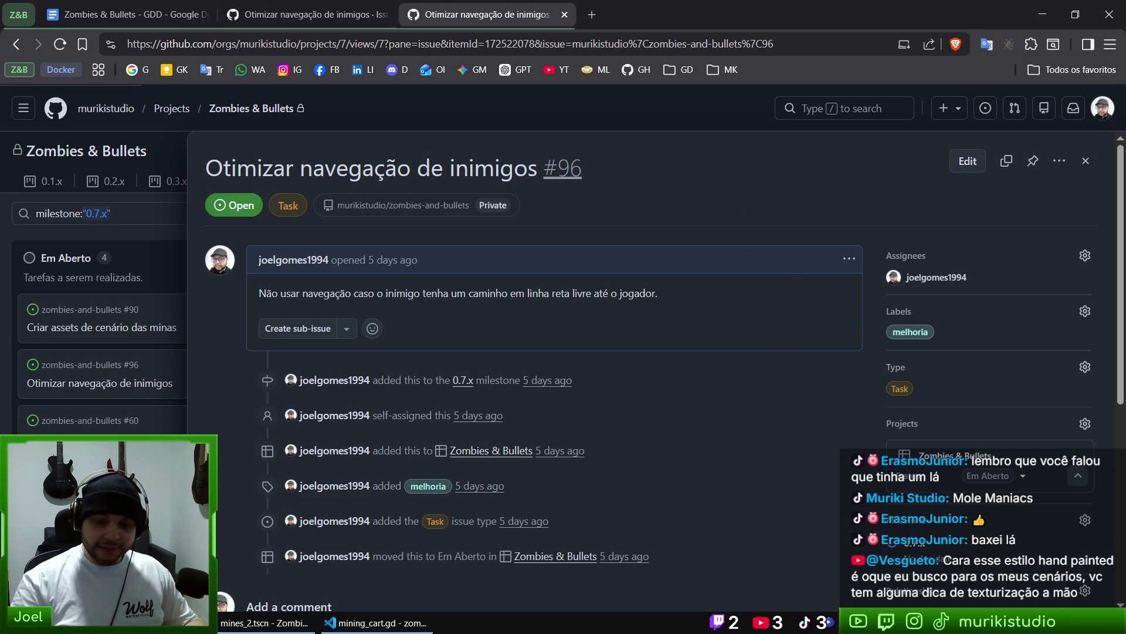
- Return to mining_cart.gd and inspect target_checkpoint and checkpoint_end in finish()
{"action": "left_click", "coordinate": [375, 623]}
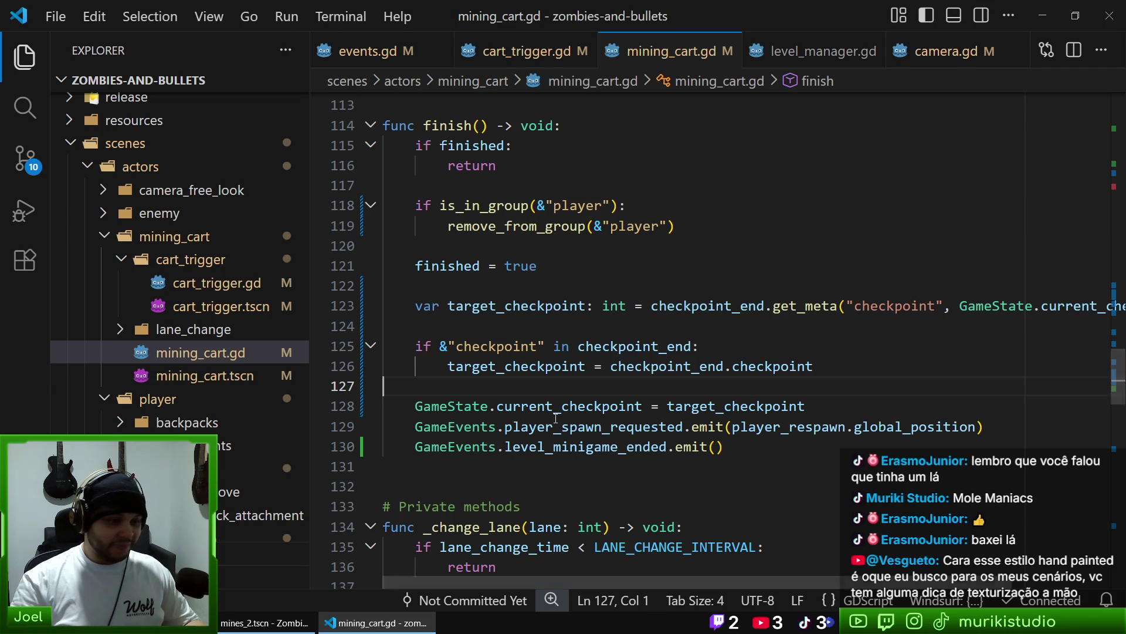
{"action": "left_click", "coordinate": [541, 322]}
{"action": "left_click", "coordinate": [498, 368]}
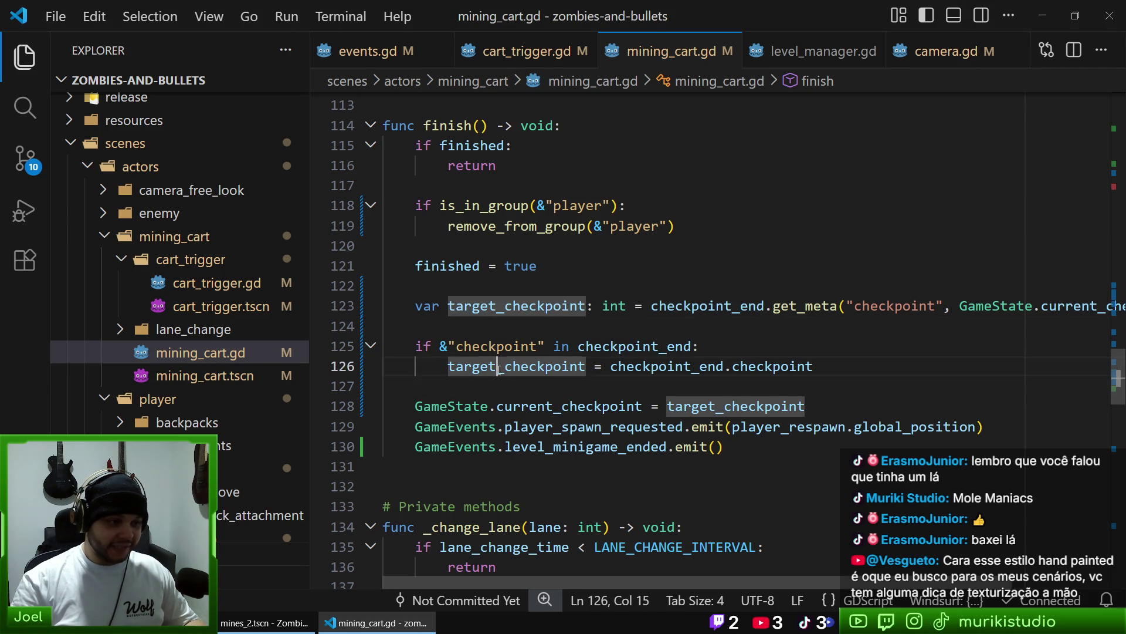
{"action": "left_click", "coordinate": [493, 385]}
{"action": "left_click", "coordinate": [670, 365]}
{"action": "left_click", "coordinate": [497, 366]}
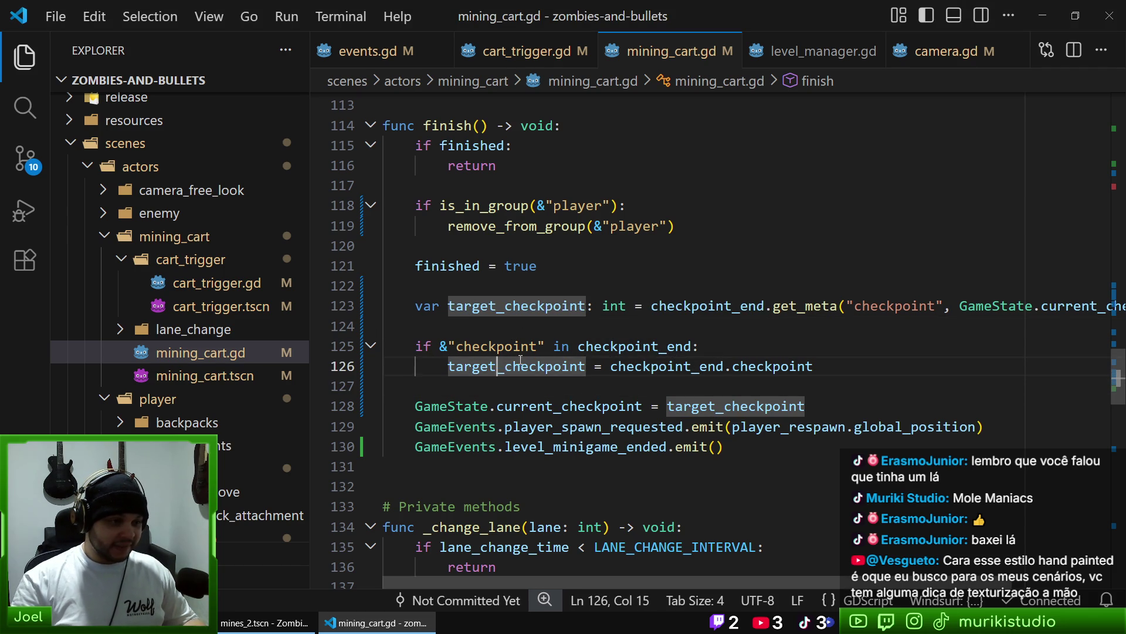
{"action": "left_click", "coordinate": [778, 259]}
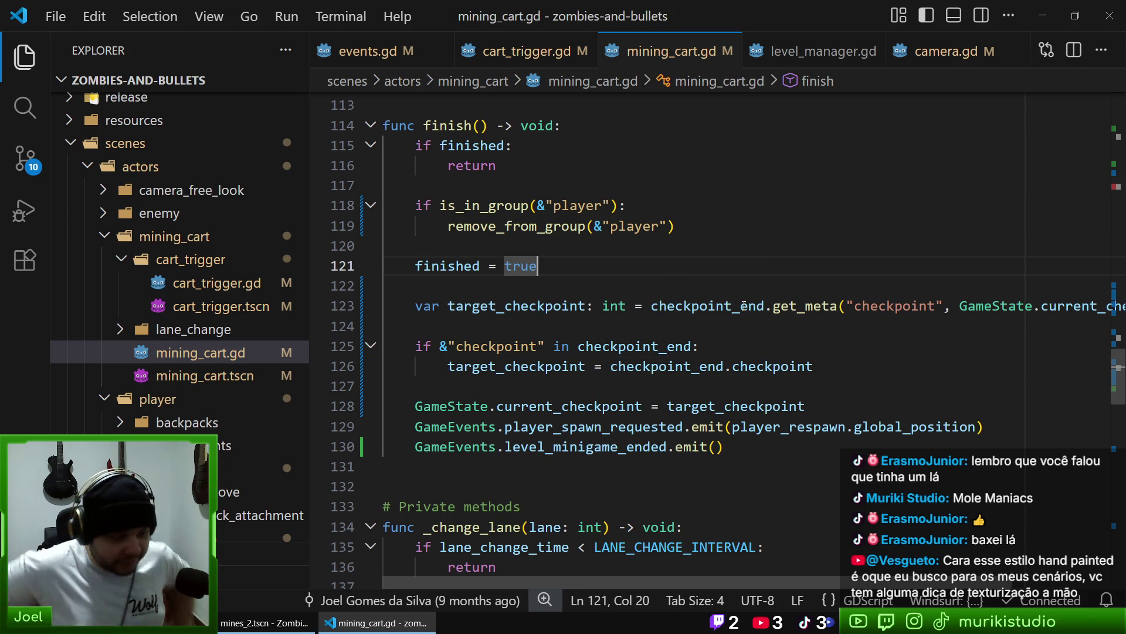
- Review finish() down to the player_spawn_requested and level_minigame_ended lines
{"action": "mouse_move", "coordinate": [744, 305]}
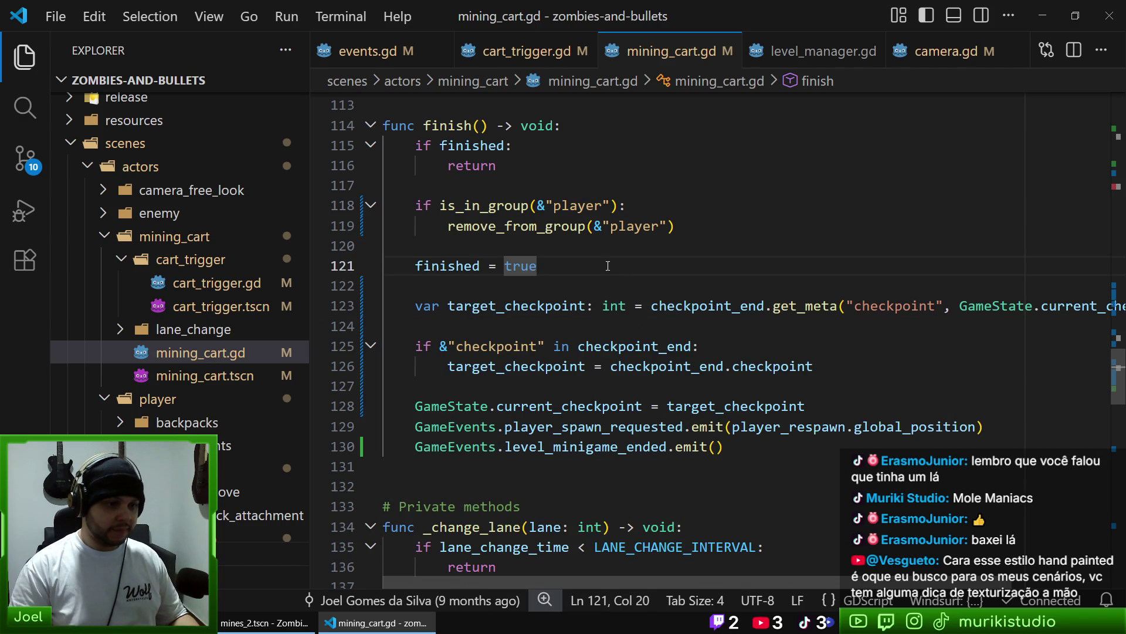
{"action": "key", "text": "Down"}
{"action": "key", "text": "Down"}
{"action": "key", "text": "Down"}
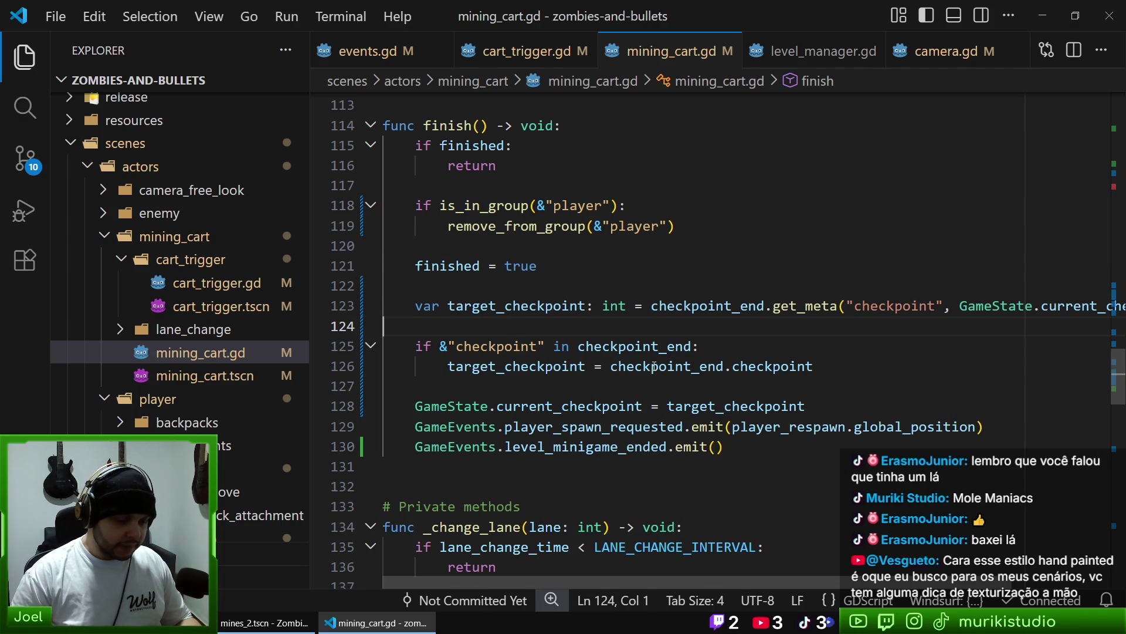
{"action": "mouse_move", "coordinate": [683, 373]}
{"action": "scroll", "coordinate": [525, 391], "scroll_direction": "down", "scroll_amount": 4}
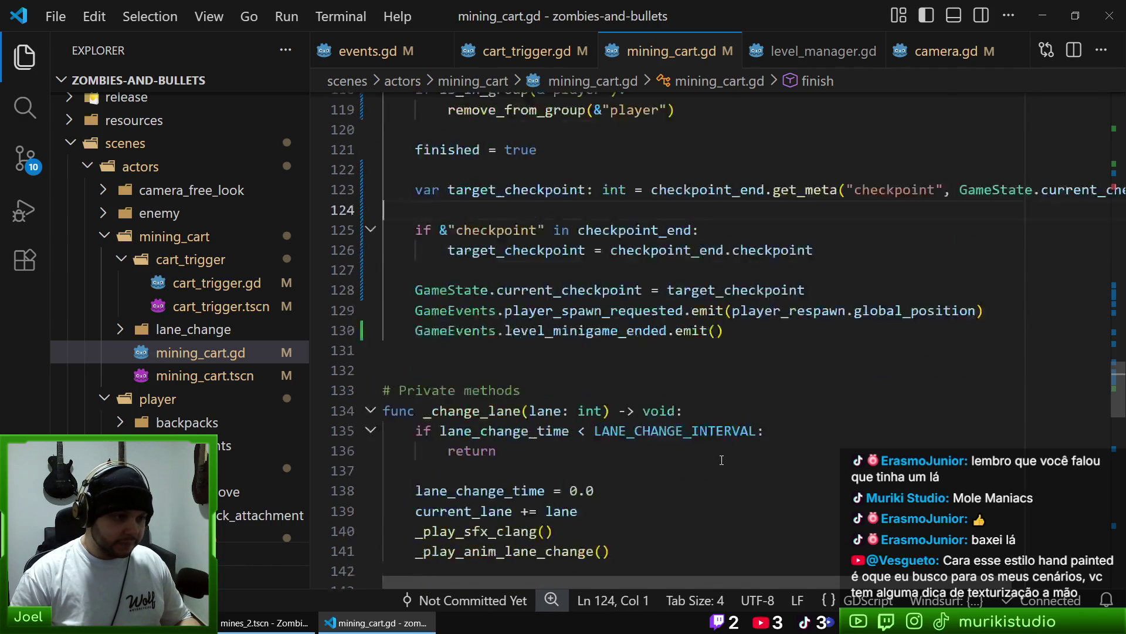
{"action": "scroll", "coordinate": [696, 460], "scroll_direction": "up", "scroll_amount": 4}
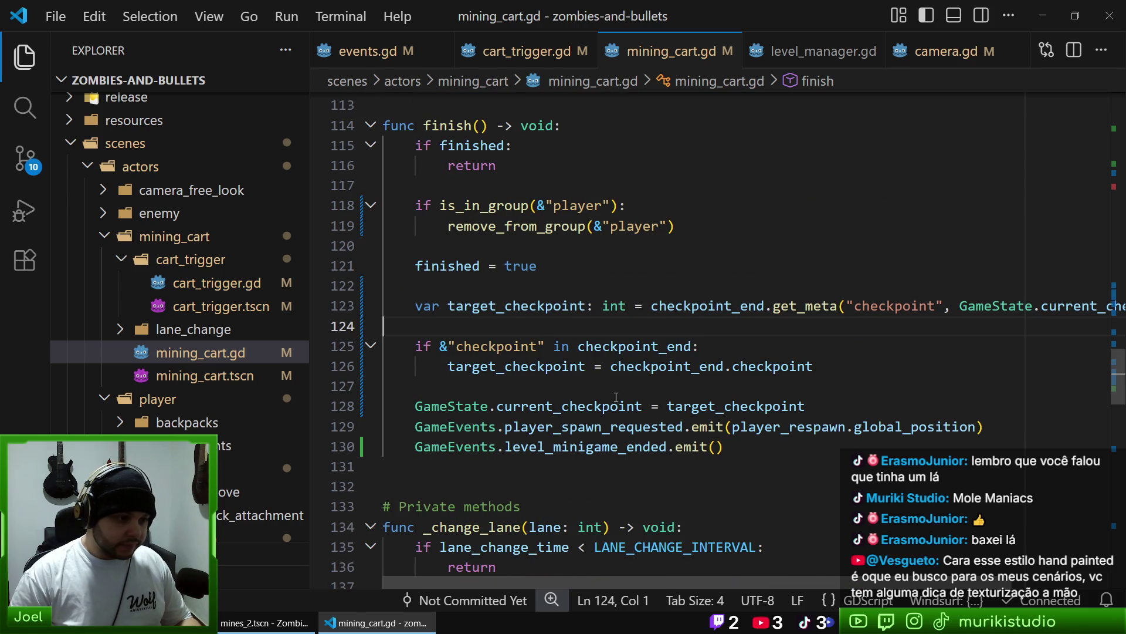
{"action": "left_click", "coordinate": [516, 422]}
{"action": "left_click", "coordinate": [568, 462]}
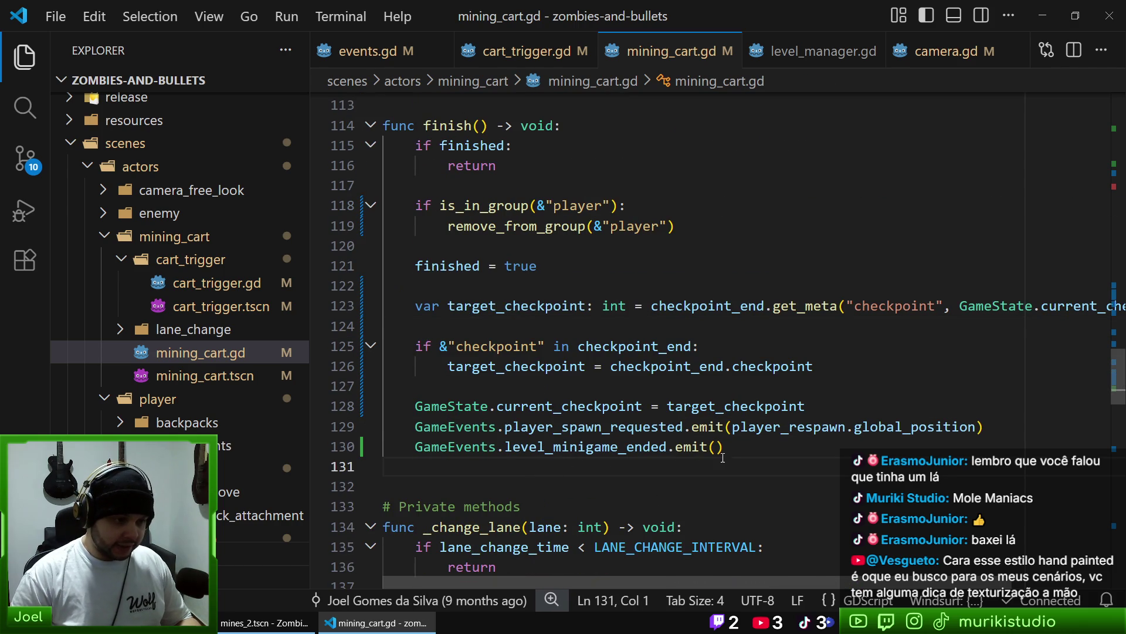
{"action": "left_click", "coordinate": [742, 443]}
{"action": "scroll", "coordinate": [776, 457], "scroll_direction": "down", "scroll_amount": 1}
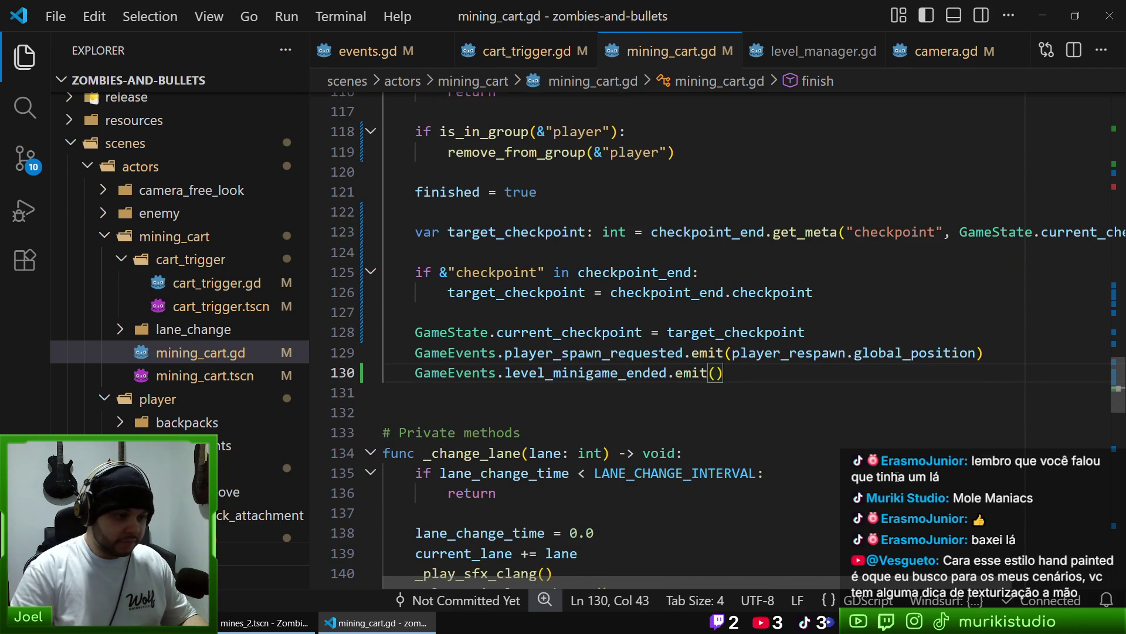
- Add a queue_free() call after level_minigame_ended.emit() and save mining_cart.gd
{"action": "key", "text": "Return"}
{"action": "type", "text": "que"}
{"action": "key", "text": "Down"}
{"action": "key", "text": "Return"}
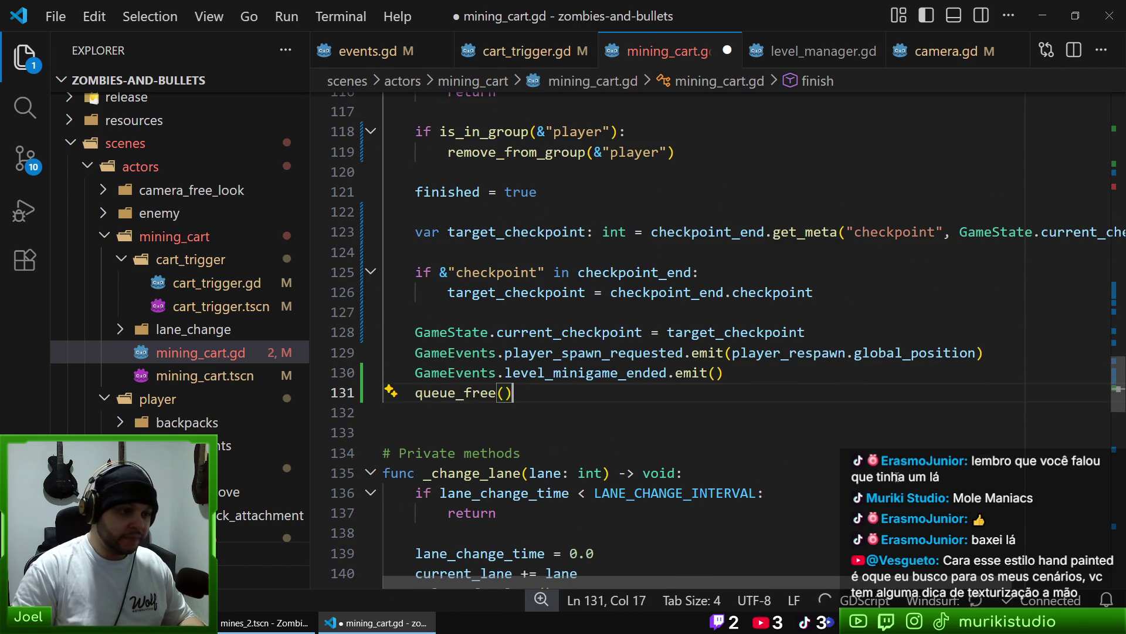
{"action": "key", "text": "ctrl+s"}
- Bring Godot forward and run the mines_2 scene with F6
{"action": "left_click", "coordinate": [264, 622]}
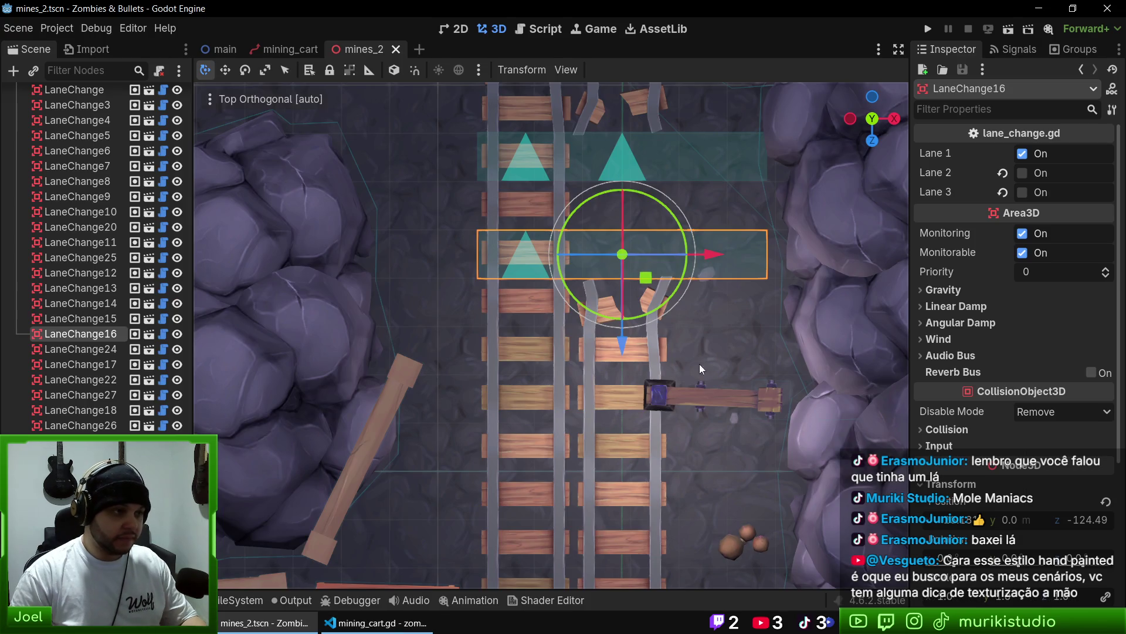
{"action": "key", "text": "F6"}
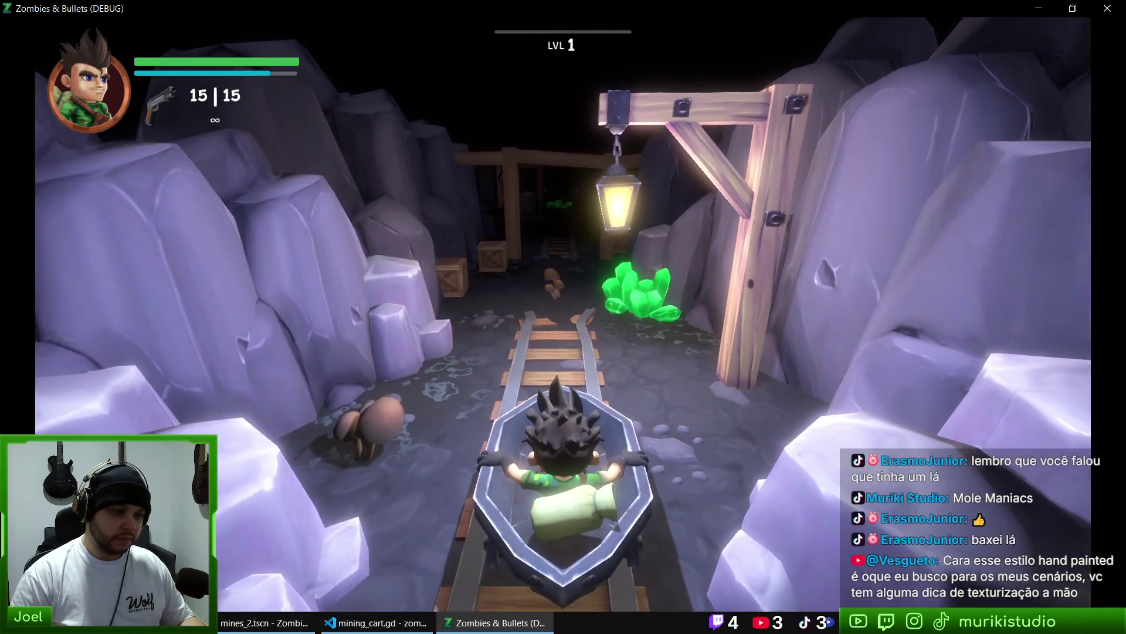
- Walk the character down, left and up the mine track past the lantern, then stop with F8
{"action": "key", "text": "s"}
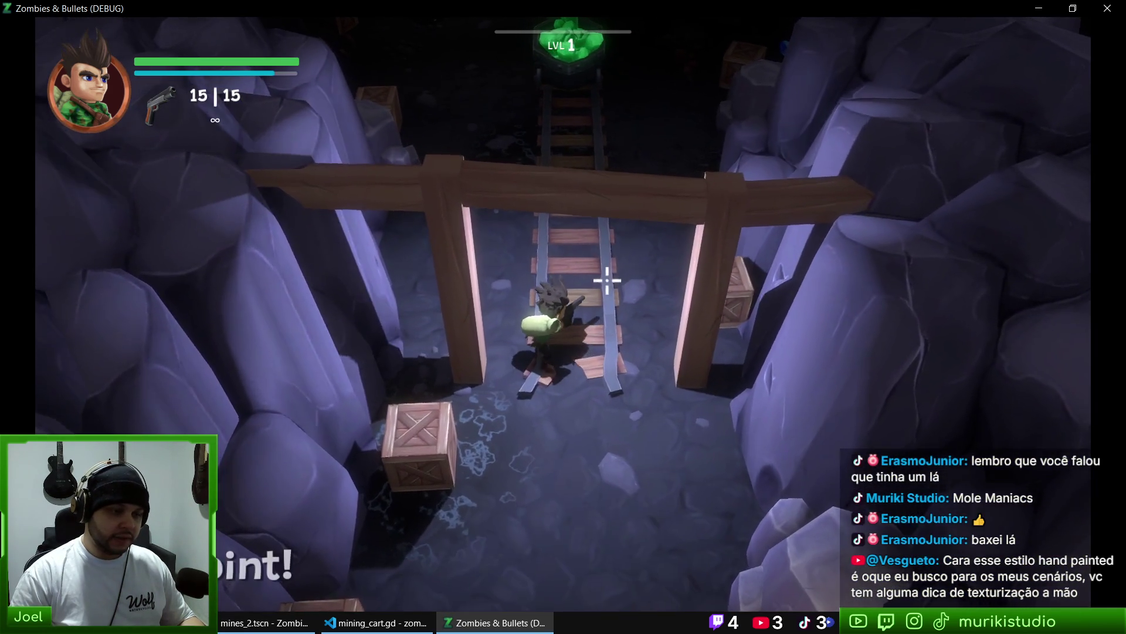
{"action": "key", "text": "s"}
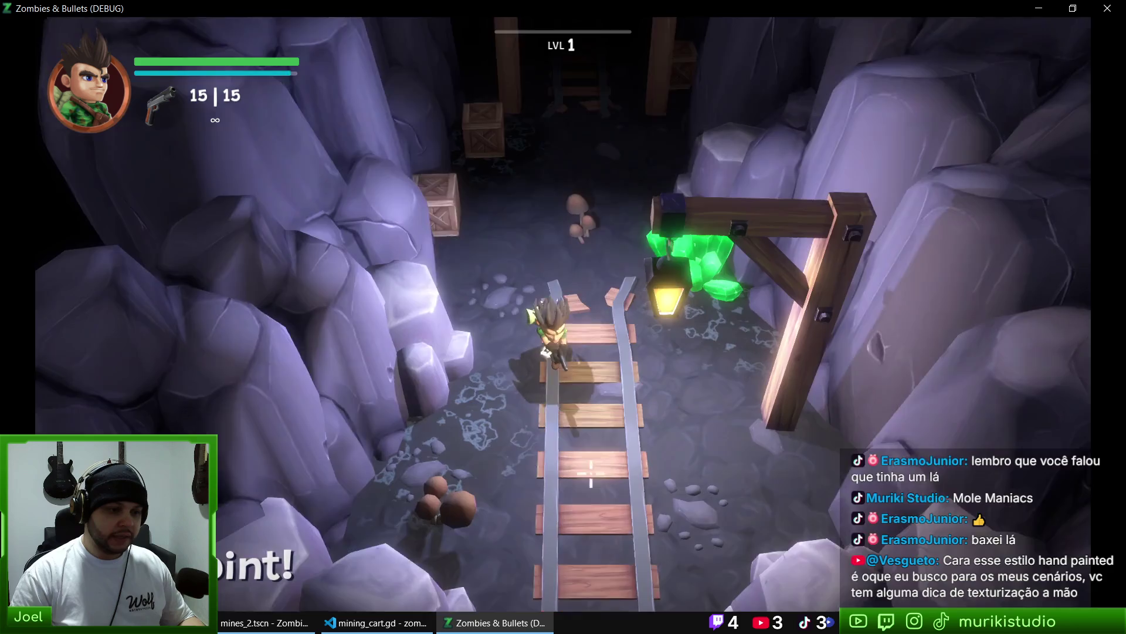
{"action": "key", "text": "a"}
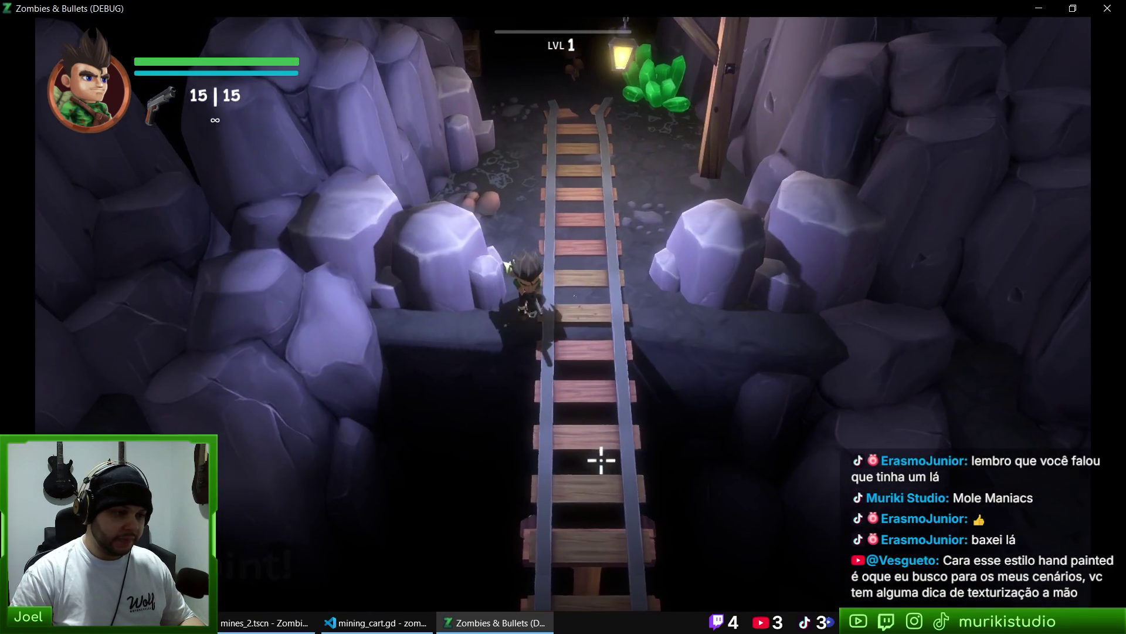
{"action": "key", "text": "a"}
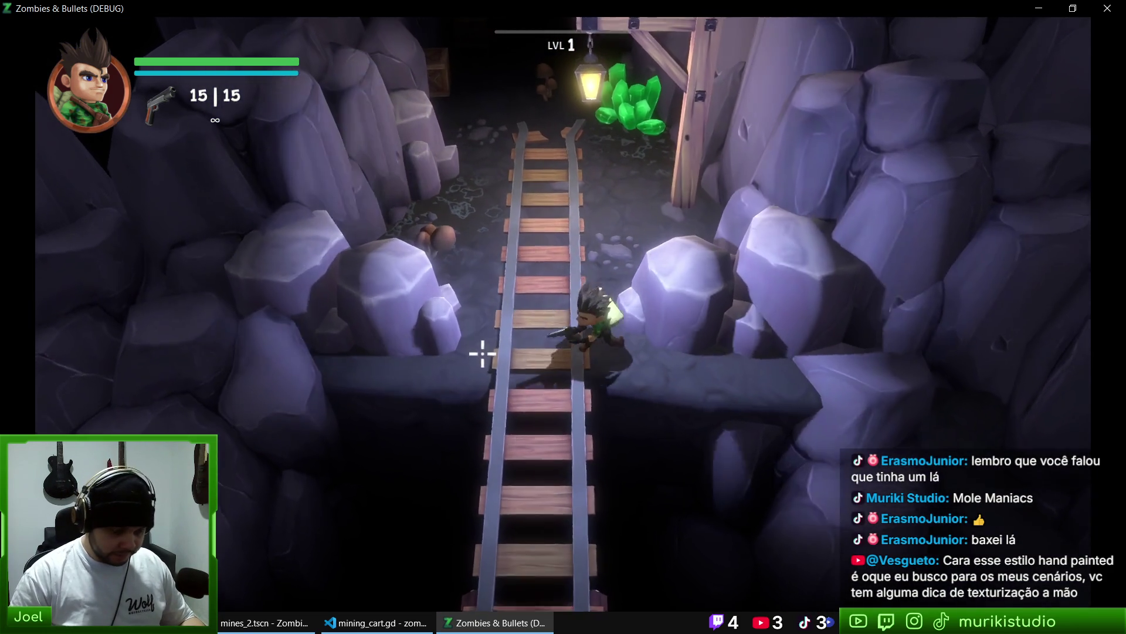
{"action": "key", "text": "d"}
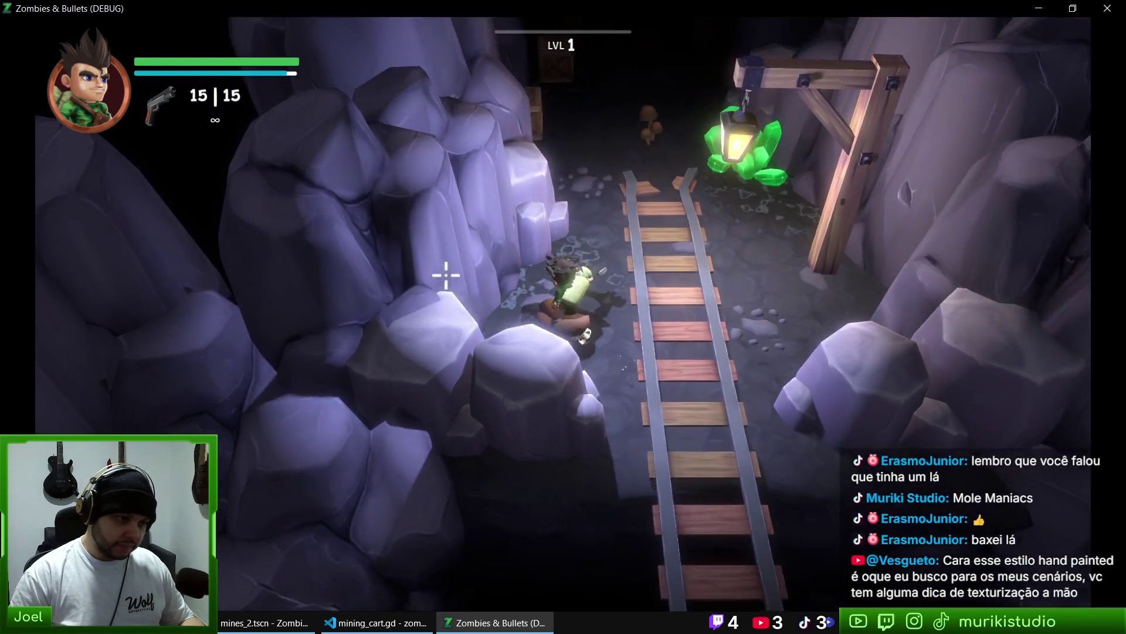
{"action": "key", "text": "w"}
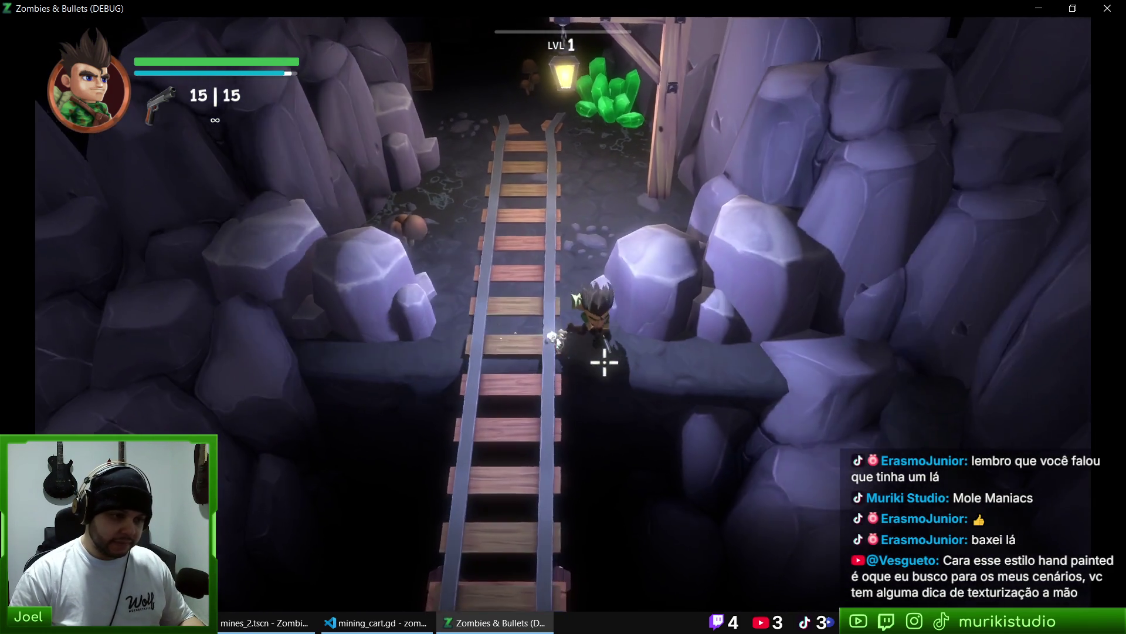
{"action": "key", "text": "w"}
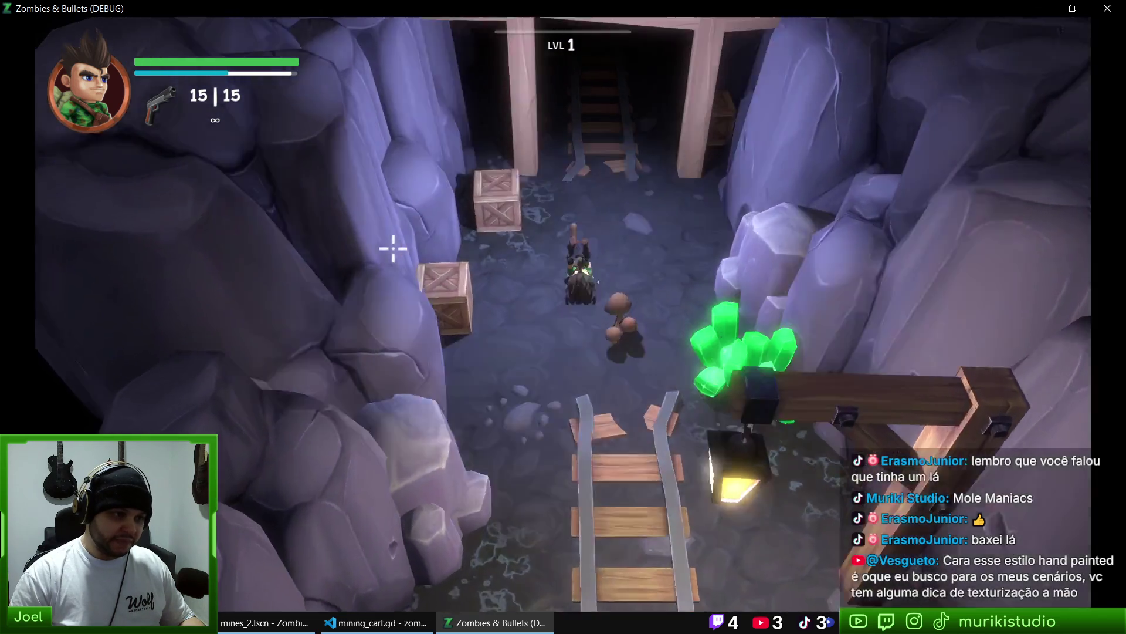
{"action": "key", "text": "F8"}
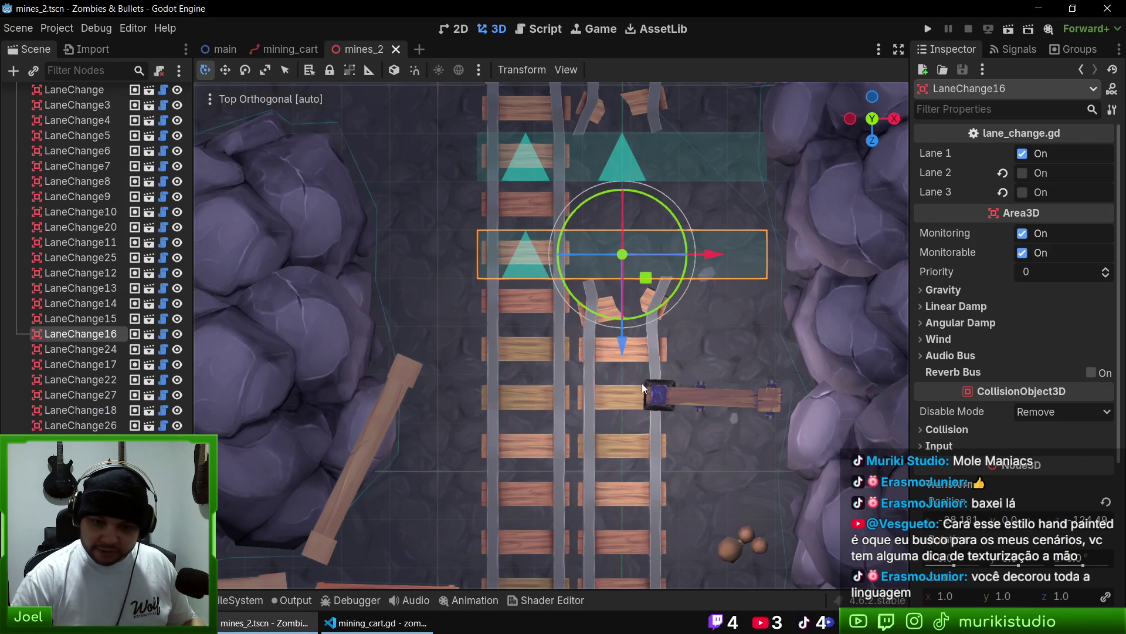
- Switch to mining_cart.gd and select the body of the finish() function
{"action": "left_click", "coordinate": [375, 622]}
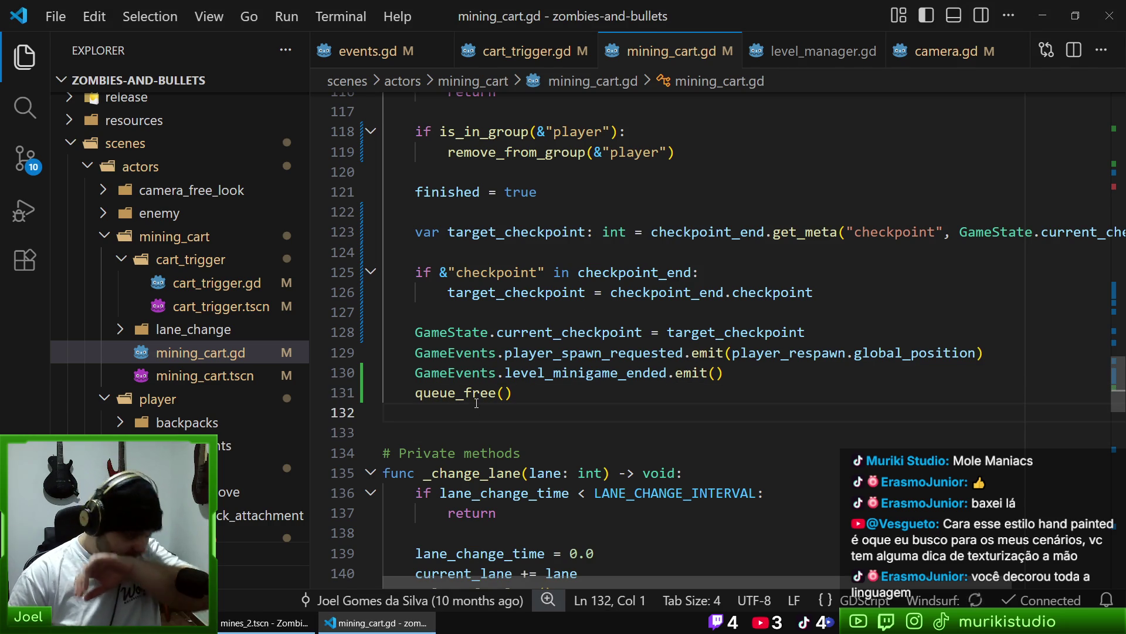
{"action": "left_click", "coordinate": [601, 427]}
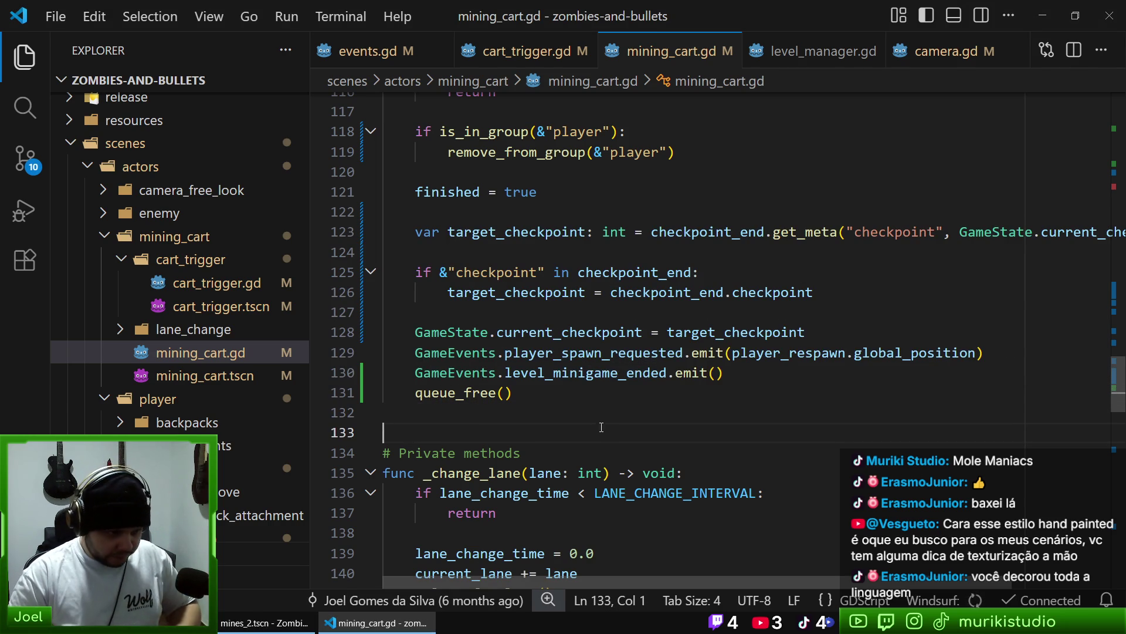
{"action": "left_click", "coordinate": [604, 416]}
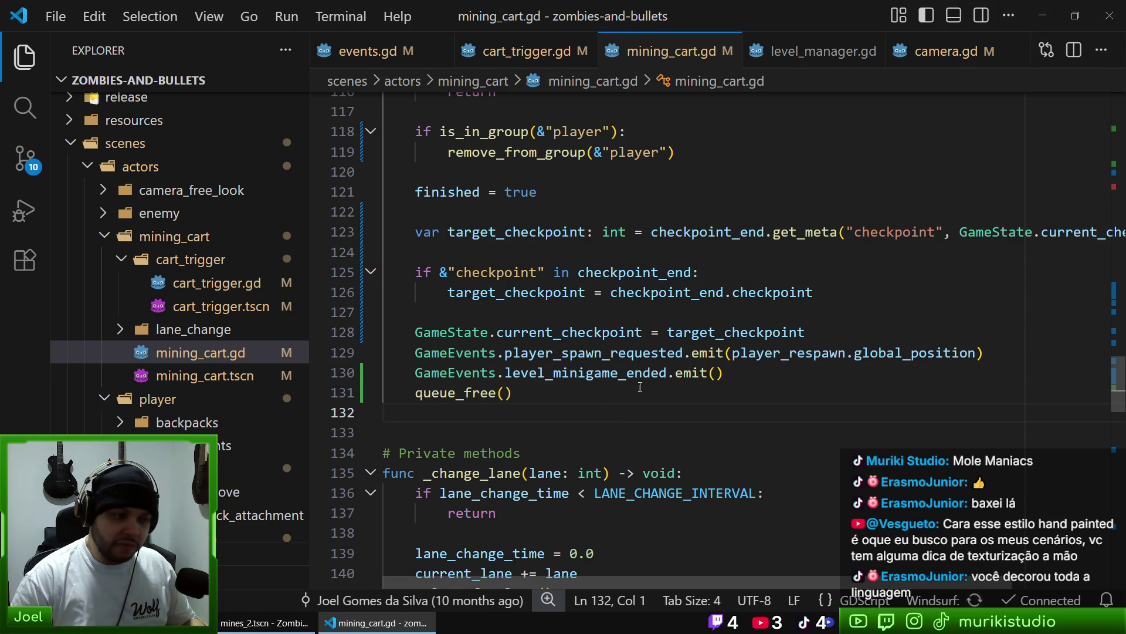
{"action": "mouse_move", "coordinate": [668, 351]}
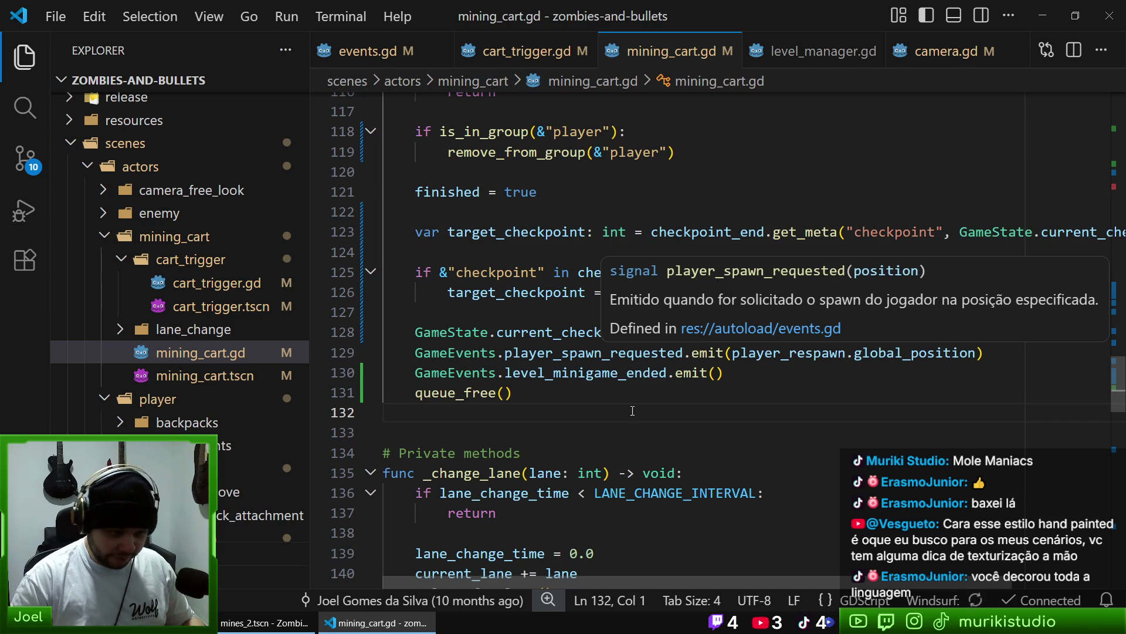
{"action": "scroll", "coordinate": [650, 414], "scroll_direction": "up", "scroll_amount": 2}
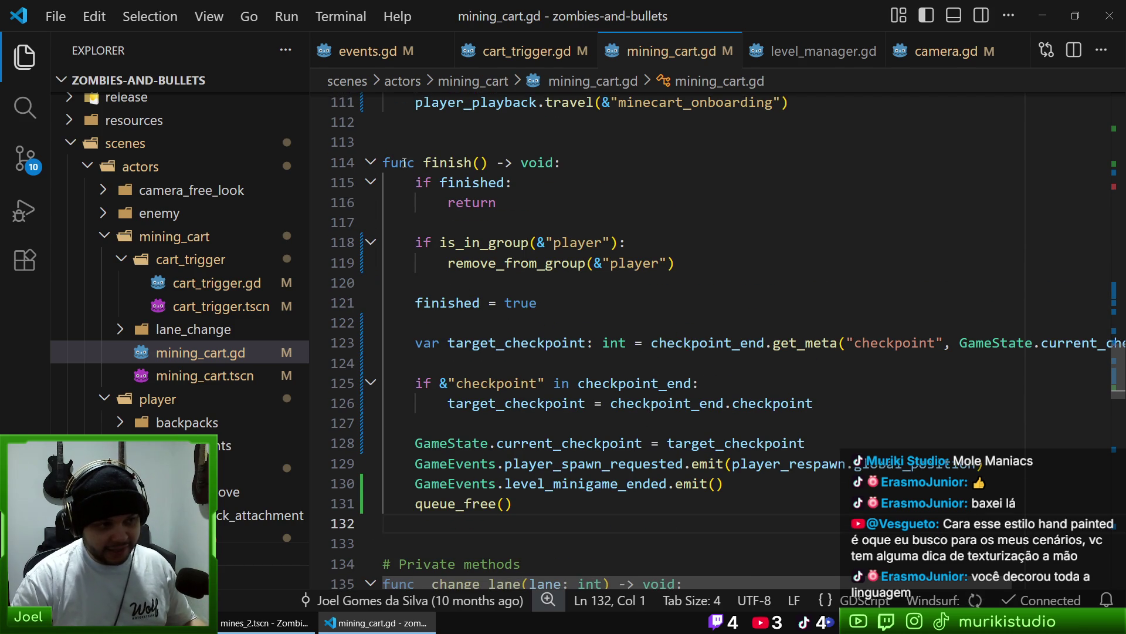
{"action": "mouse_move", "coordinate": [390, 162]}
{"action": "left_mouse_down"}
{"action": "mouse_move", "coordinate": [639, 383]}
{"action": "mouse_move", "coordinate": [581, 483]}
{"action": "left_mouse_up"}
{"action": "left_click", "coordinate": [502, 536]}
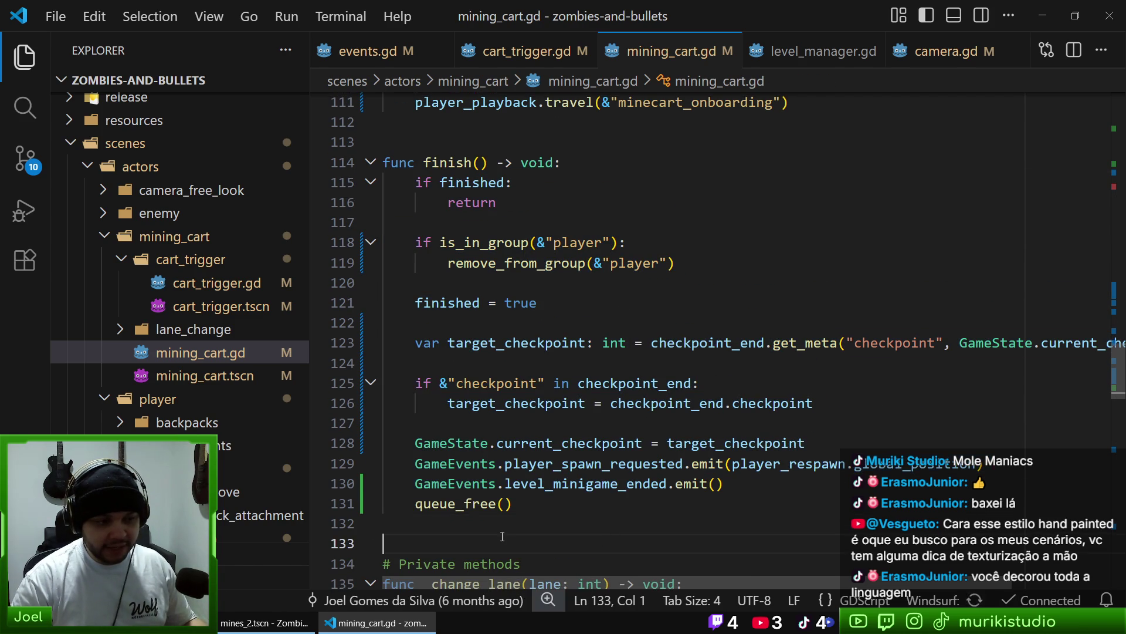
{"action": "key", "text": "Up"}
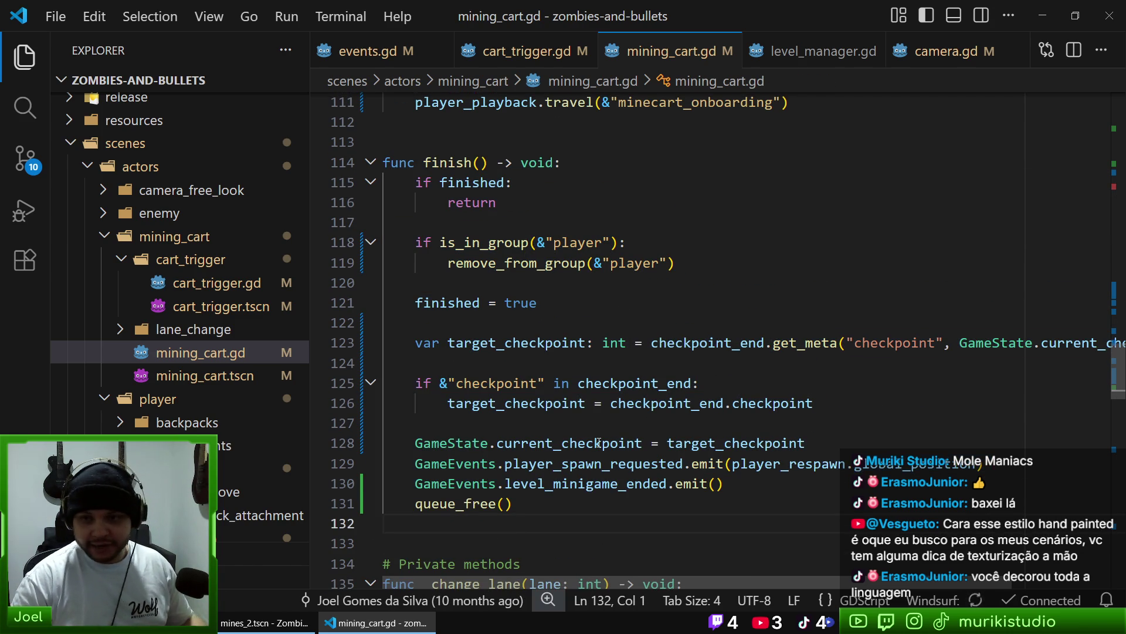
- Inspect the queue_free() call on line 131 and undo an accidental space on line 133
{"action": "mouse_move", "coordinate": [598, 442]}
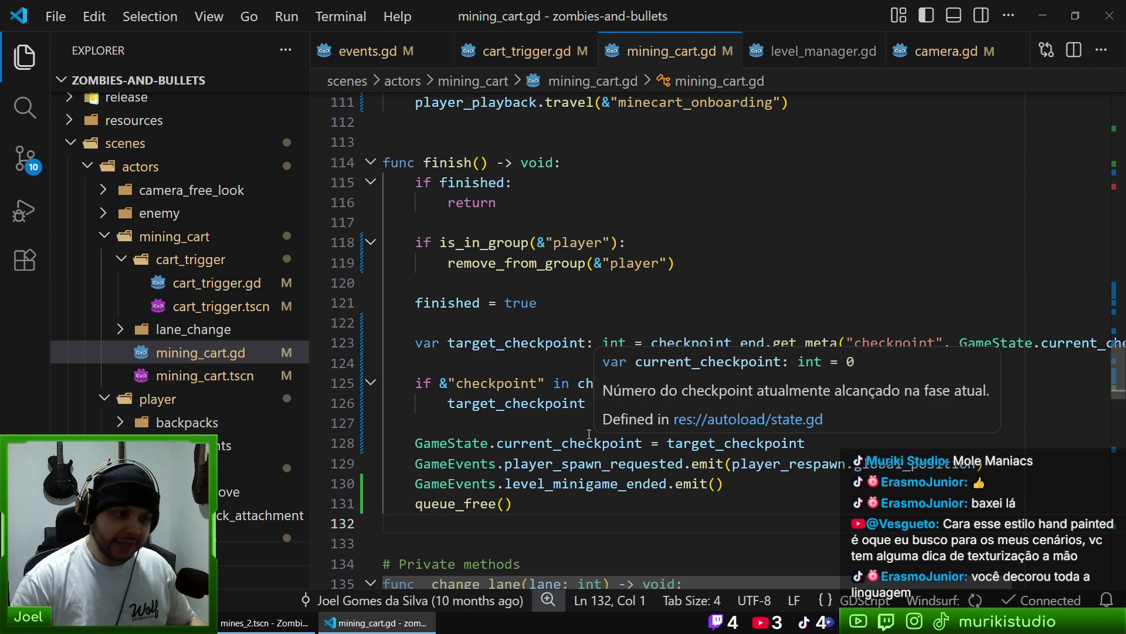
{"action": "left_click", "coordinate": [476, 221]}
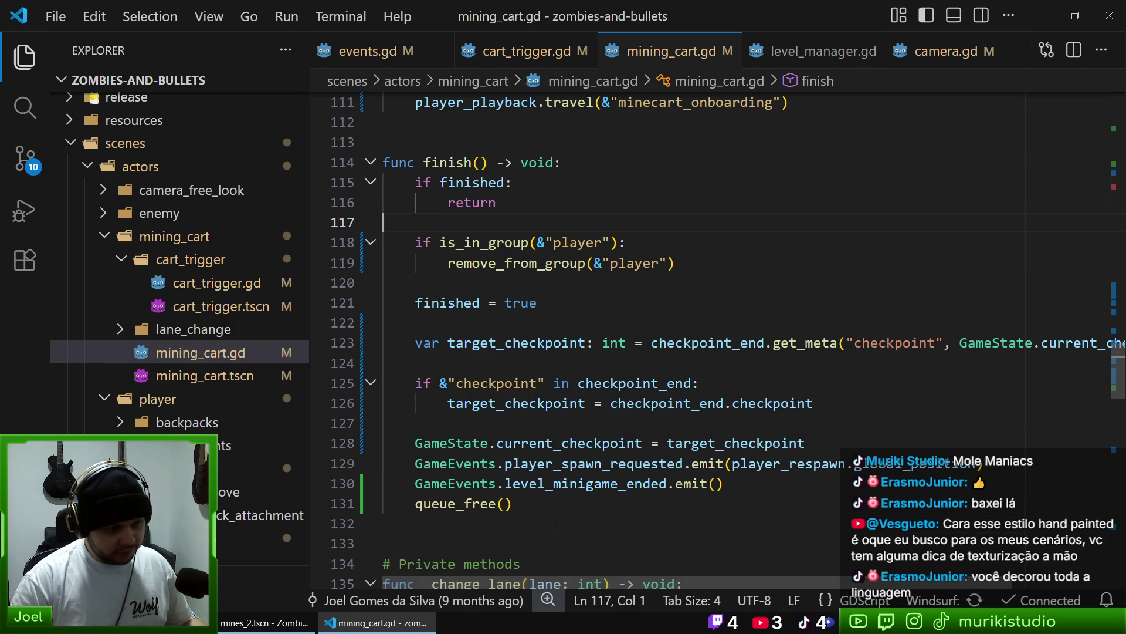
{"action": "left_click", "coordinate": [602, 504]}
{"action": "left_click", "coordinate": [494, 525]}
{"action": "scroll", "coordinate": [580, 413], "scroll_direction": "down", "scroll_amount": 3}
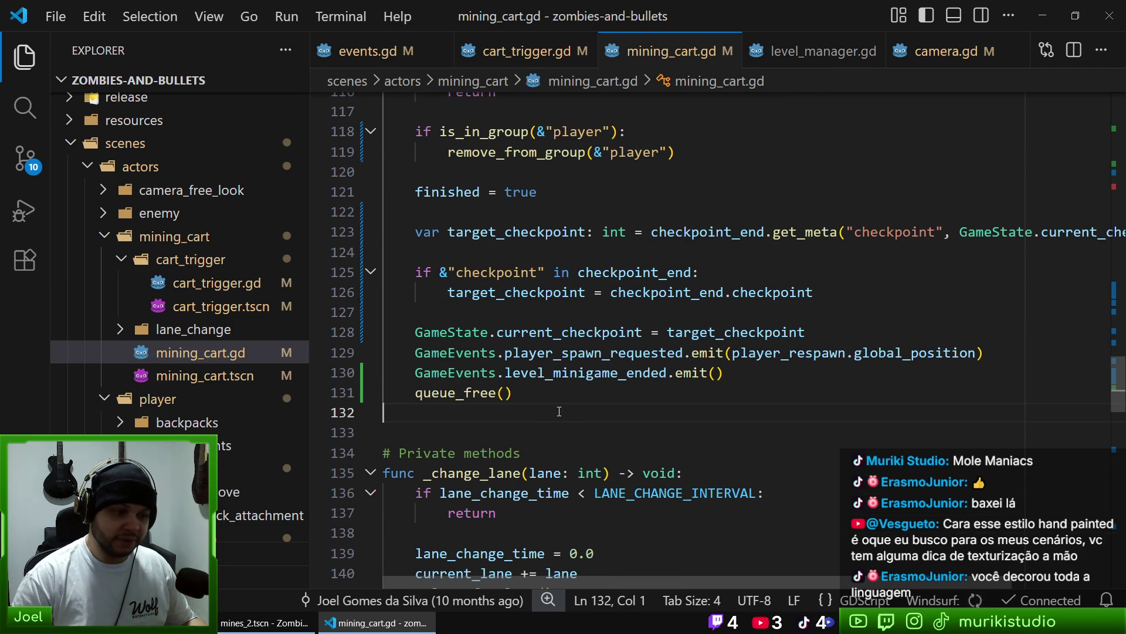
{"action": "double_click", "coordinate": [455, 393]}
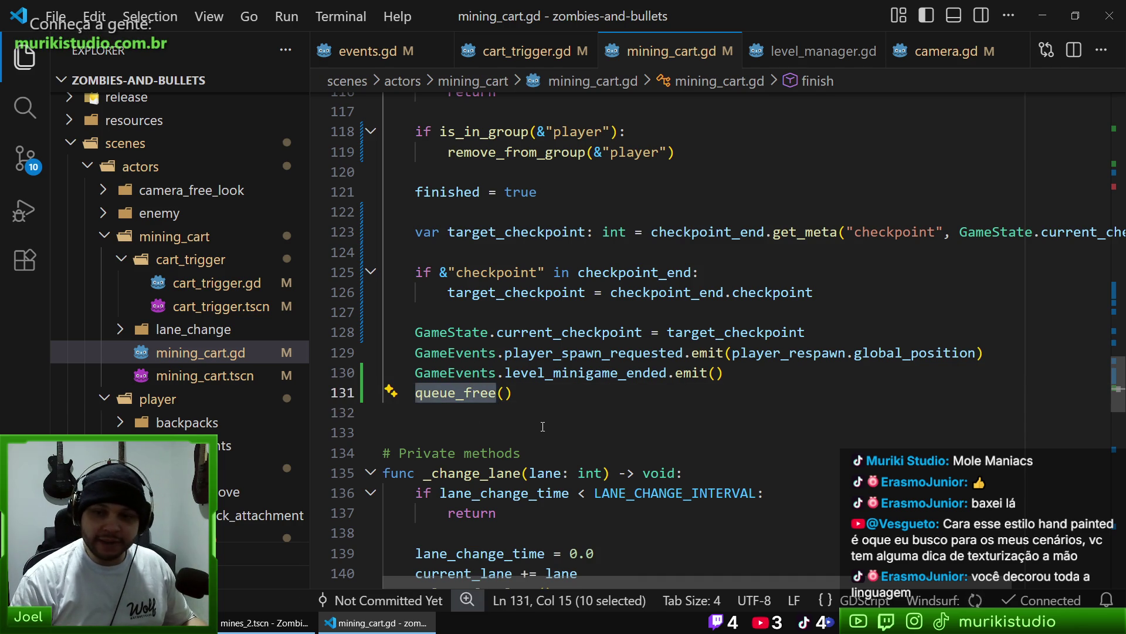
{"action": "left_click", "coordinate": [578, 428]}
{"action": "scroll", "coordinate": [577, 428], "scroll_direction": "down", "scroll_amount": 3}
{"action": "scroll", "coordinate": [528, 404], "scroll_direction": "up", "scroll_amount": 3}
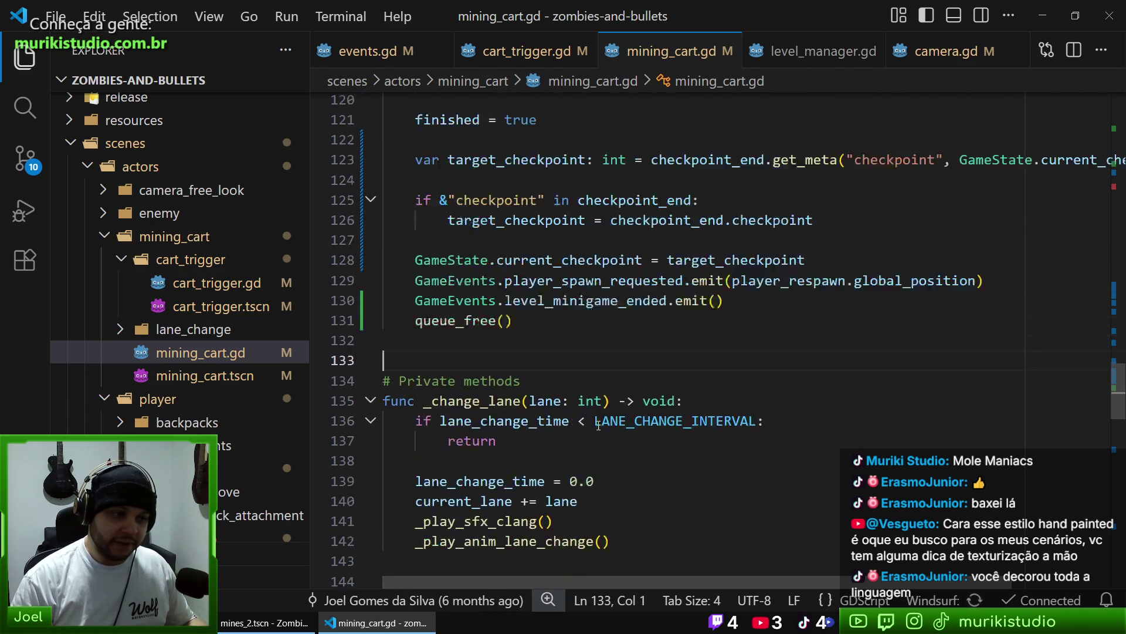
{"action": "scroll", "coordinate": [660, 457], "scroll_direction": "up", "scroll_amount": 2}
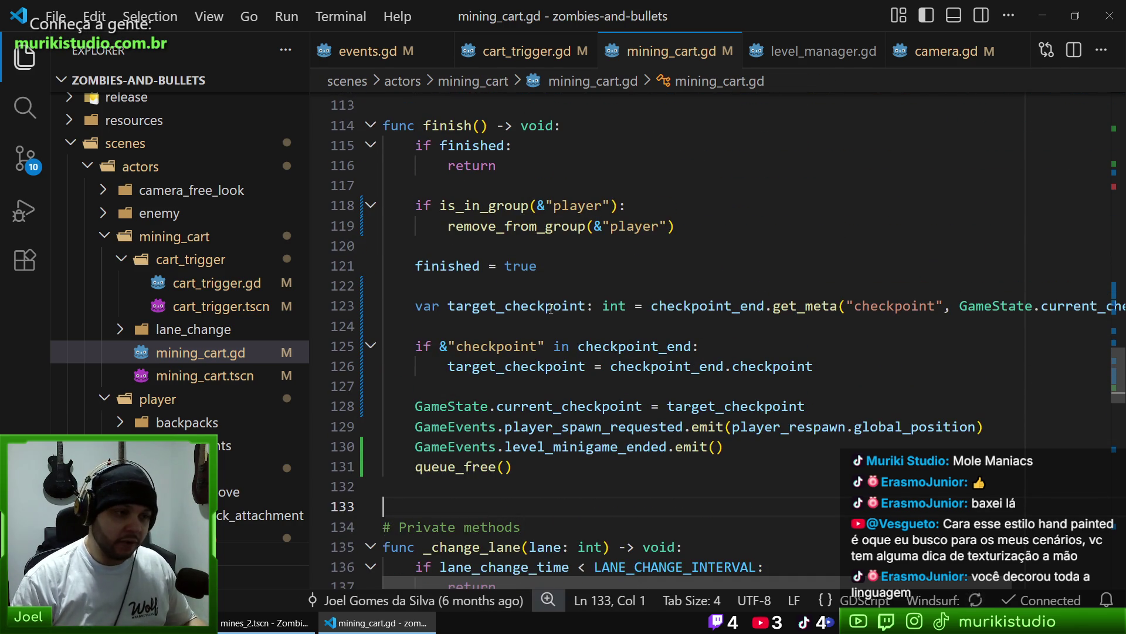
{"action": "scroll", "coordinate": [568, 326], "scroll_direction": "down", "scroll_amount": 1}
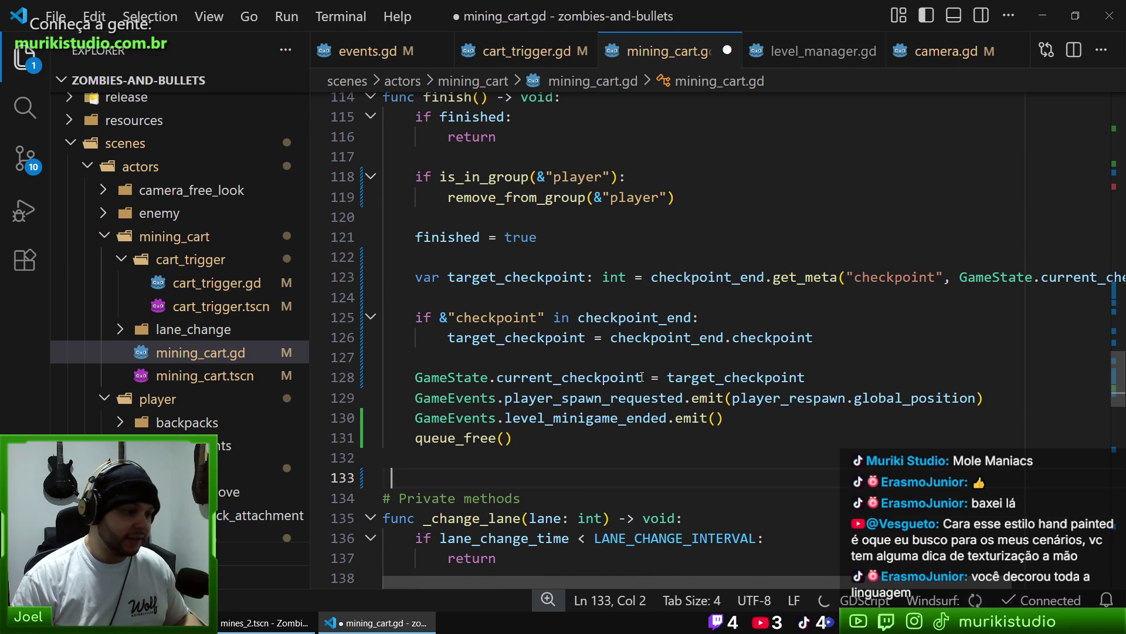
{"action": "key", "text": "ctrl+z"}
{"action": "scroll", "coordinate": [653, 435], "scroll_direction": "up", "scroll_amount": 2}
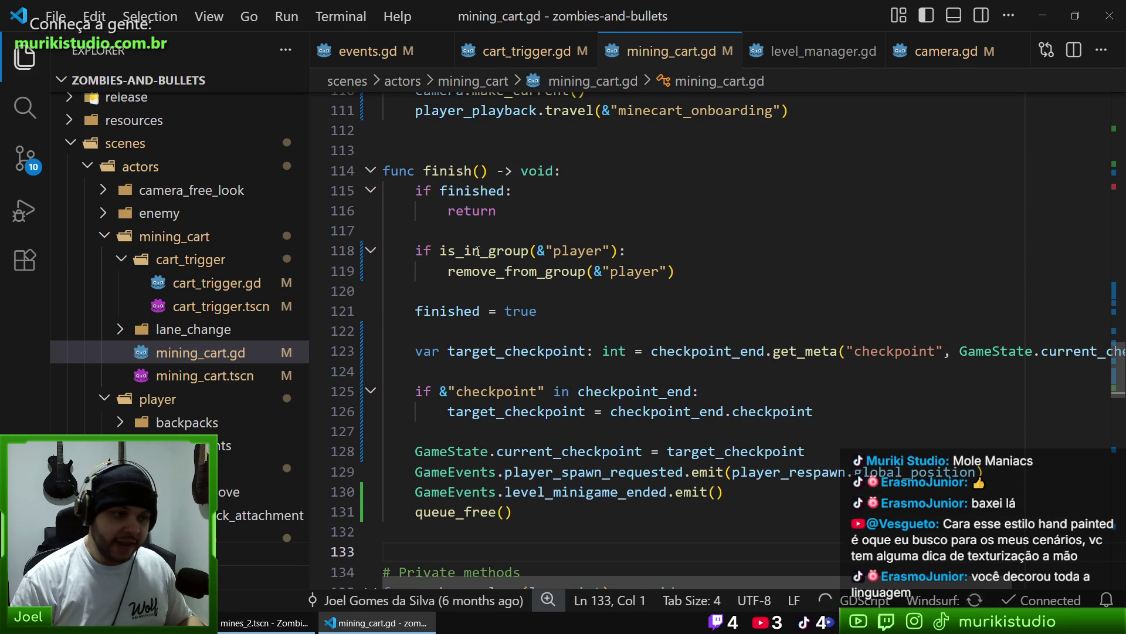
- Jump from 'finished' in finish() to its declaration on line 19
{"action": "left_click", "coordinate": [449, 171]}
{"action": "scroll", "coordinate": [463, 176], "scroll_direction": "up", "scroll_amount": 1}
{"action": "left_click", "coordinate": [486, 233]}
{"action": "double_click", "coordinate": [486, 233]}
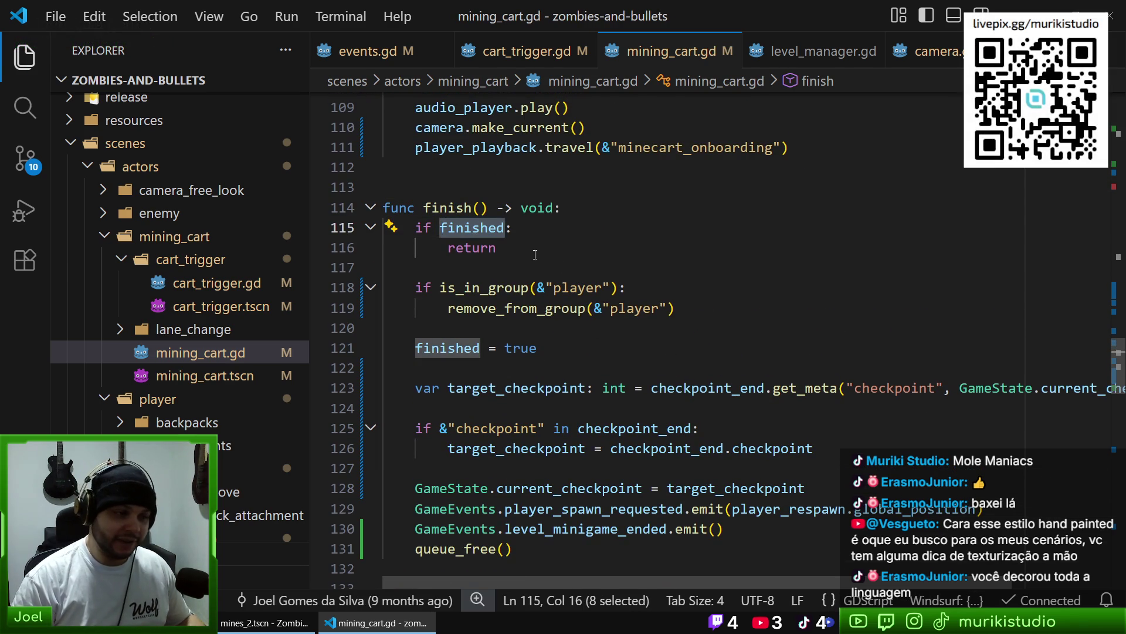
{"action": "left_click", "coordinate": [470, 229], "text": "ctrl"}
{"action": "triple_click", "coordinate": [457, 306]}
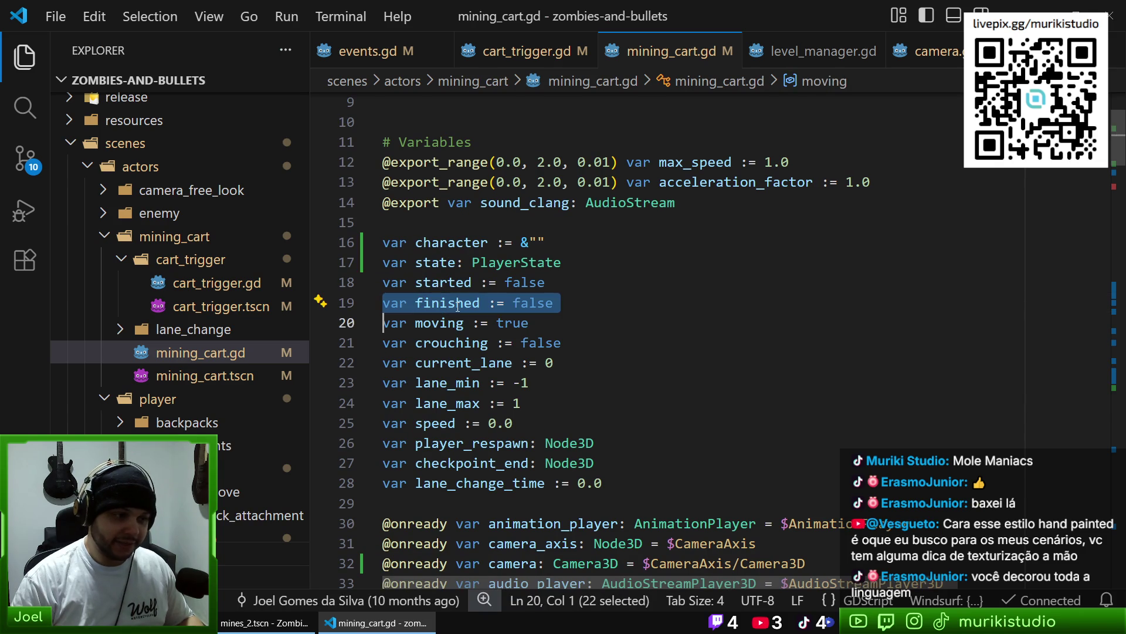
{"action": "key", "text": "Down"}
{"action": "key", "text": "Down"}
{"action": "key", "text": "Down"}
{"action": "key", "text": "End"}
{"action": "double_click", "coordinate": [434, 304]}
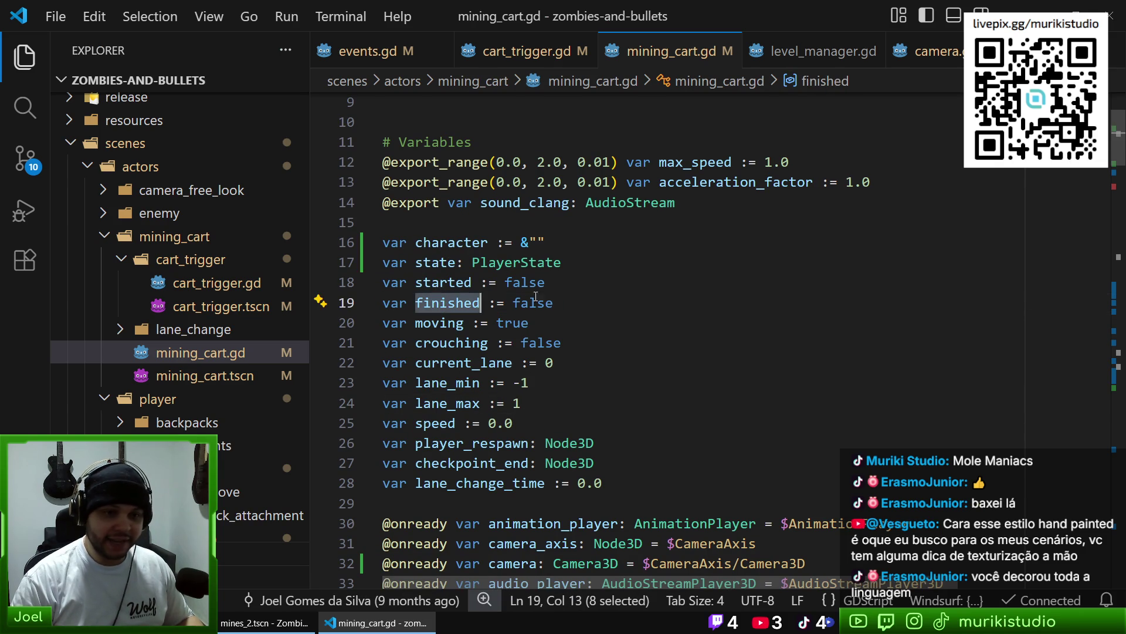
{"action": "left_click", "coordinate": [1120, 262]}
{"action": "left_click_drag", "start_coordinate": [1120, 264], "coordinate": [1111, 361]}
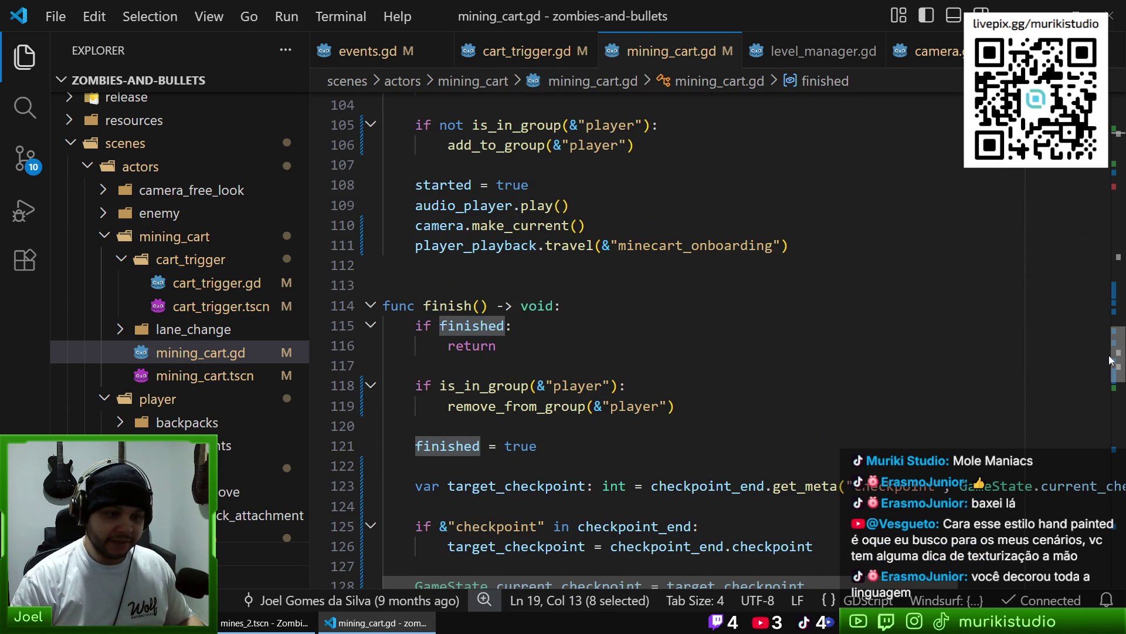
- Review the checkpoint condition, current_checkpoint update and respawn request lines in finish()
{"action": "left_click", "coordinate": [470, 385]}
{"action": "scroll", "coordinate": [487, 363], "scroll_direction": "down", "scroll_amount": 3}
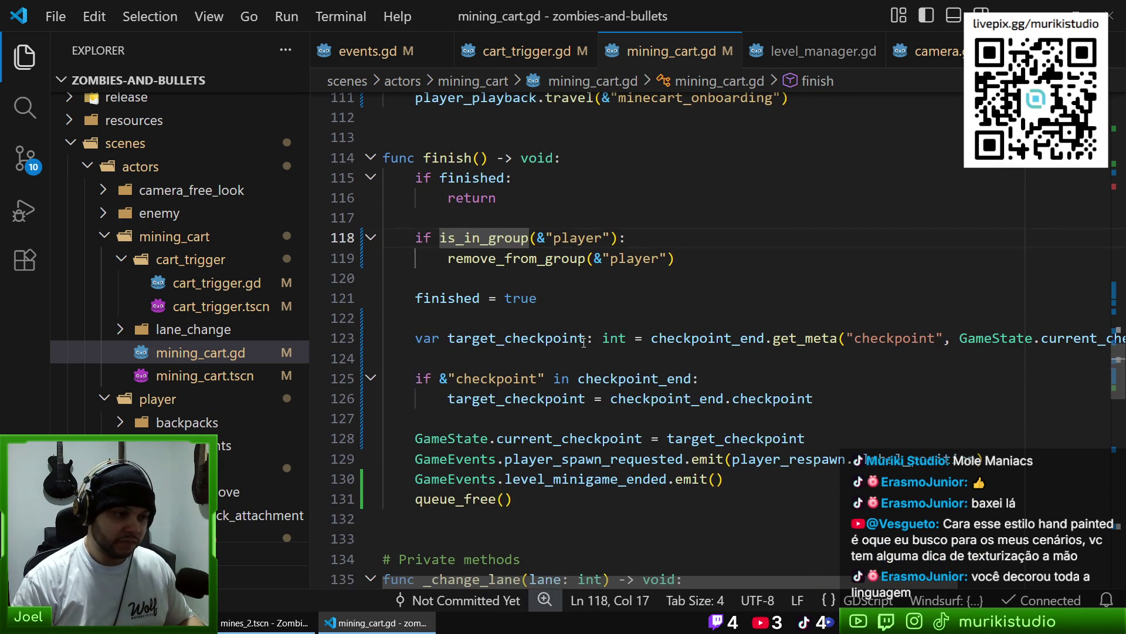
{"action": "left_click", "coordinate": [585, 337]}
{"action": "left_click", "coordinate": [488, 378]}
{"action": "left_click_drag", "start_coordinate": [487, 387], "coordinate": [545, 398]}
{"action": "left_click", "coordinate": [586, 459]}
{"action": "left_click", "coordinate": [530, 438]}
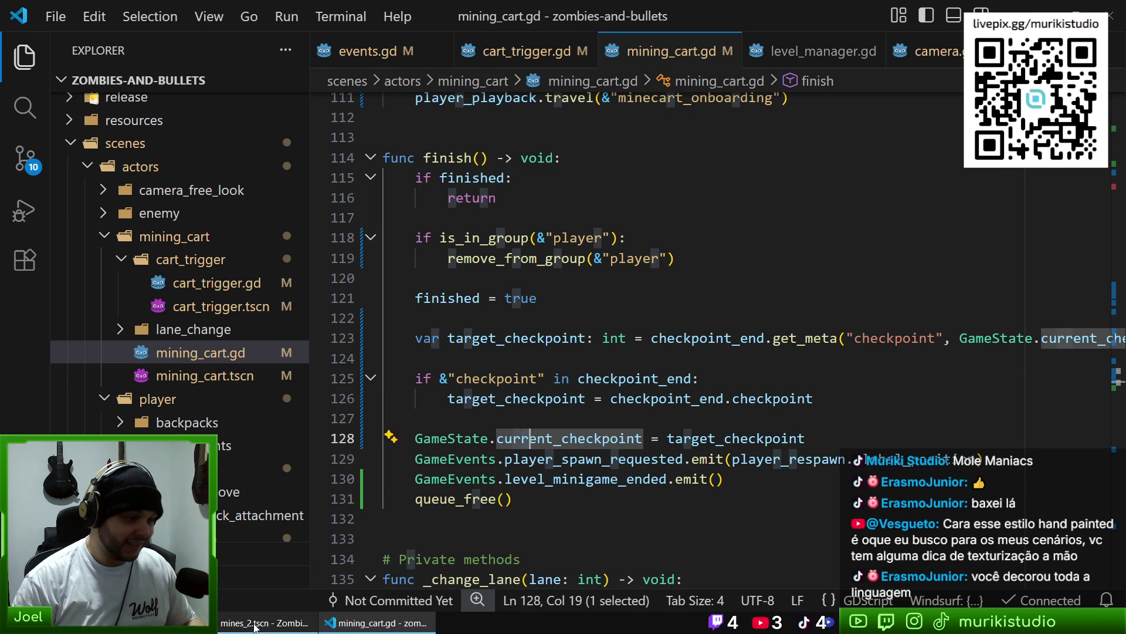
- Look over GitHub issue #96 in the browser, then return to Godot's mines_2 scene
{"action": "key", "text": "alt+Tab"}
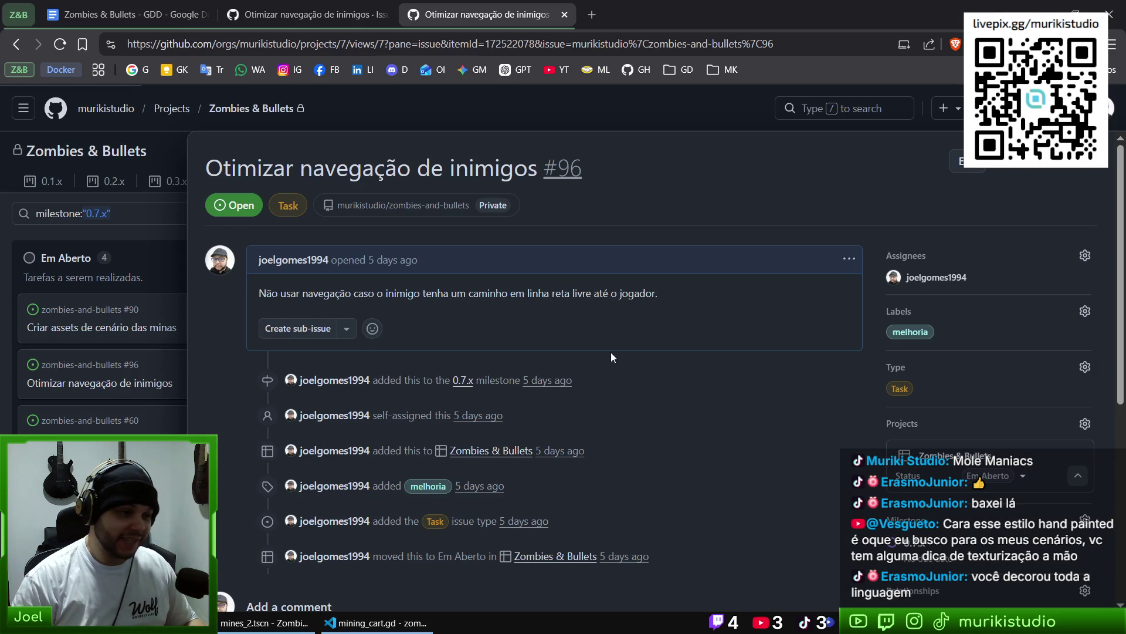
{"action": "right_click", "coordinate": [623, 264]}
{"action": "left_click", "coordinate": [529, 311]}
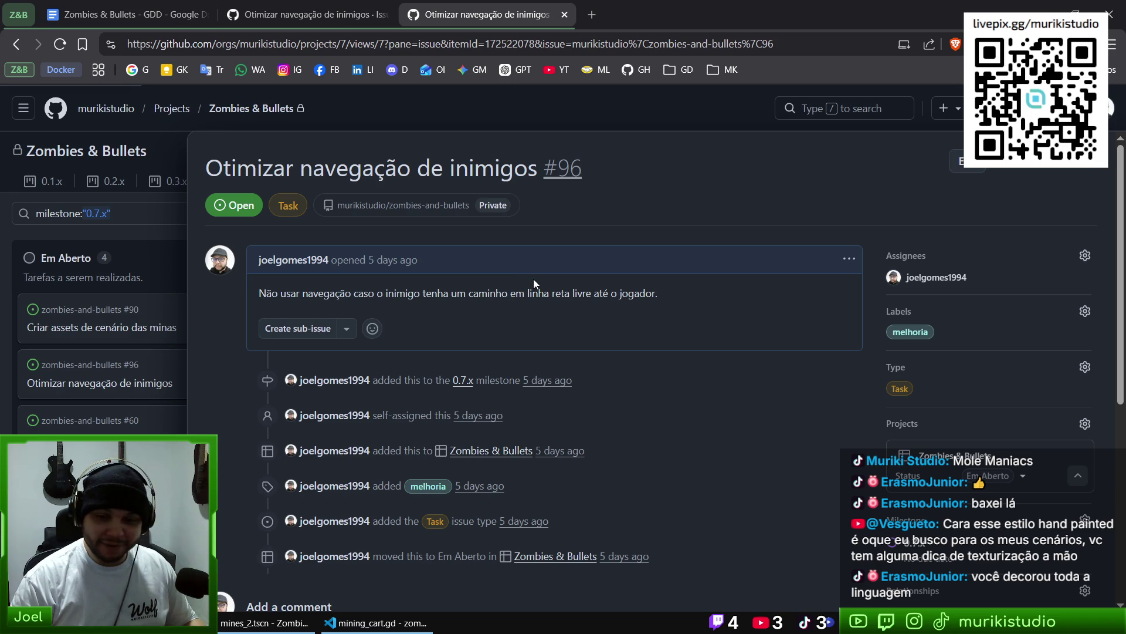
{"action": "left_click", "coordinate": [281, 630]}
- Pan to the lane-change trigger and save the mines_2.tscn scene
{"action": "mouse_move", "coordinate": [572, 420]}
{"action": "left_mouse_down"}
{"action": "mouse_move", "coordinate": [611, 399]}
{"action": "mouse_move", "coordinate": [646, 342]}
{"action": "left_mouse_up"}
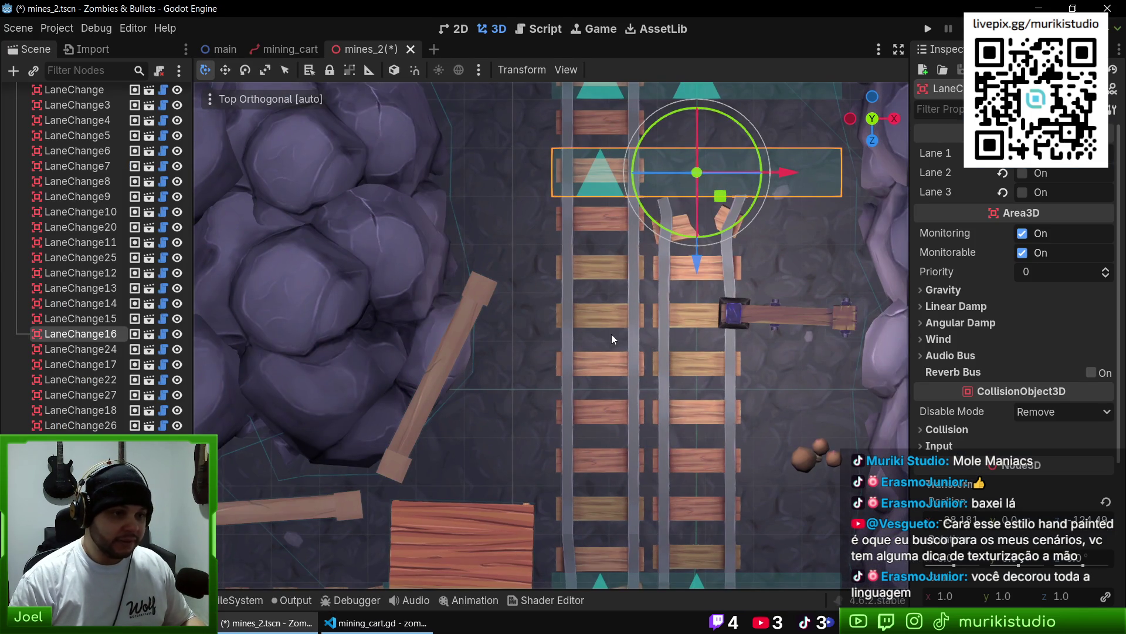
{"action": "key", "text": "ctrl+s"}
{"action": "scroll", "coordinate": [612, 333], "scroll_direction": "up", "scroll_amount": 2}
{"action": "scroll", "coordinate": [580, 299], "scroll_direction": "down", "scroll_amount": 2}
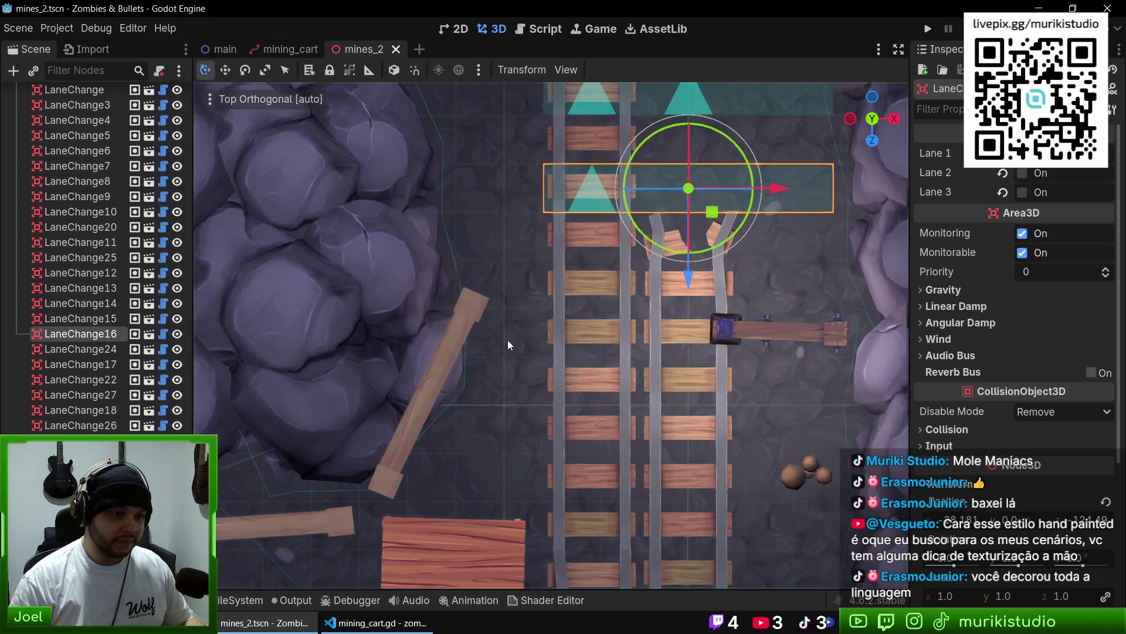
{"action": "mouse_move", "coordinate": [508, 340]}
{"action": "left_mouse_down"}
{"action": "mouse_move", "coordinate": [513, 377]}
{"action": "mouse_move", "coordinate": [561, 367]}
{"action": "left_mouse_up"}
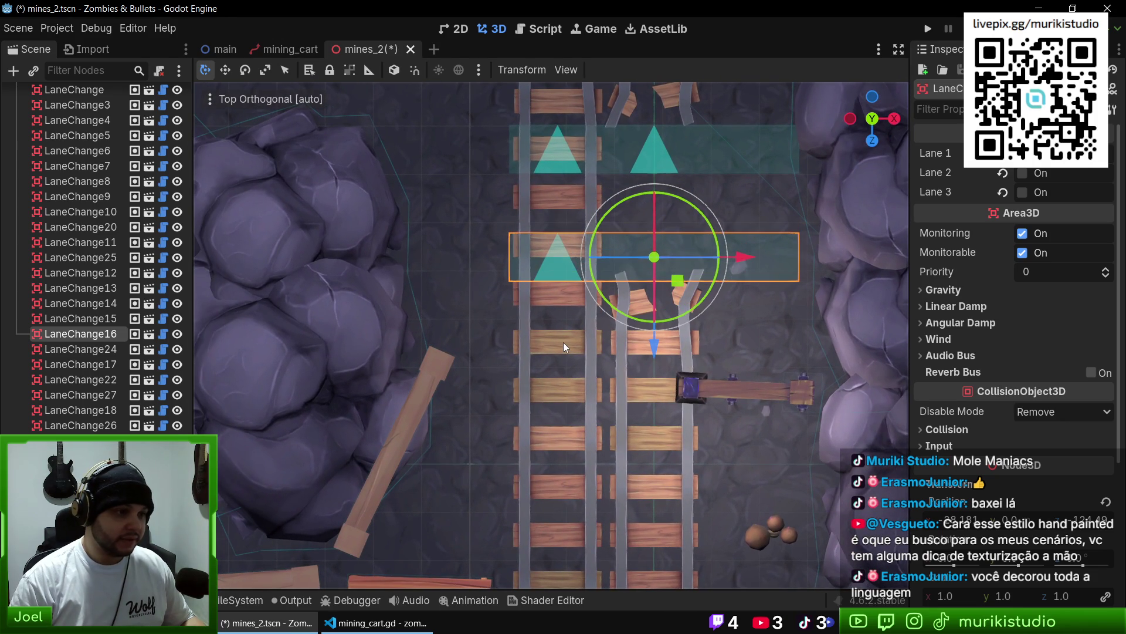
- Undo the LaneChange16 trigger's last move and orbit into a perspective overview
{"action": "key", "text": "ctrl+z"}
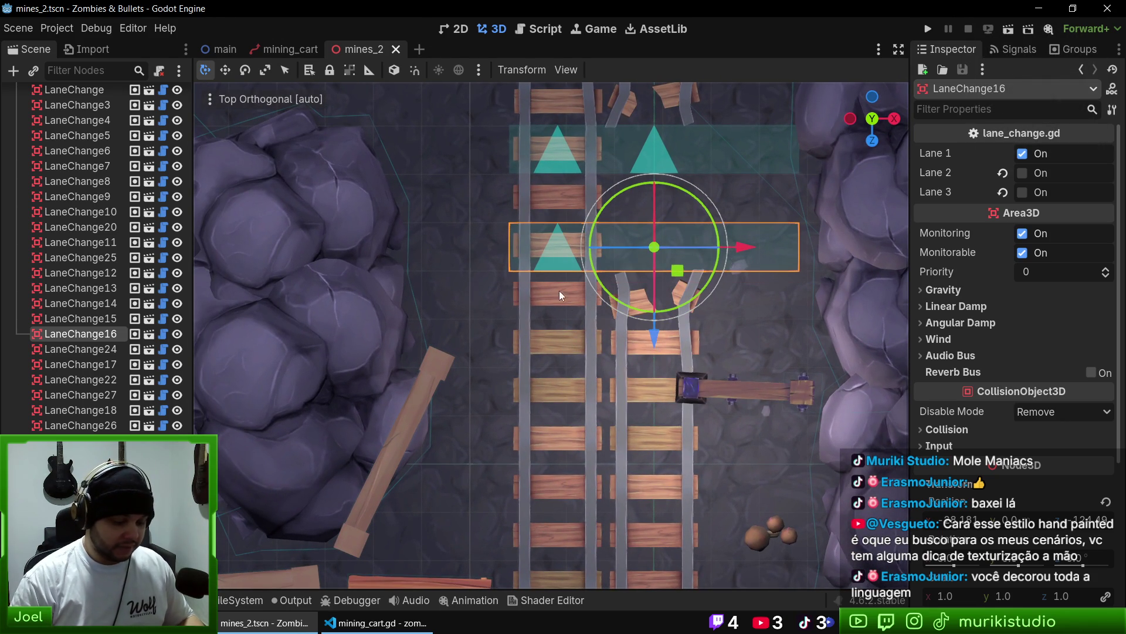
{"action": "mouse_move", "coordinate": [535, 286]}
{"action": "left_mouse_down"}
{"action": "mouse_move", "coordinate": [561, 218]}
{"action": "mouse_move", "coordinate": [592, 246]}
{"action": "mouse_move", "coordinate": [598, 281]}
{"action": "mouse_move", "coordinate": [613, 258]}
{"action": "left_mouse_up"}
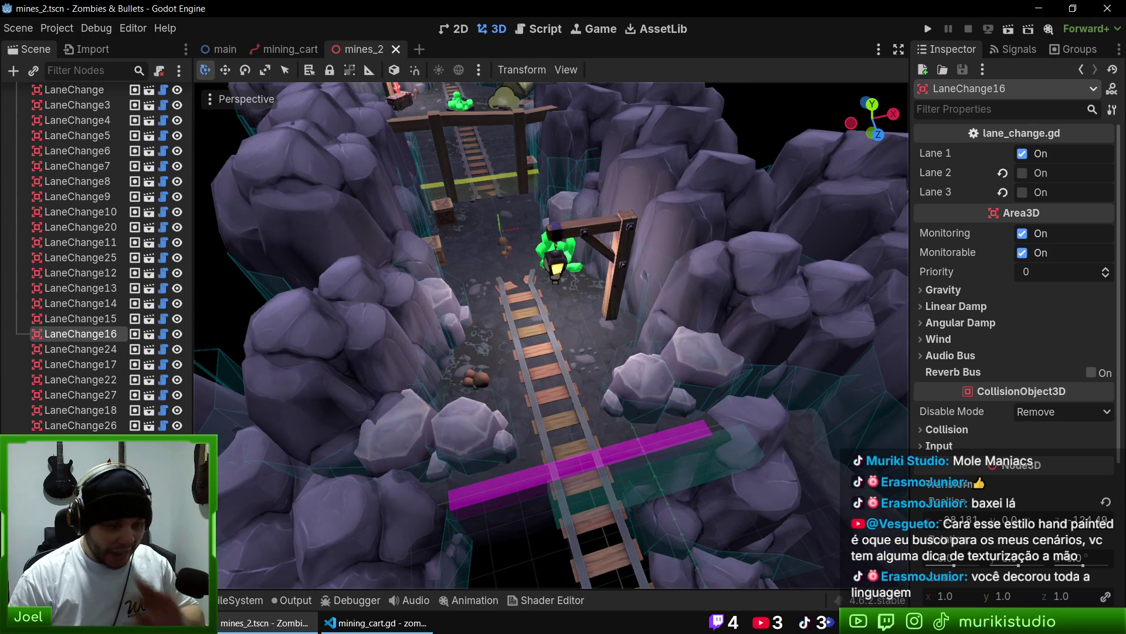
{"action": "left_click", "coordinate": [376, 622]}
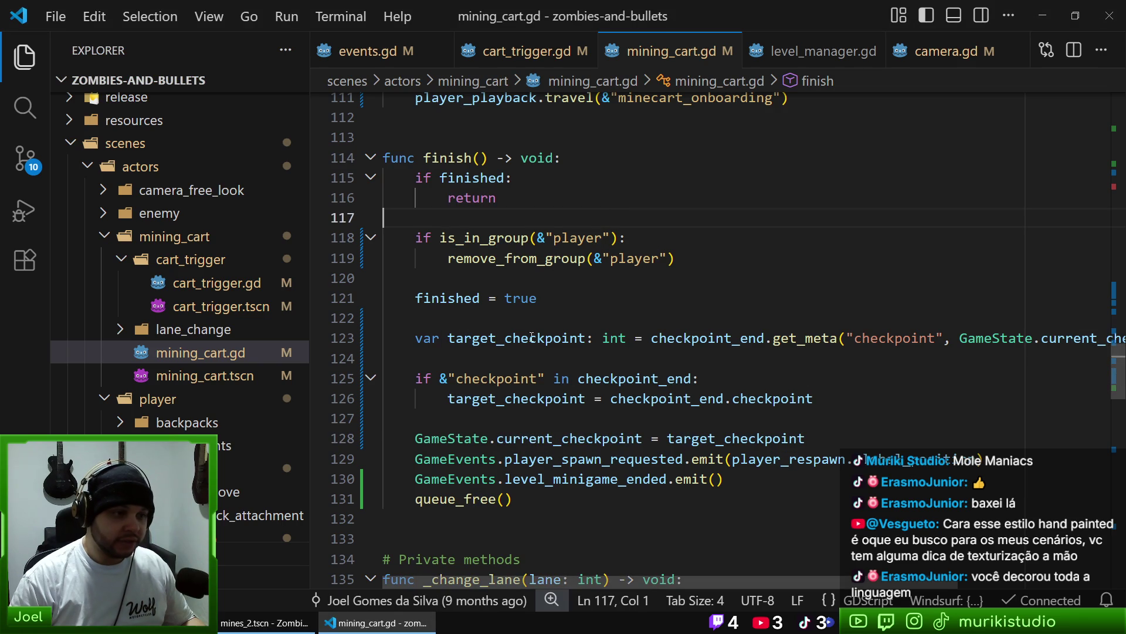
- Jump to the top of mining_cart.gd to the variable declarations
{"action": "left_click", "coordinate": [572, 258]}
{"action": "key", "text": "Up"}
{"action": "key", "text": "Up"}
{"action": "key", "text": "Up"}
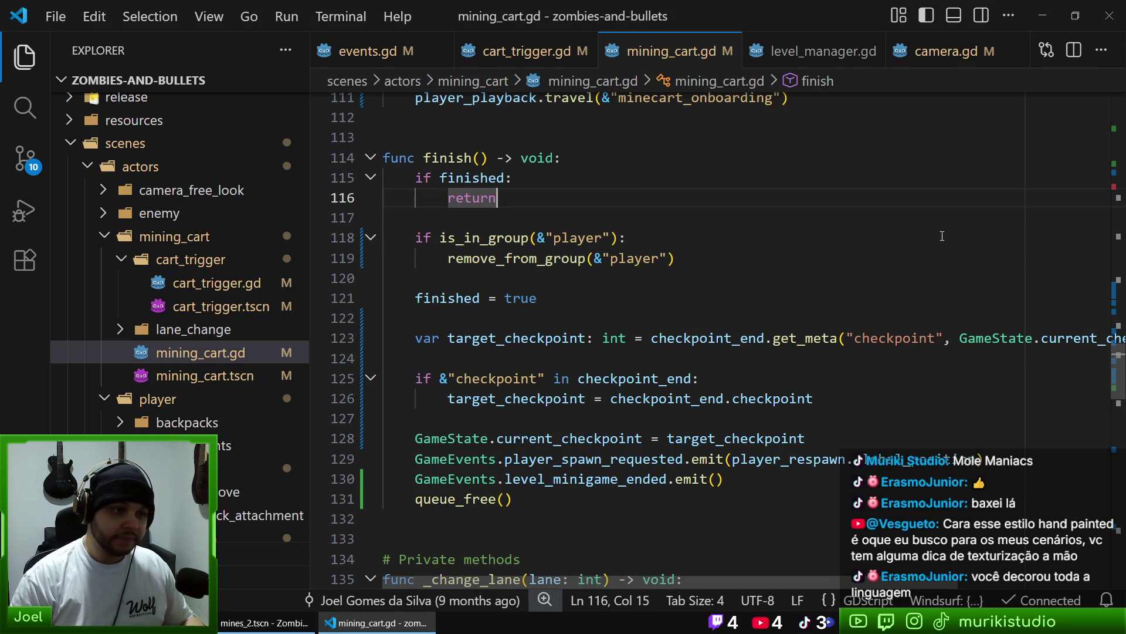
{"action": "key", "text": "ctrl+Home"}
{"action": "scroll", "coordinate": [802, 133], "scroll_direction": "down", "scroll_amount": 3}
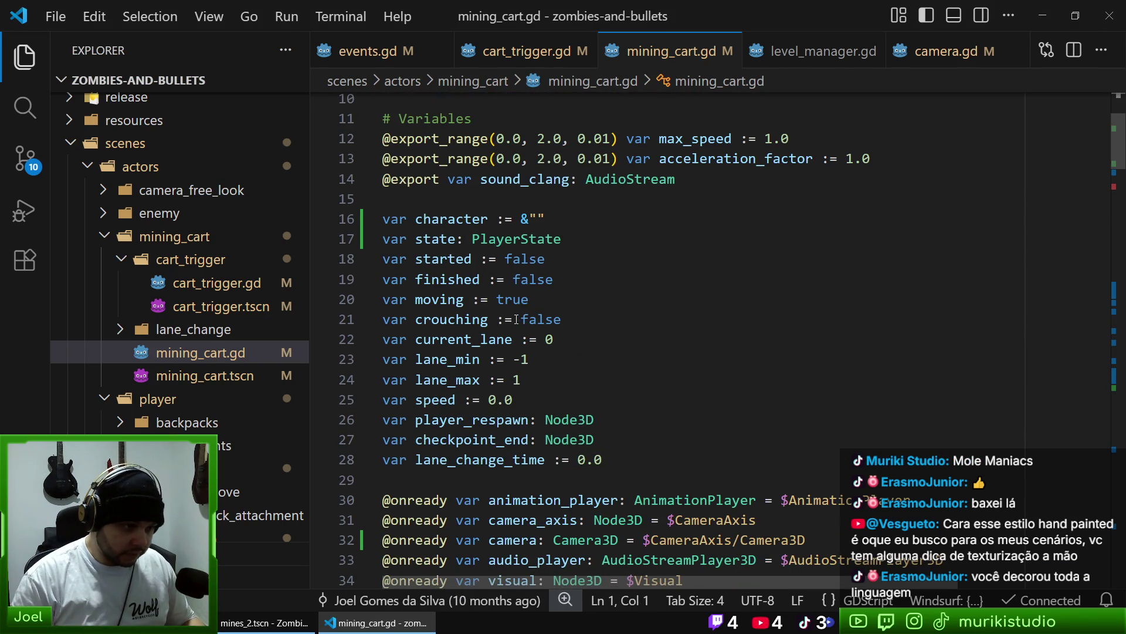
{"action": "left_click", "coordinate": [434, 218]}
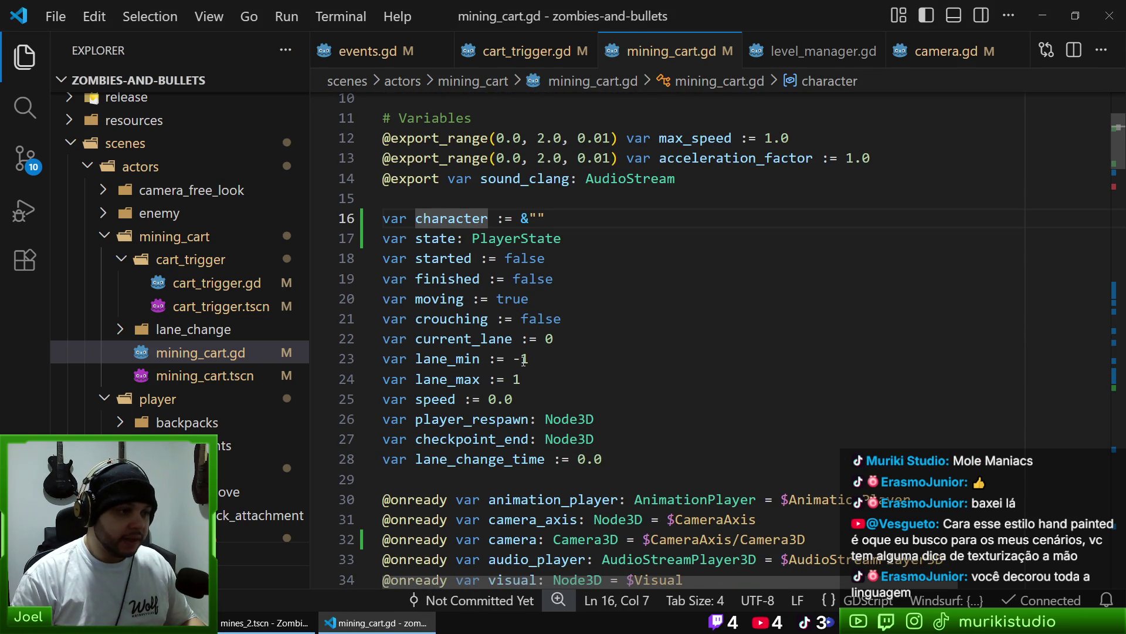
{"action": "scroll", "coordinate": [524, 359], "scroll_direction": "up", "scroll_amount": 2}
{"action": "left_click", "coordinate": [733, 326]}
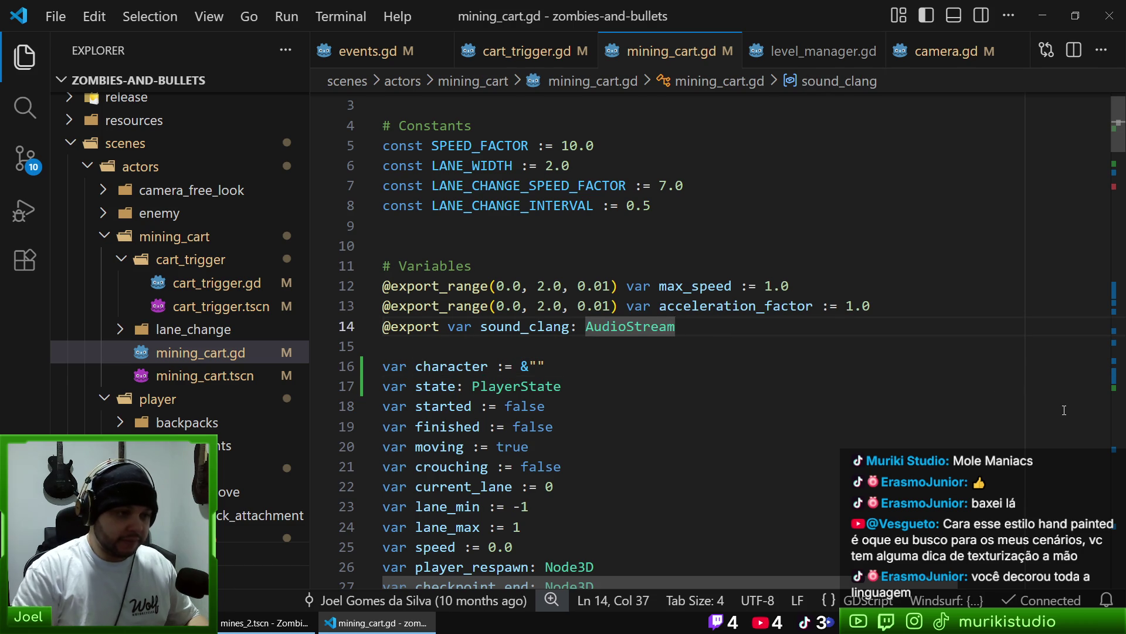
{"action": "key", "text": "Return"}
{"action": "type", "text": "@export var s"}
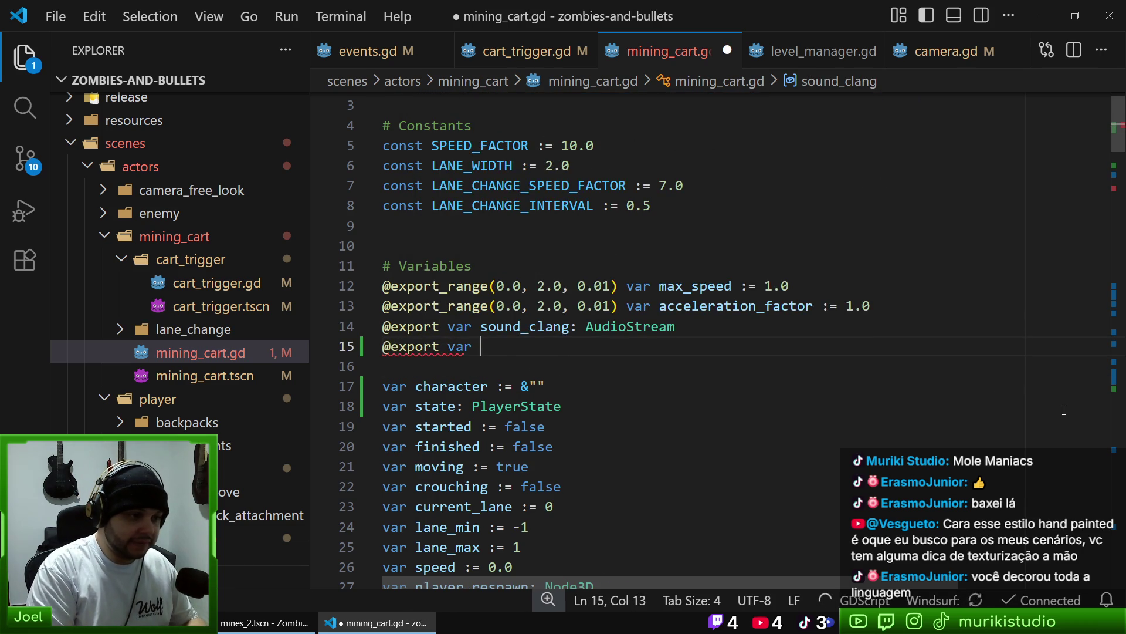
{"action": "type", "text": "cene_mocku"}
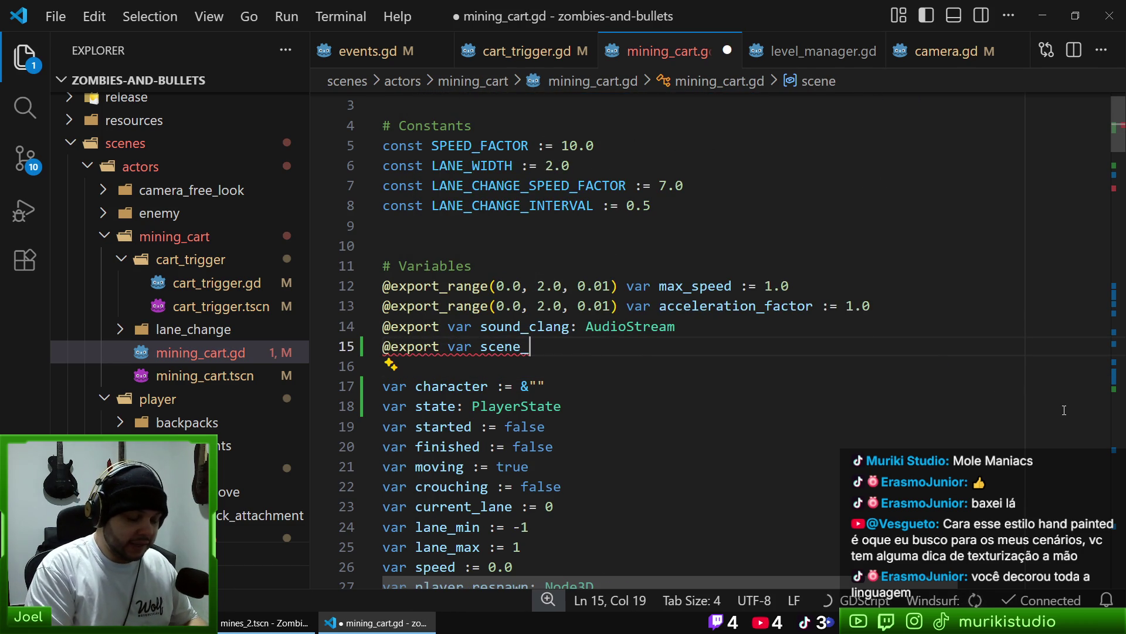
{"action": "type", "text": "p: "}
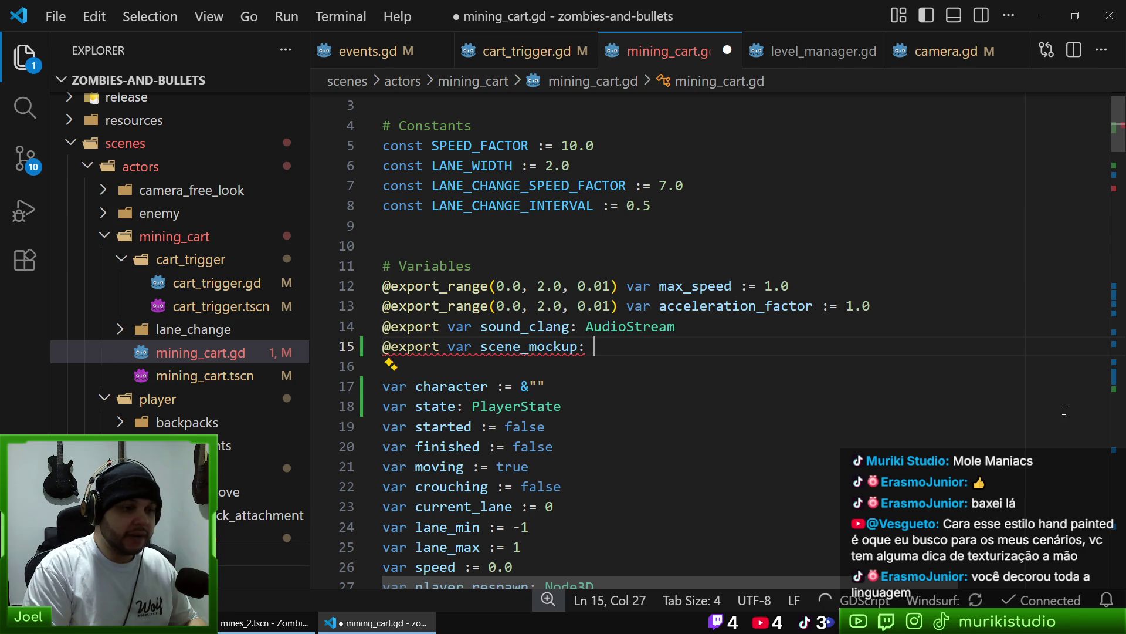
{"action": "type", "text": "PackedSc"}
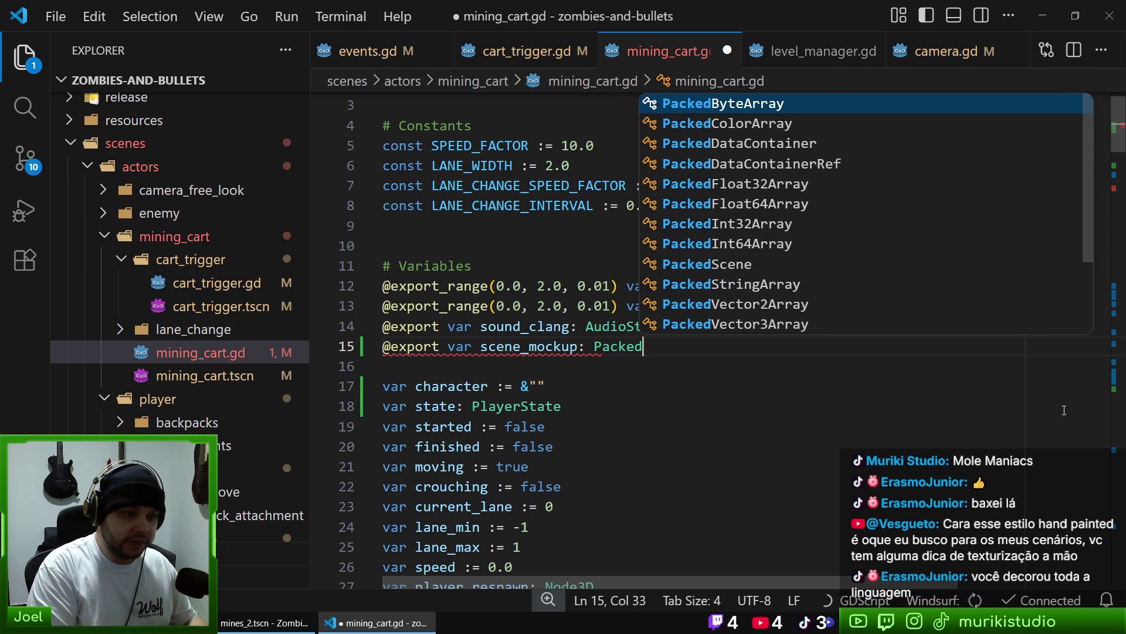
{"action": "key", "text": "Tab"}
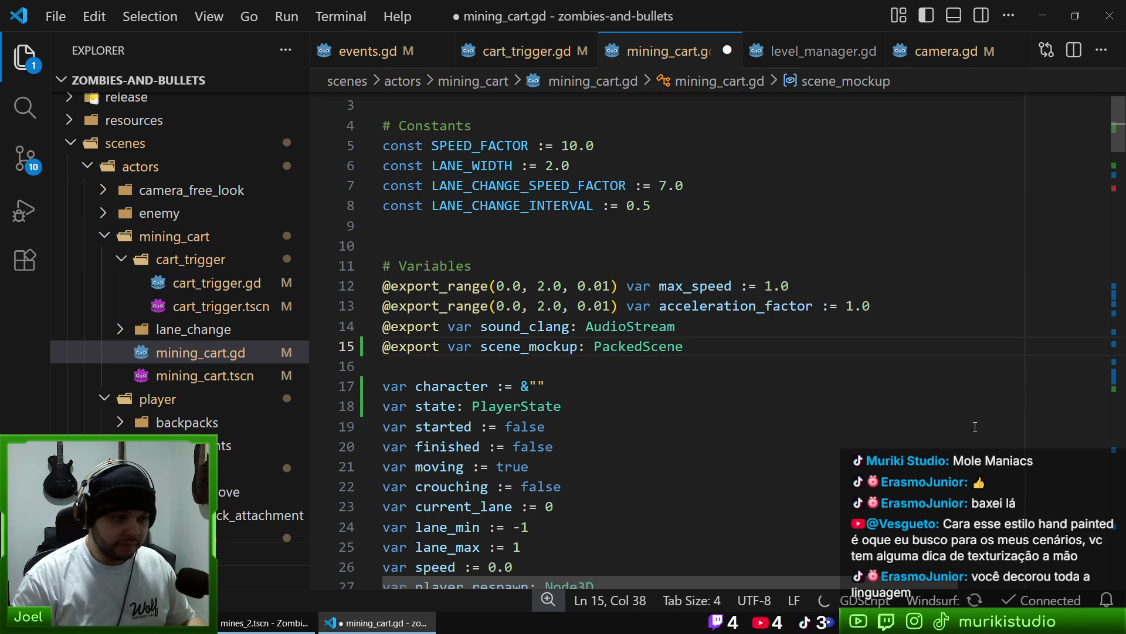
{"action": "key", "text": "Down"}
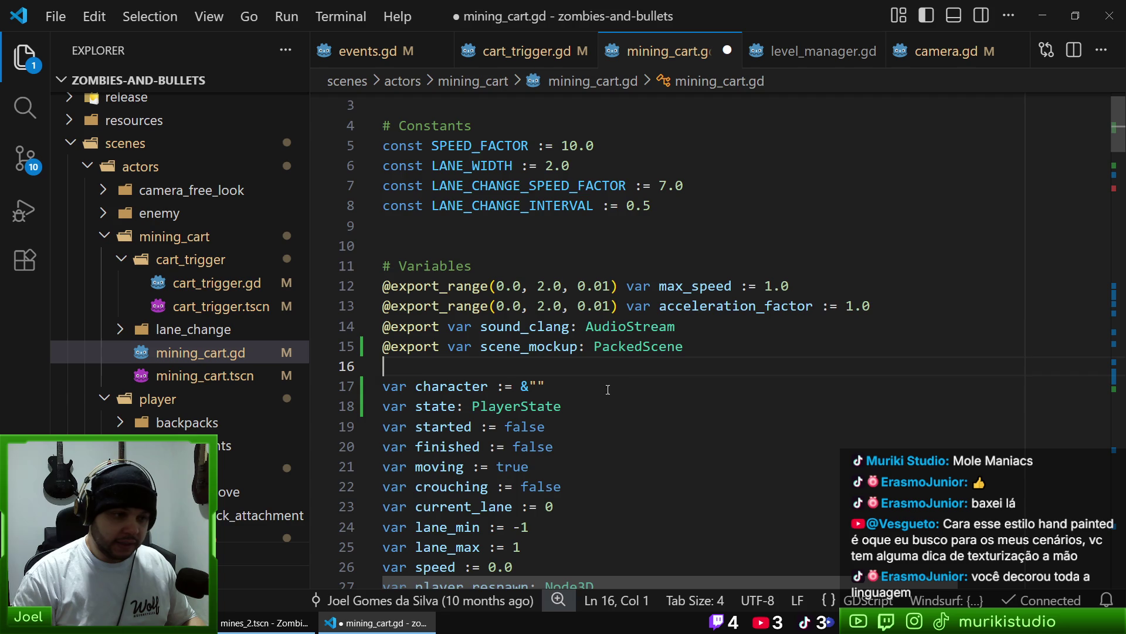
- Look over the moving and finished declarations and where finished is used
{"action": "scroll", "coordinate": [464, 274], "scroll_direction": "down", "scroll_amount": 4}
{"action": "left_click", "coordinate": [458, 245]}
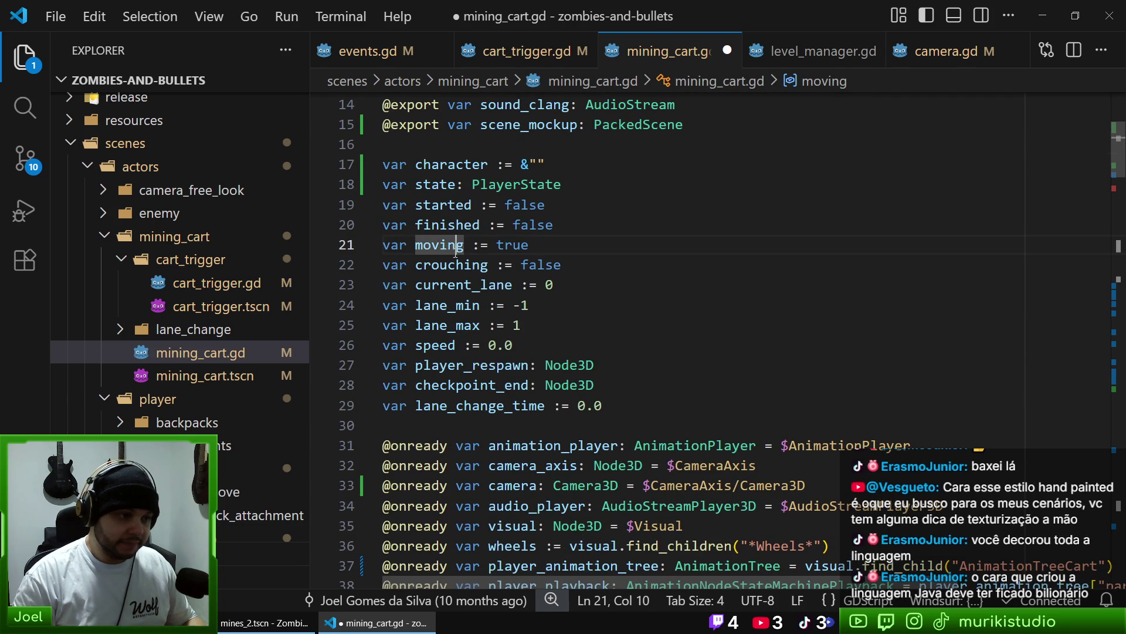
{"action": "left_click", "coordinate": [456, 225]}
{"action": "left_click", "coordinate": [1122, 361]}
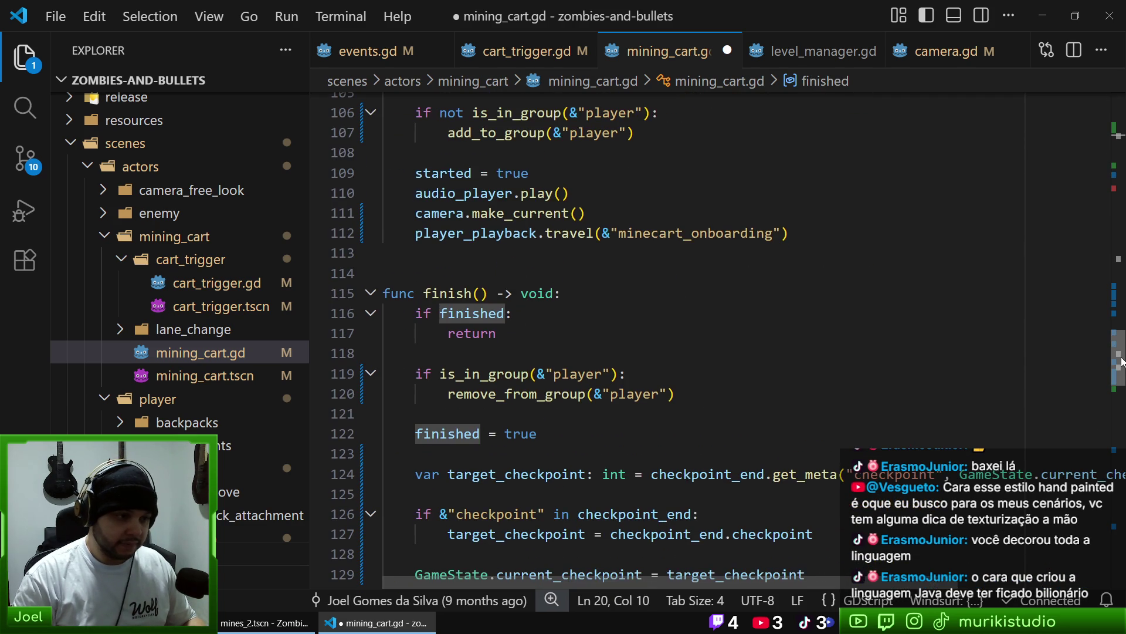
{"action": "scroll", "coordinate": [980, 423], "scroll_direction": "down", "scroll_amount": 5}
- After the level_minigame_ended emit in finish(), add 'if scene_mockup:' that instantiates a Node3D mockup
{"action": "left_click", "coordinate": [607, 363]}
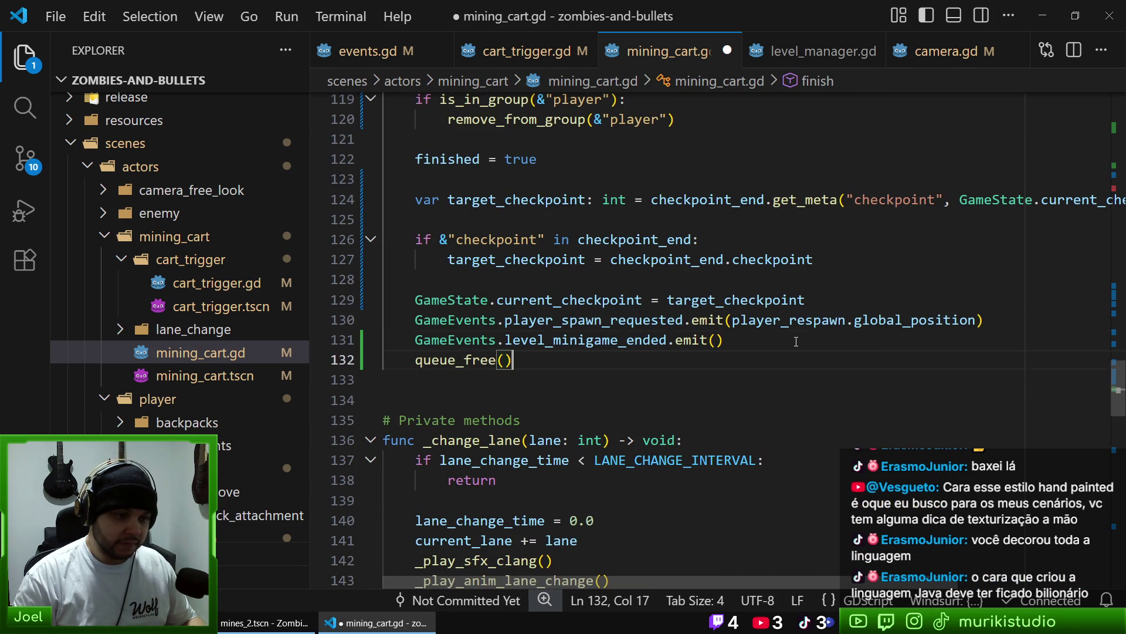
{"action": "left_click", "coordinate": [833, 341]}
{"action": "key", "text": "Return"}
{"action": "key", "text": "Return"}
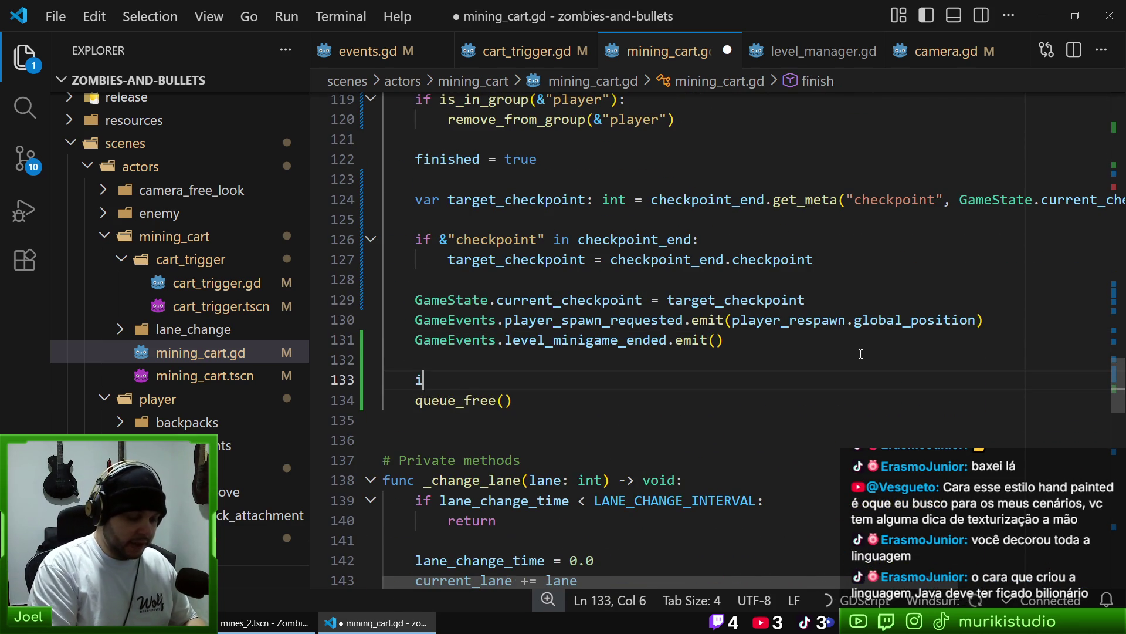
{"action": "type", "text": "if scene"}
{"action": "key", "text": "Down"}
{"action": "key", "text": "Tab"}
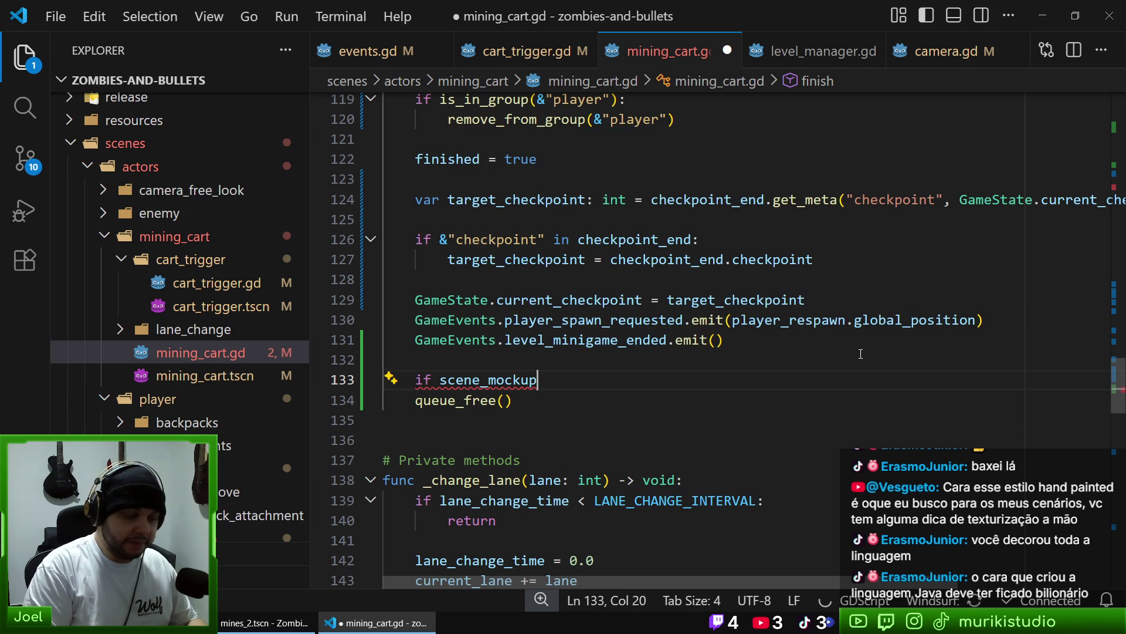
{"action": "type", "text": ":"}
{"action": "key", "text": "Return"}
{"action": "type", "text": "var mo"}
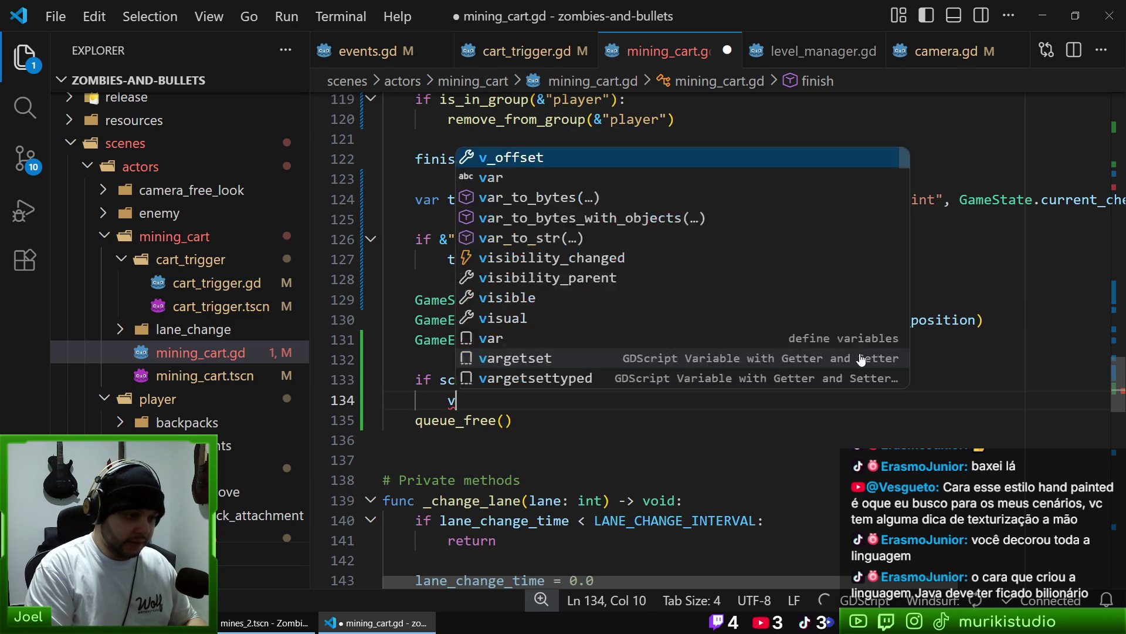
{"action": "type", "text": "ckup:"}
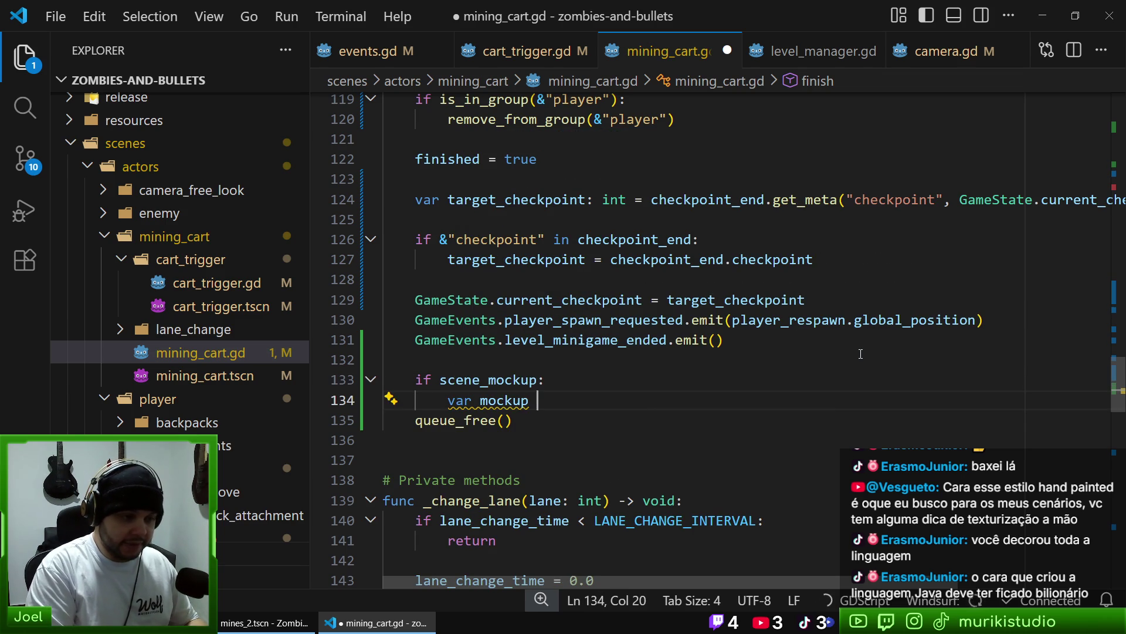
{"action": "type", "text": " Node3D = "}
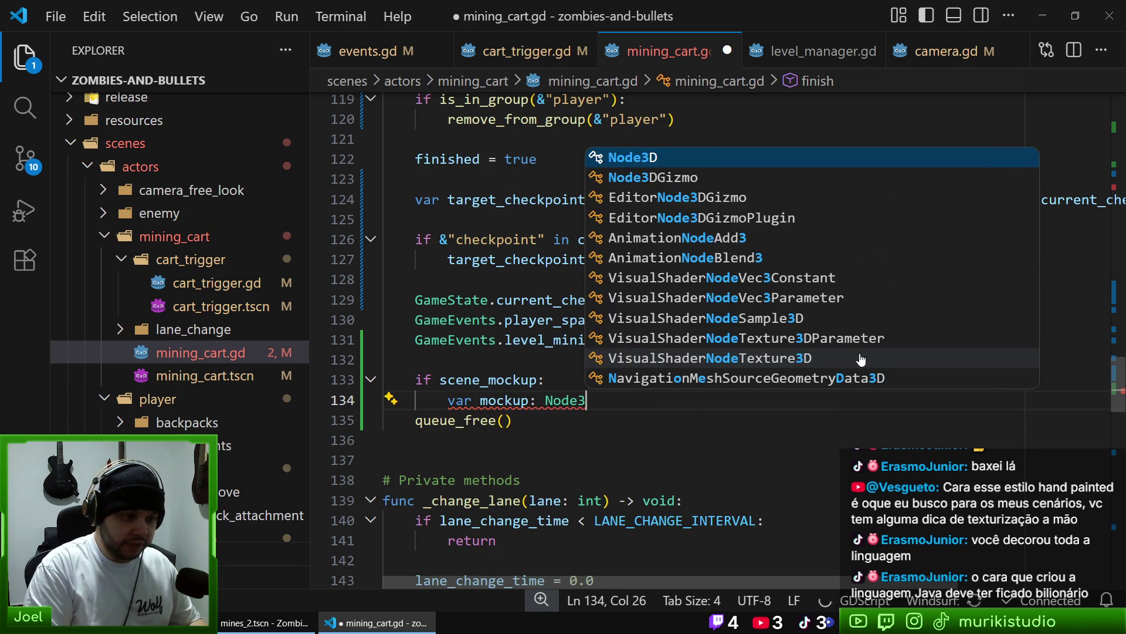
{"action": "type", "text": "scene_mockup."}
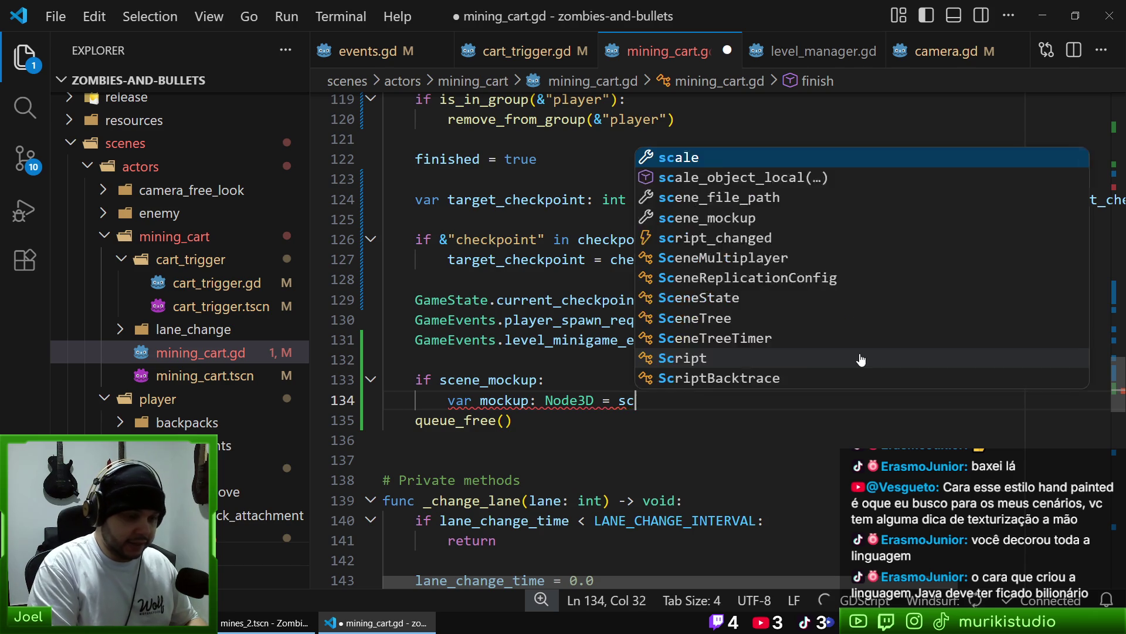
{"action": "type", "text": "insta"}
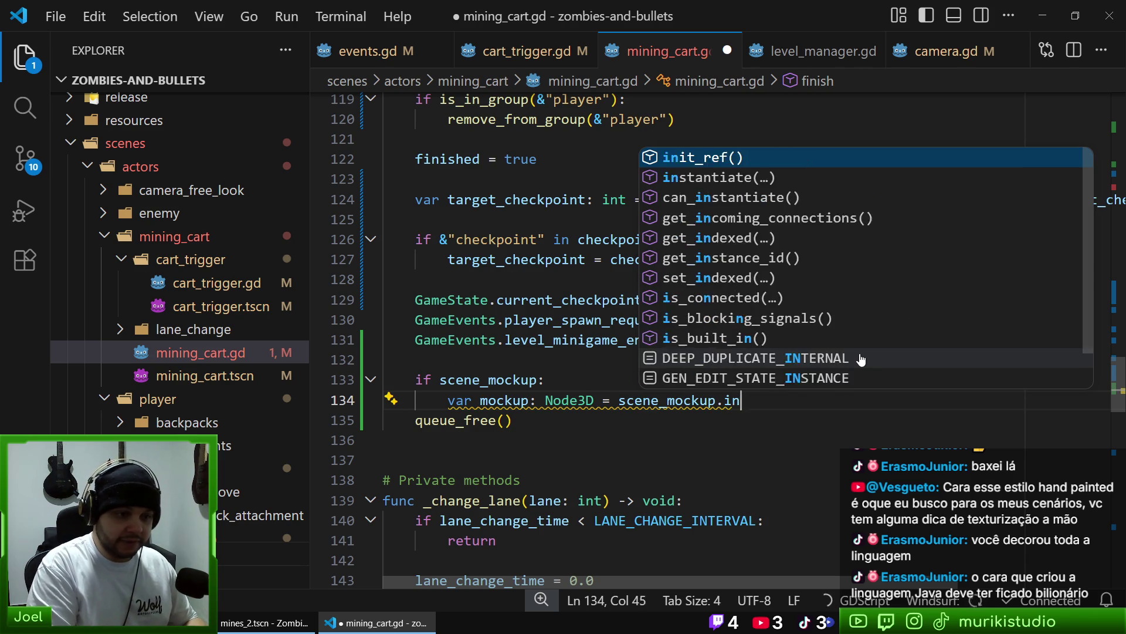
{"action": "key", "text": "Return"}
{"action": "type", "text": ")"}
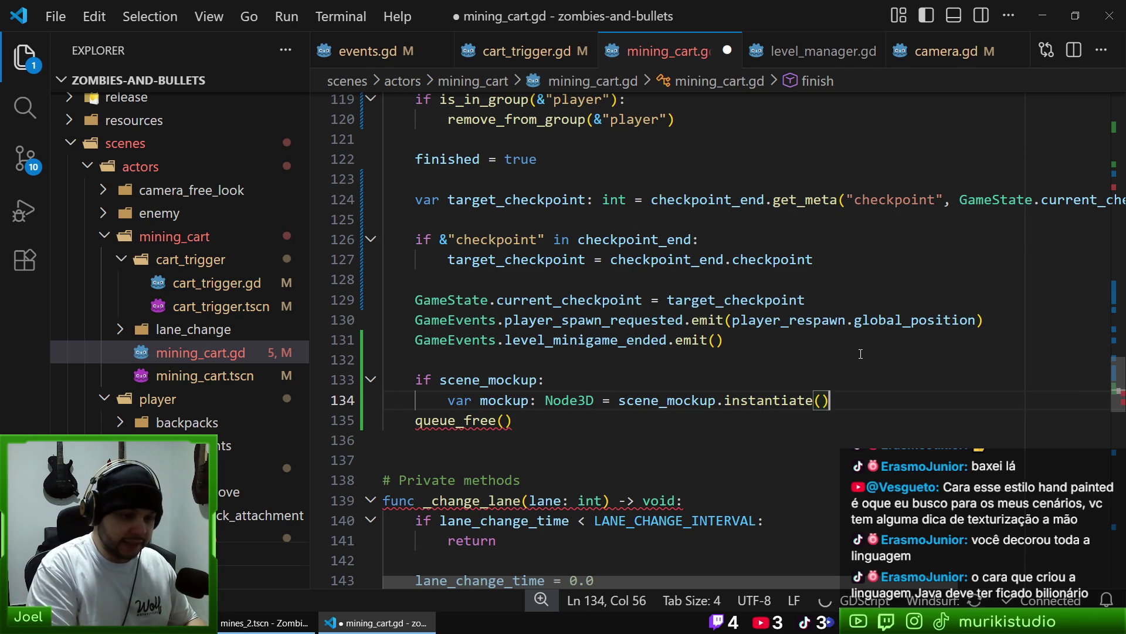
{"action": "key", "text": "Return"}
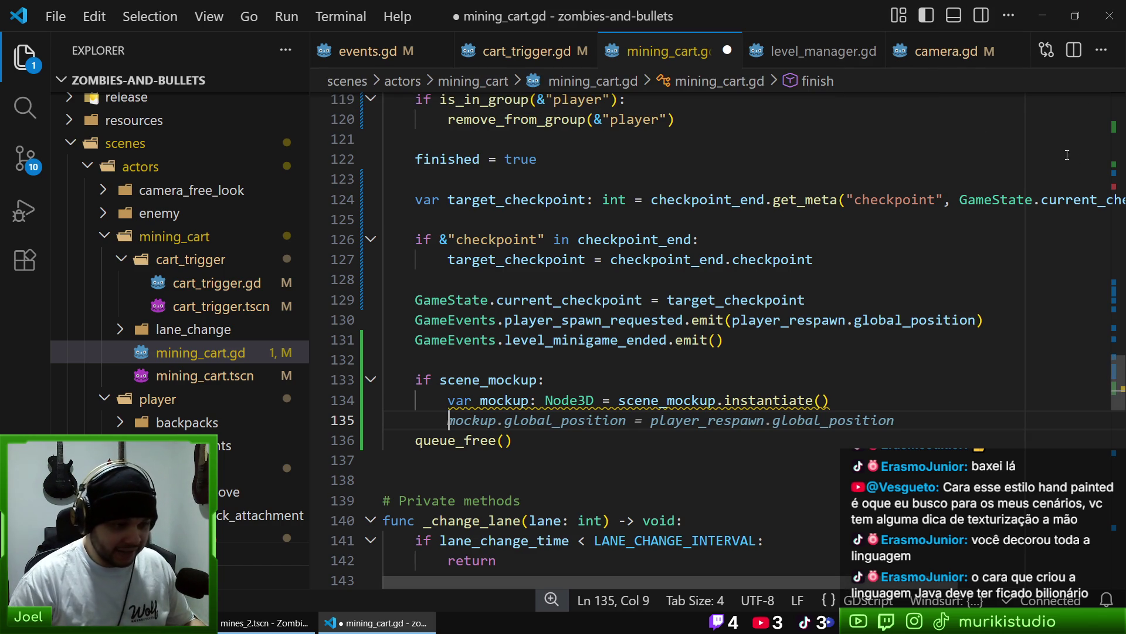
{"action": "left_click", "coordinate": [493, 364]}
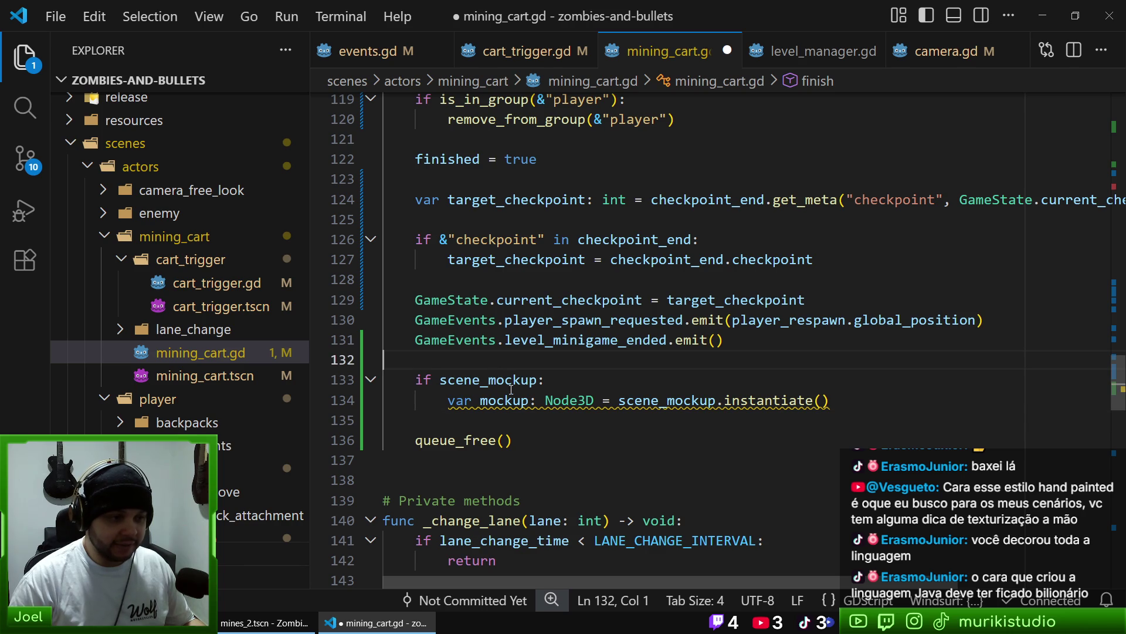
{"action": "left_click", "coordinate": [524, 420]}
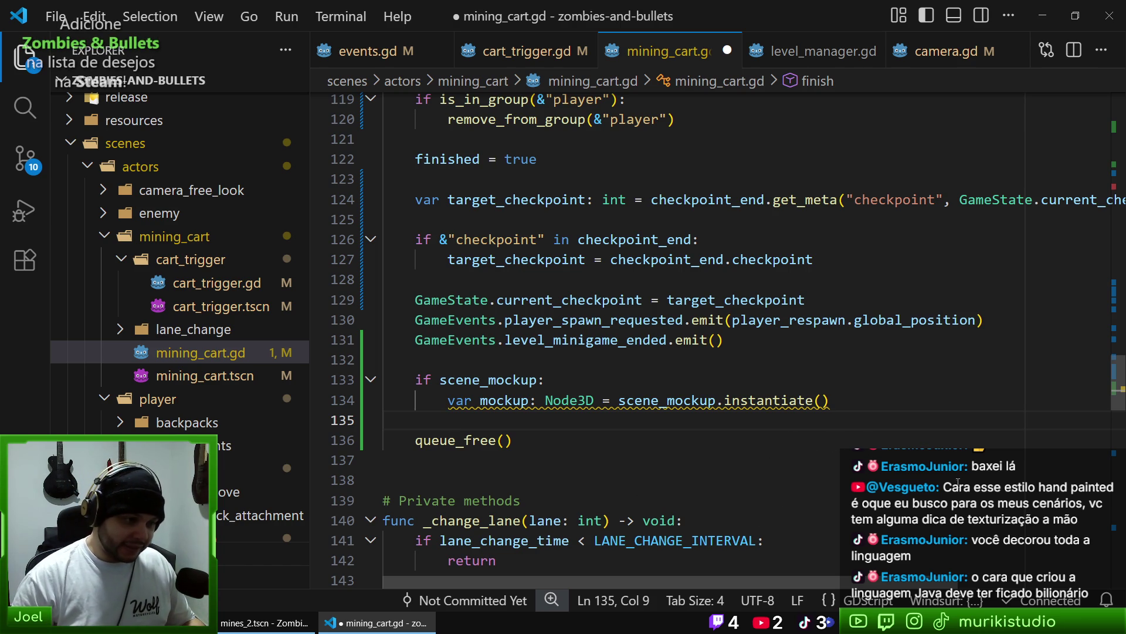
- Add the mockup to the cart's parent with get_parent().add_child(mockup)
{"action": "type", "text": "get_par"}
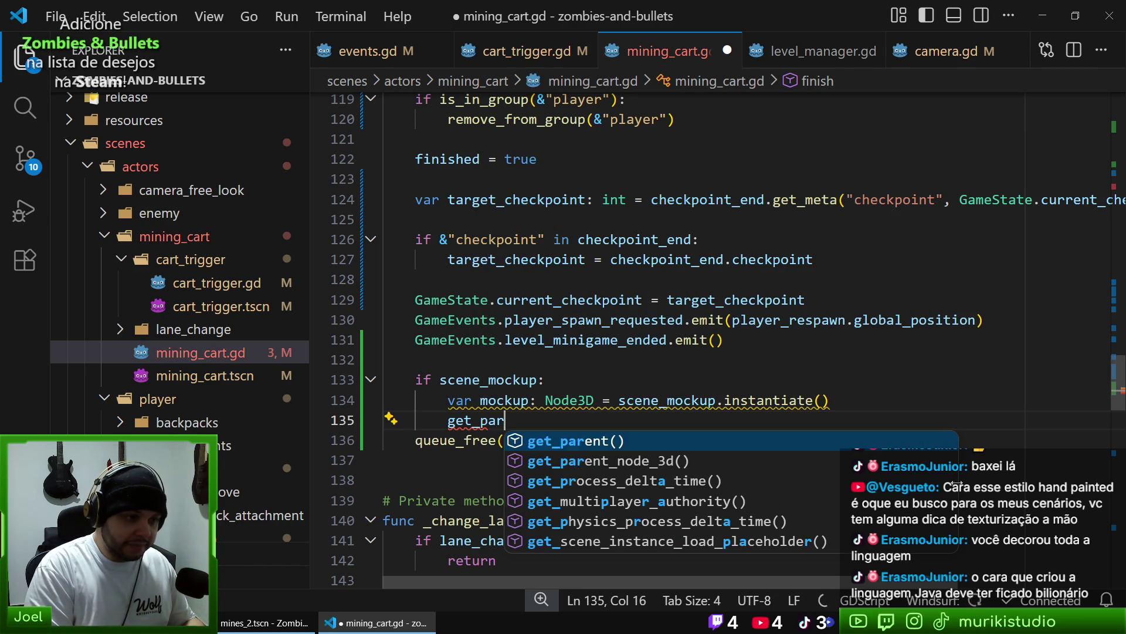
{"action": "key", "text": "Return"}
{"action": "type", "text": ".add"}
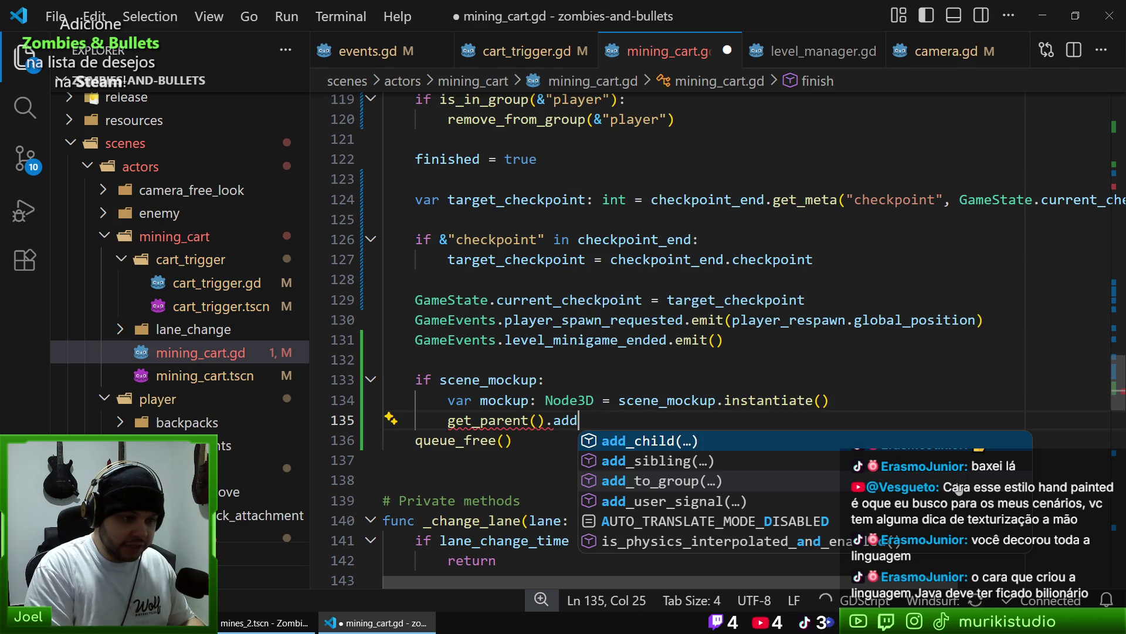
{"action": "key", "text": "Return"}
{"action": "type", "text": "moc"}
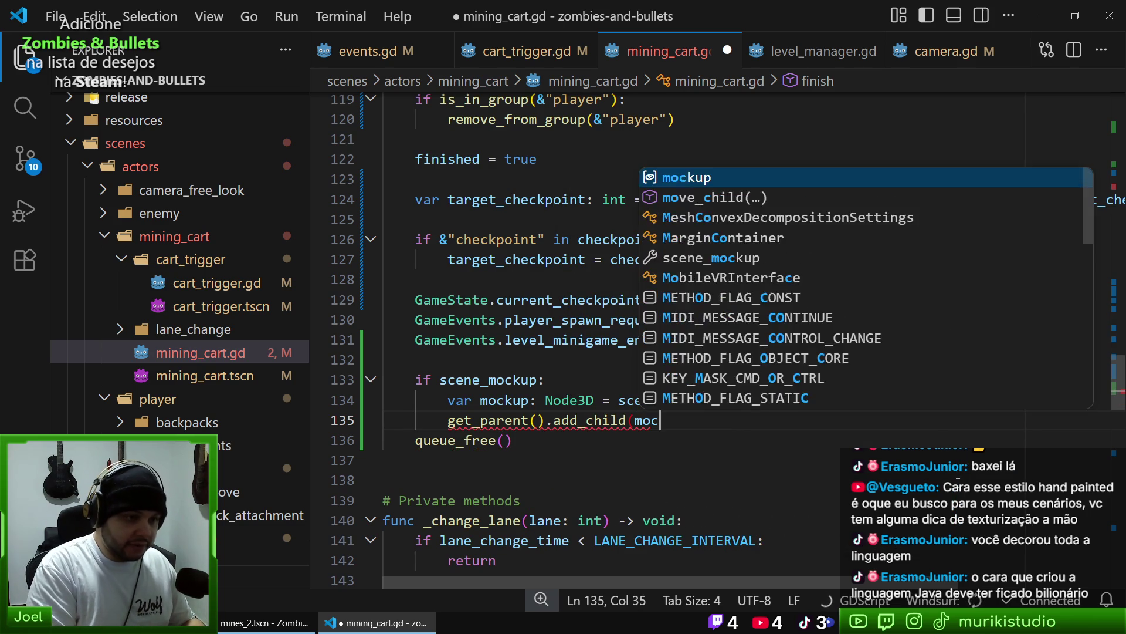
{"action": "key", "text": "Return"}
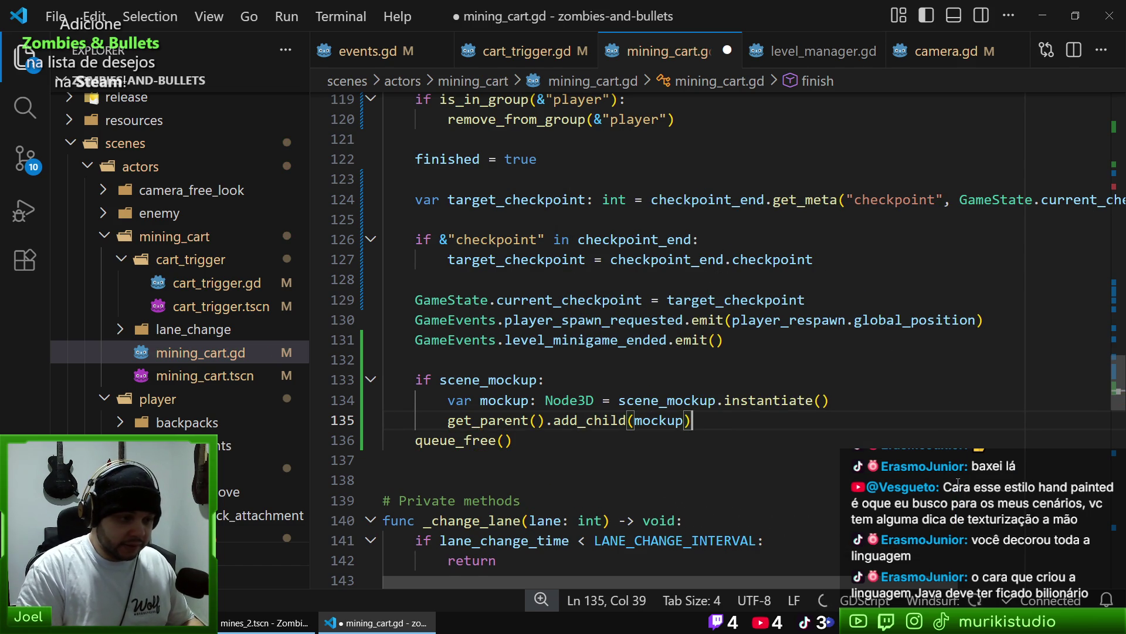
{"action": "key", "text": "Return"}
- Set mockup.global_transform = global_transform, replacing the mistaken global_position line
{"action": "type", "text": "mo"}
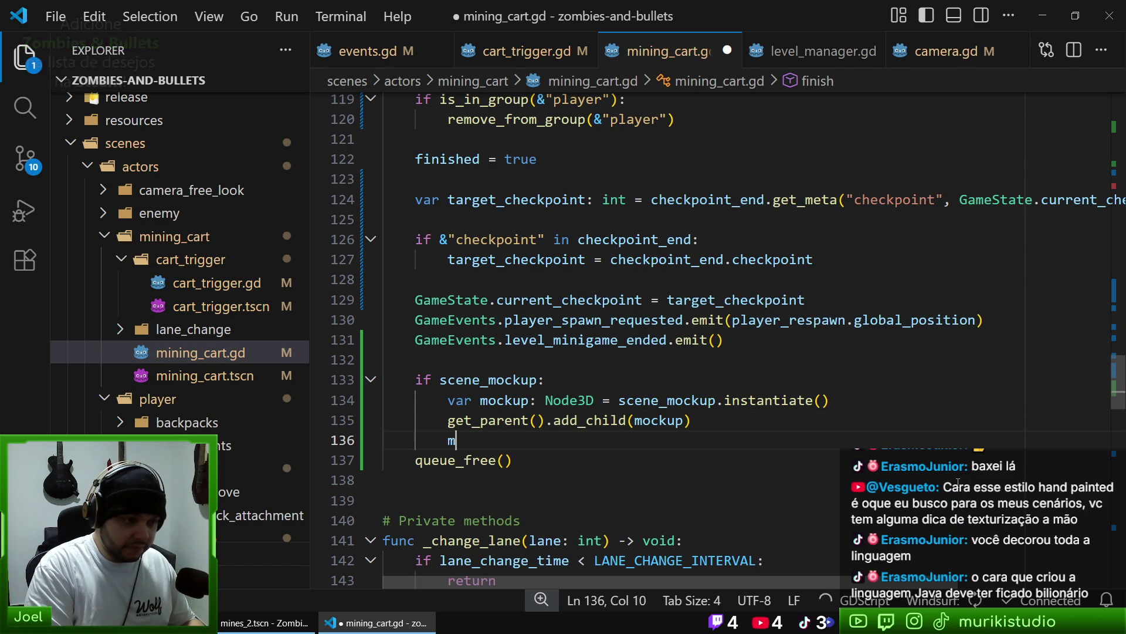
{"action": "key", "text": "Return"}
{"action": "type", "text": ".glo"}
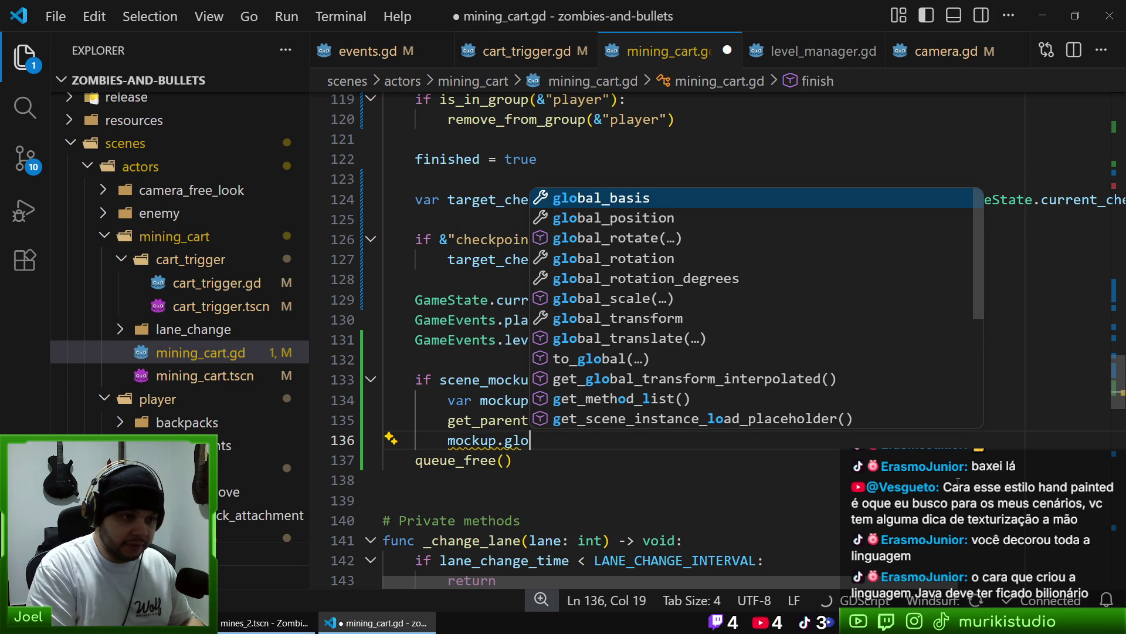
{"action": "key", "text": "Down"}
{"action": "key", "text": "Return"}
{"action": "type", "text": "glob"}
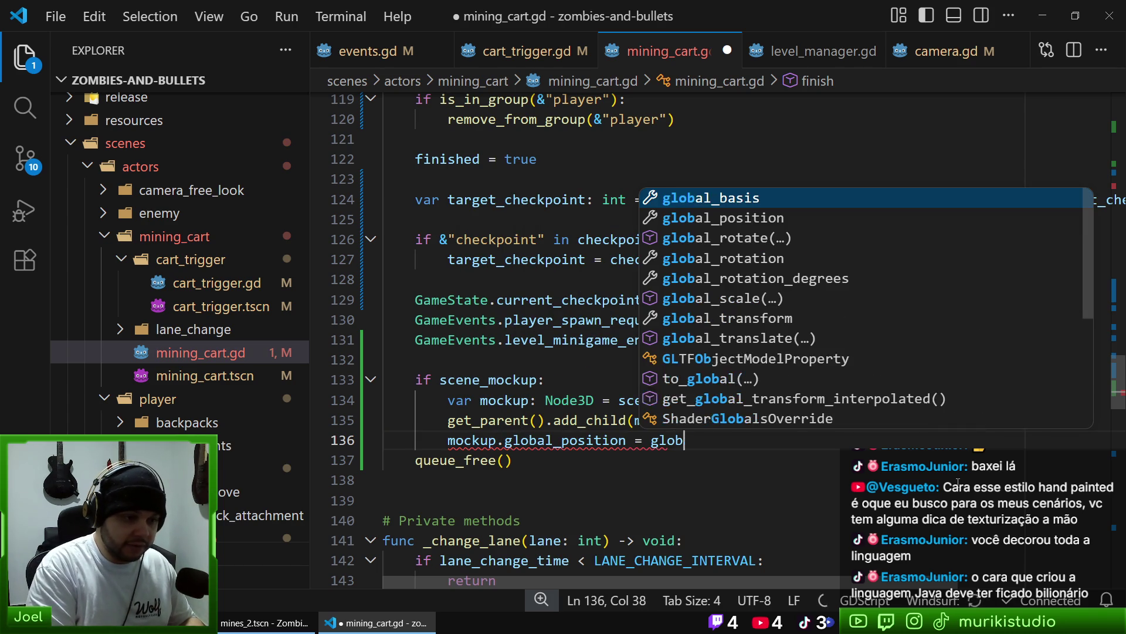
{"action": "type", "text": "al"}
{"action": "key", "text": "Down"}
{"action": "key", "text": "Return"}
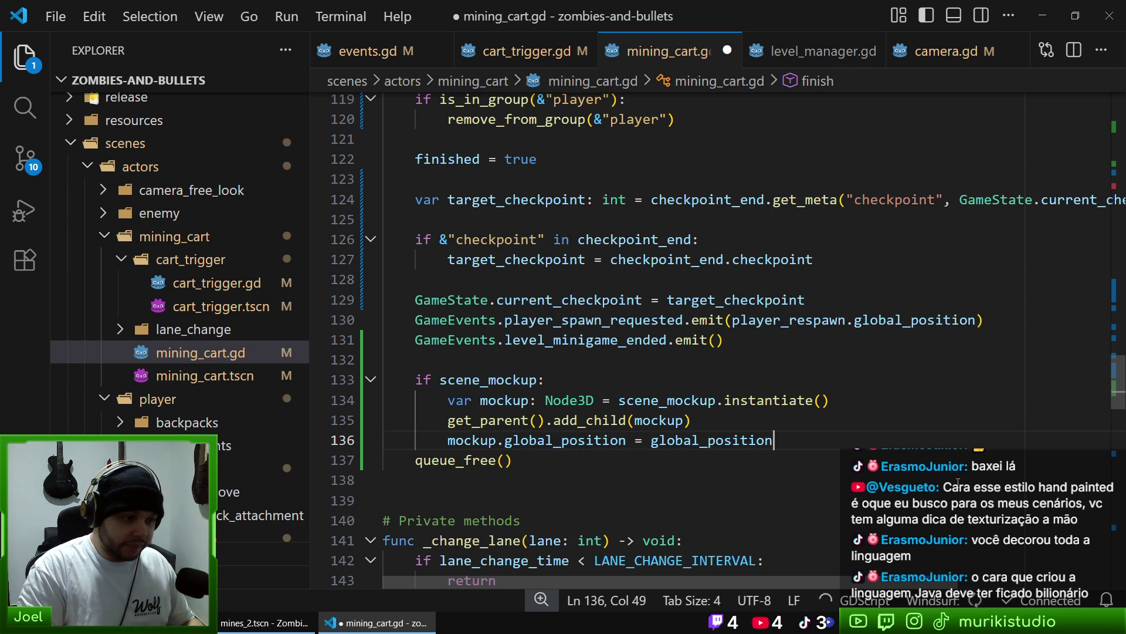
{"action": "key", "text": "ctrl+BackSpace"}
{"action": "key", "text": "ctrl+BackSpace"}
{"action": "key", "text": "ctrl+BackSpace"}
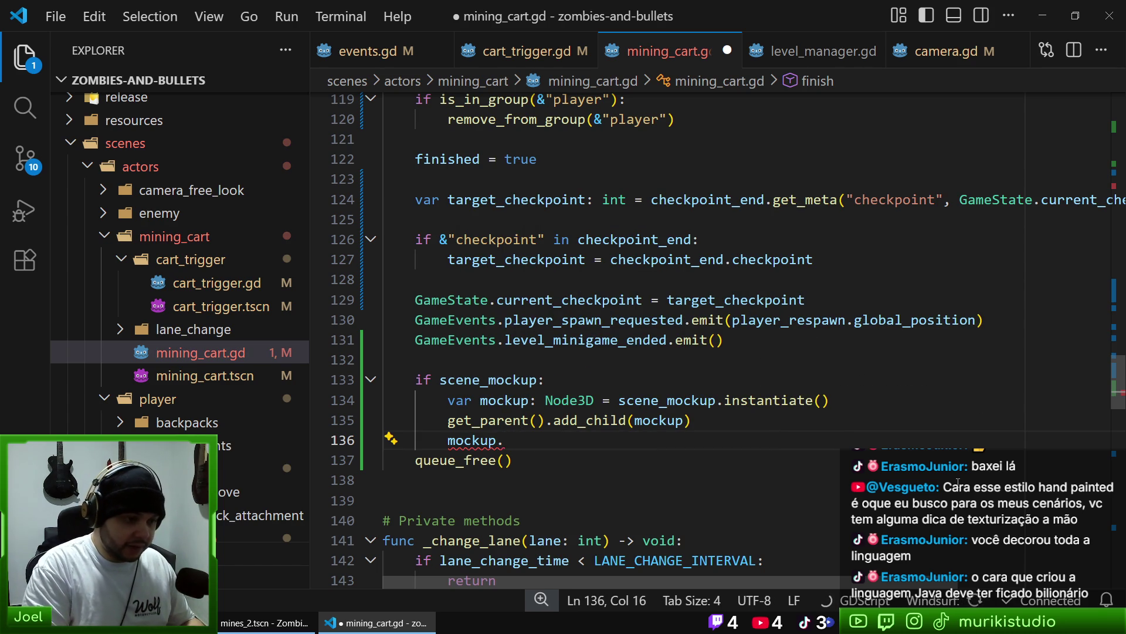
{"action": "type", "text": "global_tra"}
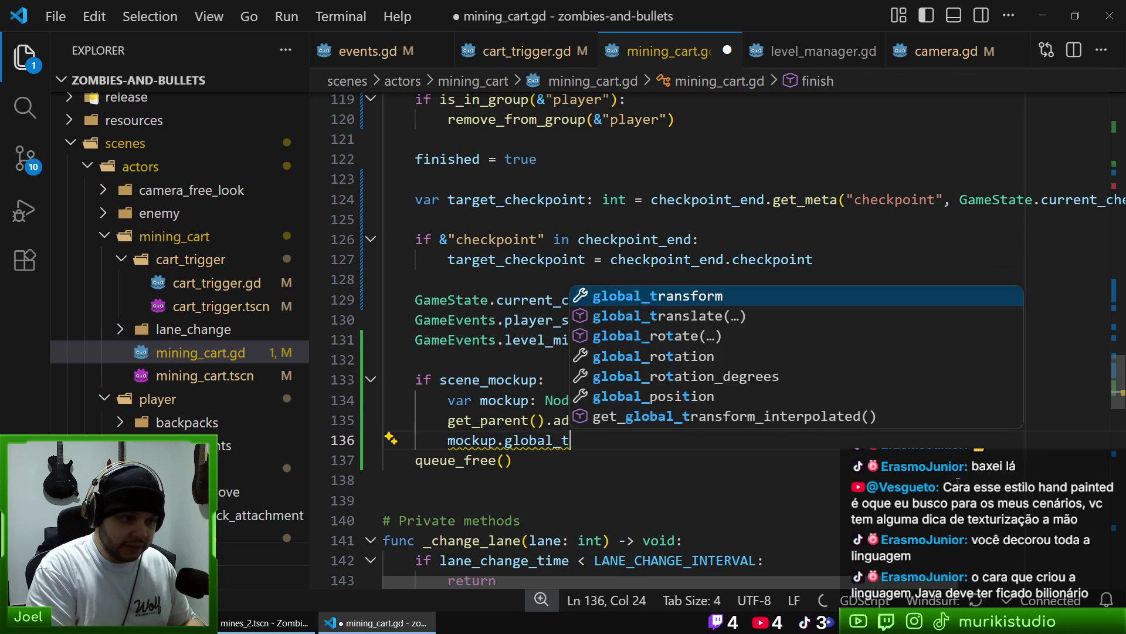
{"action": "key", "text": "Return"}
{"action": "type", "text": "= global_tr"}
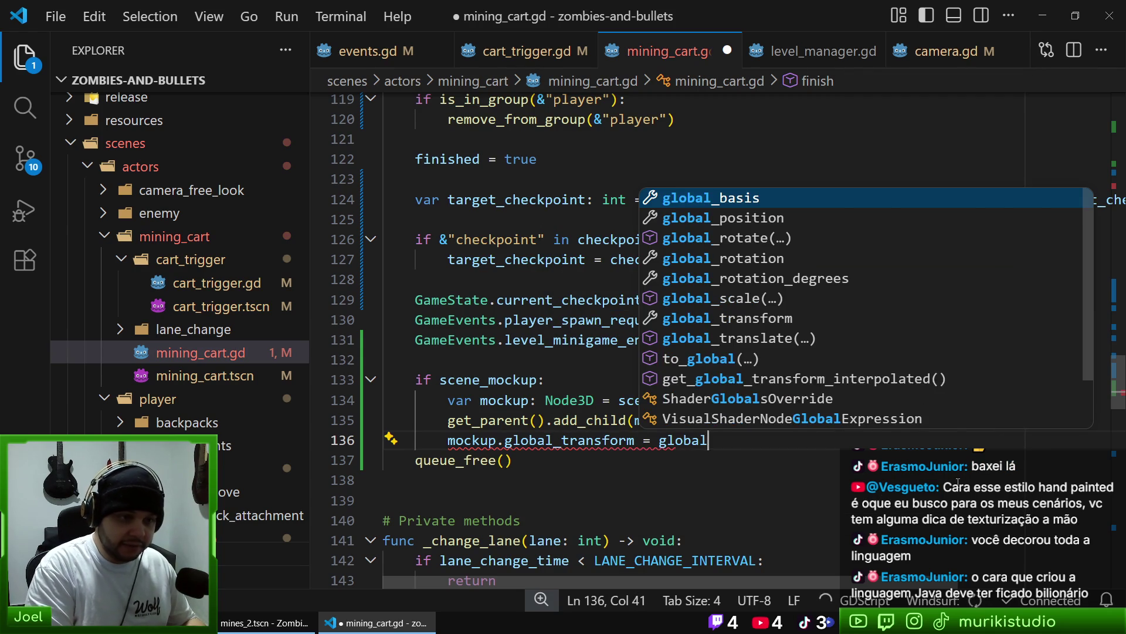
{"action": "type", "text": "an"}
{"action": "key", "text": "Return"}
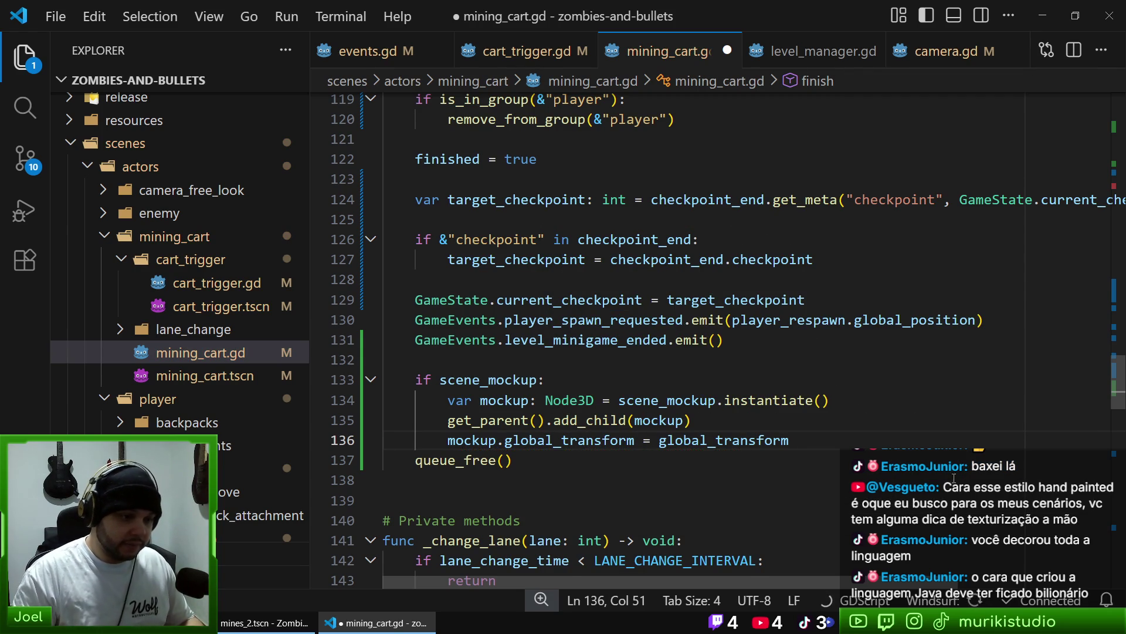
{"action": "key", "text": "Return"}
- Save mining_cart.gd
{"action": "left_click", "coordinate": [520, 380]}
{"action": "key", "text": "ctrl+s"}
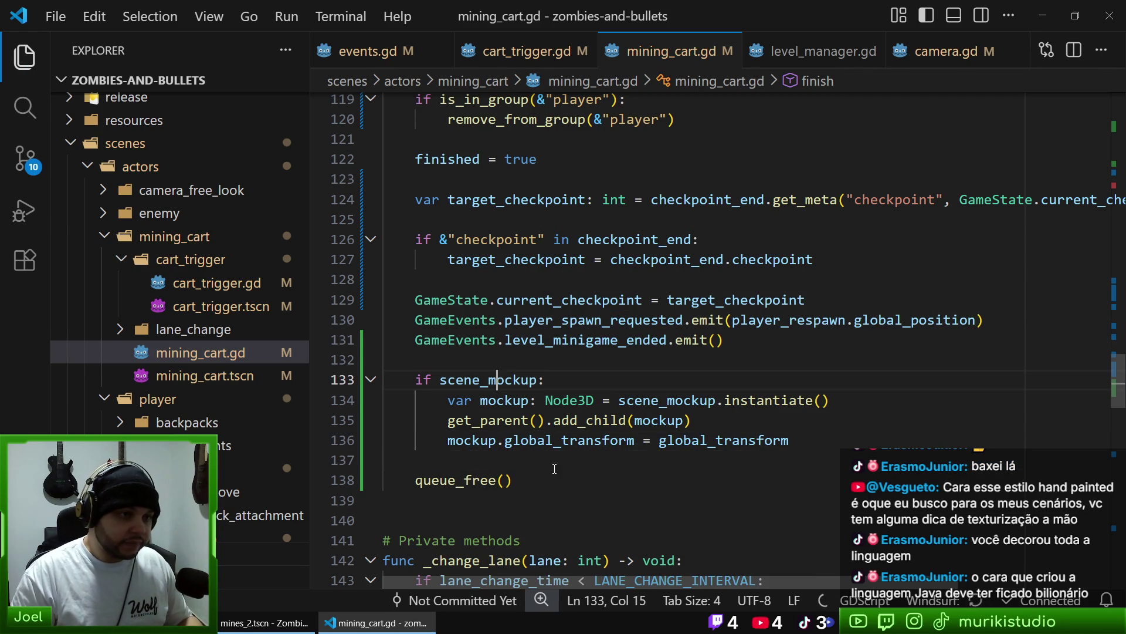
{"action": "left_click", "coordinate": [264, 622]}
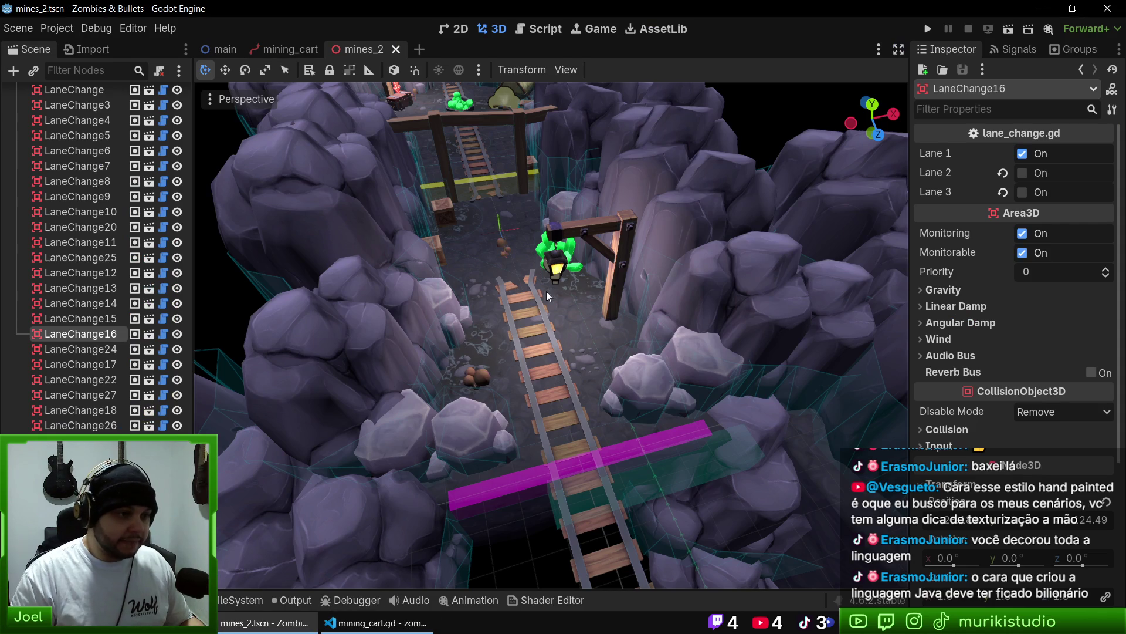
- Load the mining_cart scene file into the cart's Scene Mockup property and save the mining_cart scene
{"action": "left_click", "coordinate": [281, 49]}
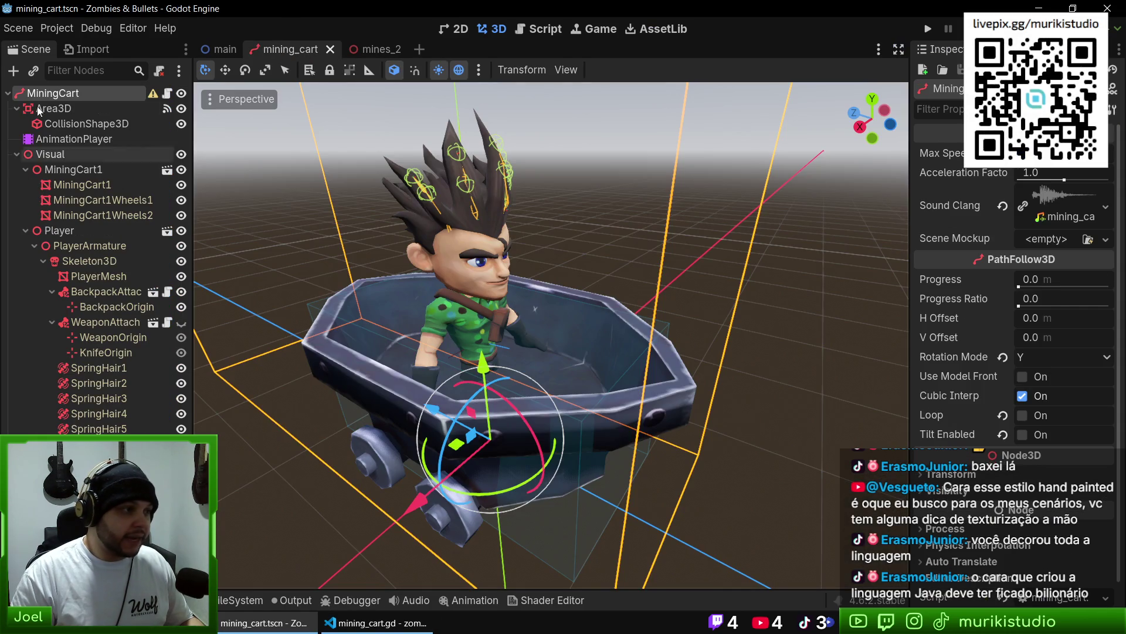
{"action": "left_click", "coordinate": [1089, 241]}
{"action": "type", "text": "mining_cart"}
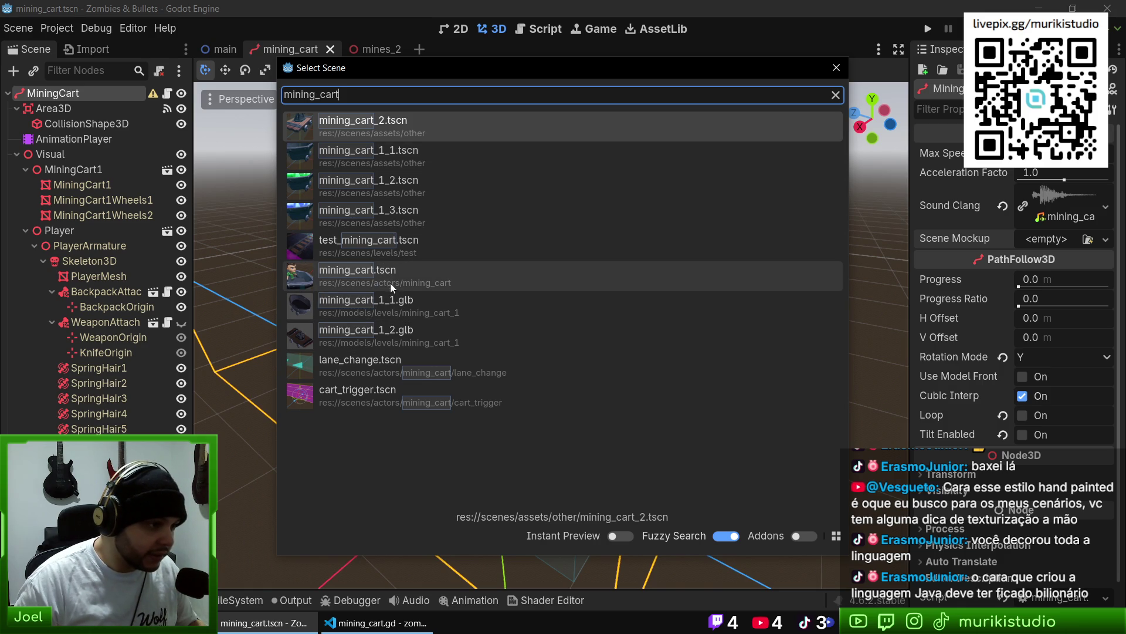
{"action": "double_click", "coordinate": [379, 153]}
{"action": "key", "text": "ctrl+s"}
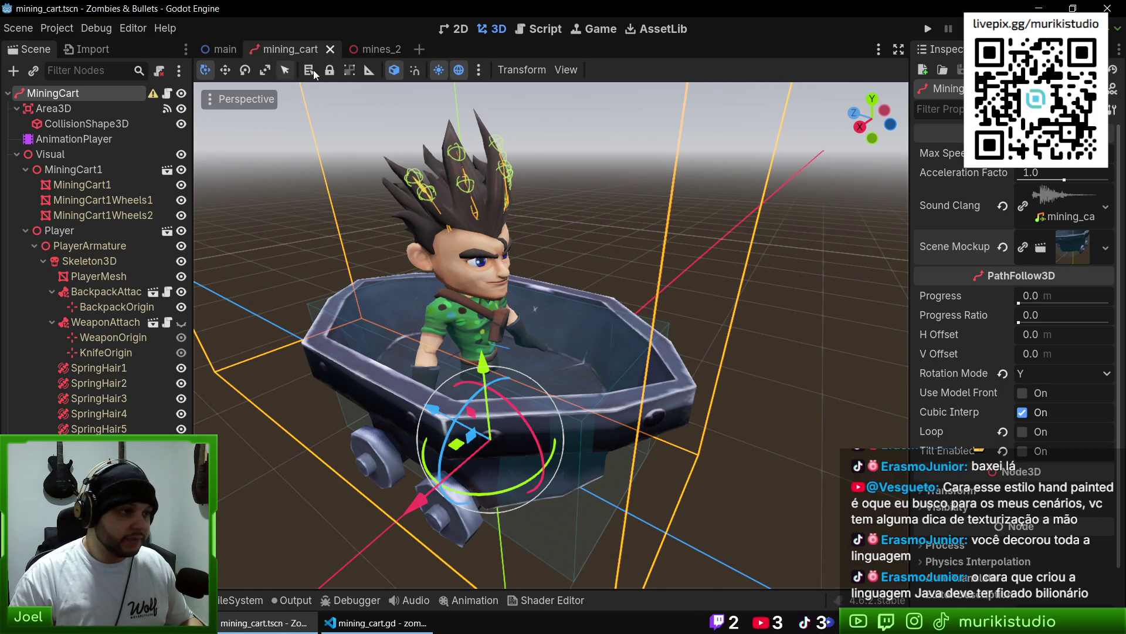
{"action": "left_click", "coordinate": [371, 52]}
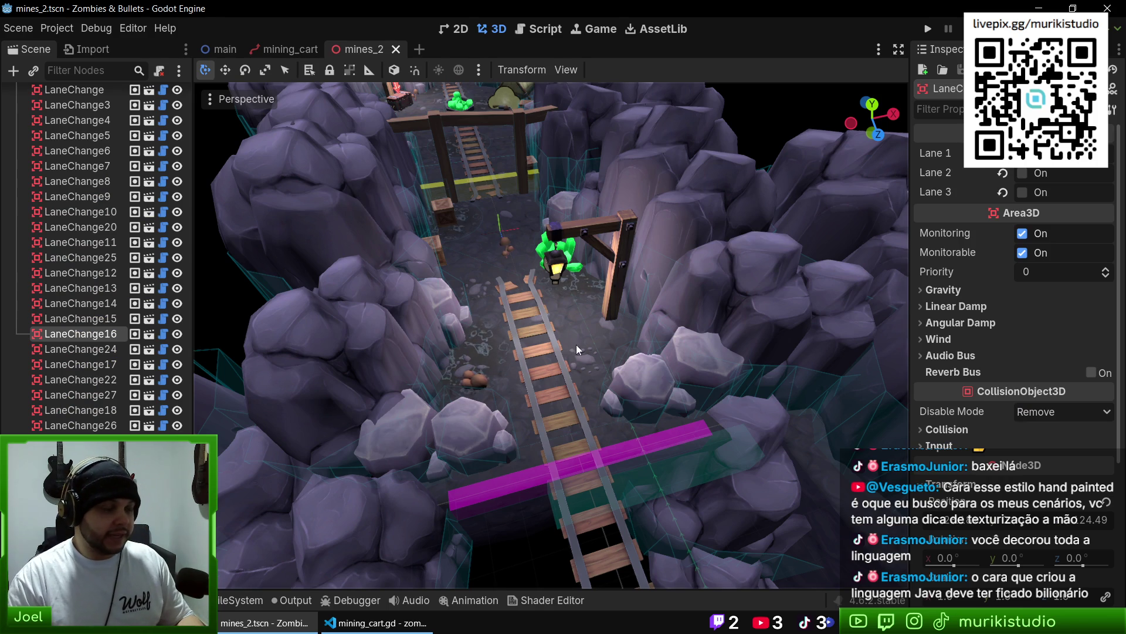
{"action": "key", "text": "F5"}
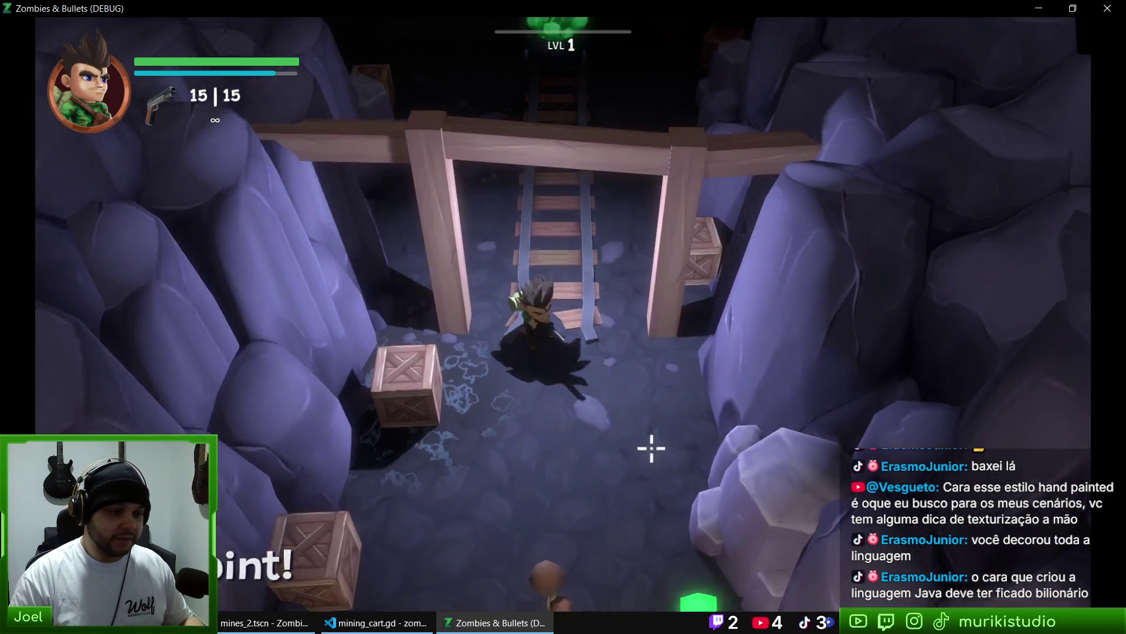
{"action": "key", "text": "s"}
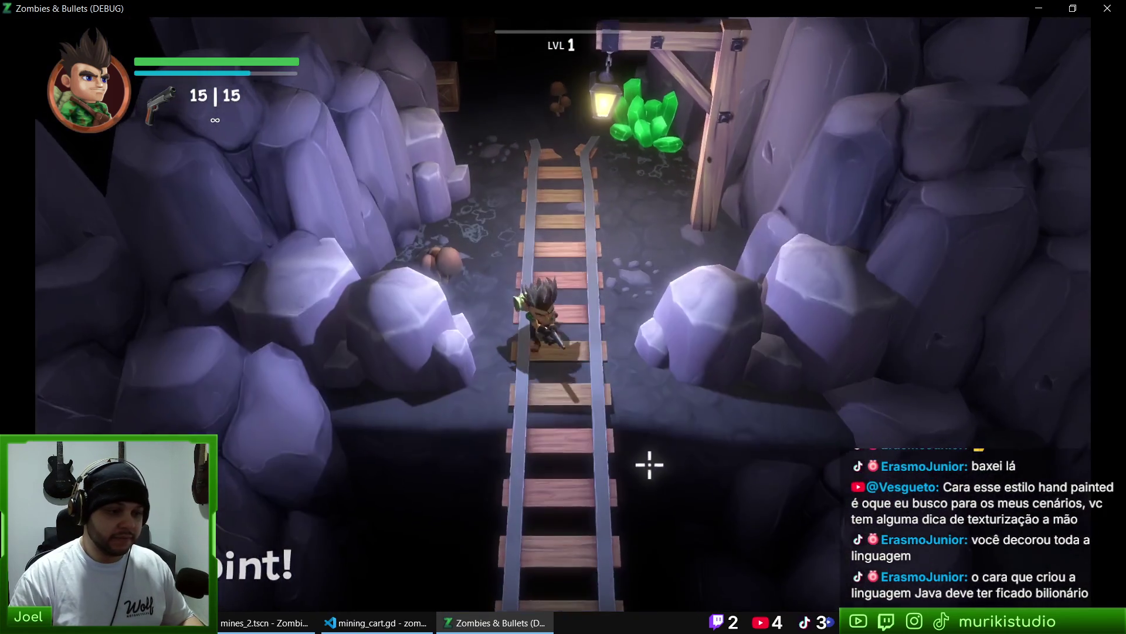
{"action": "key", "text": "F5"}
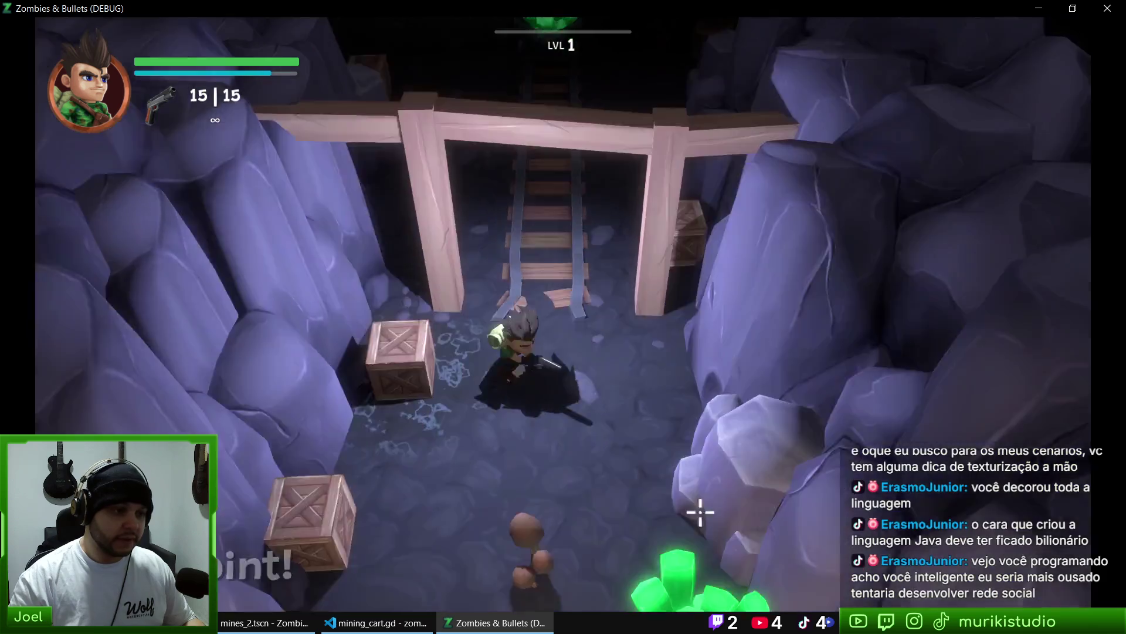
{"action": "key", "text": "s"}
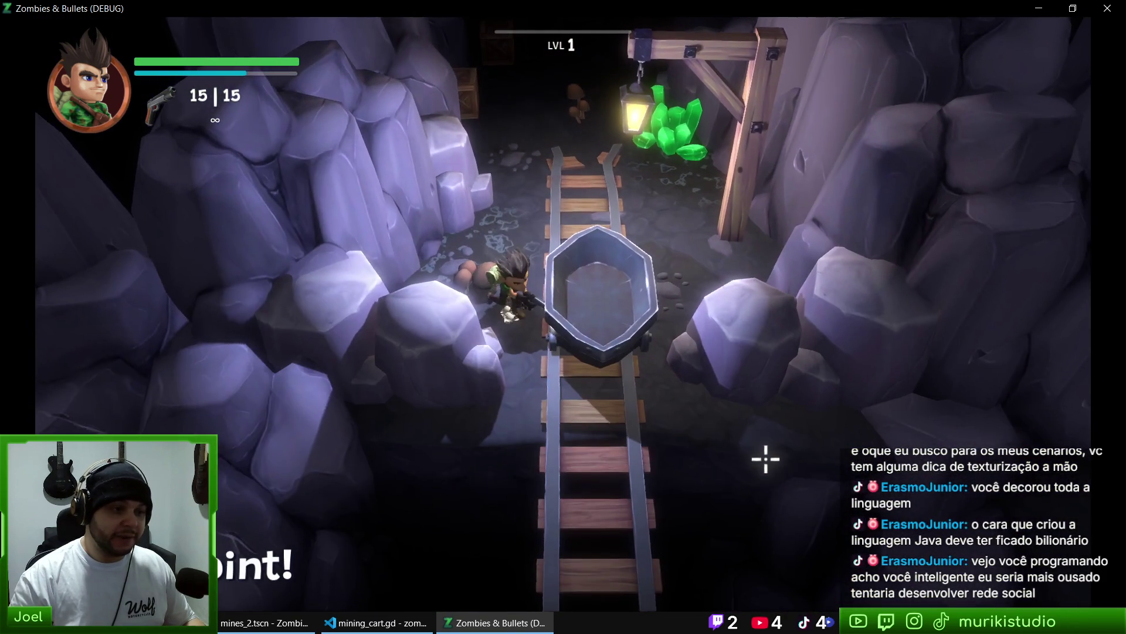
{"action": "key", "text": "w"}
{"action": "key", "text": "d"}
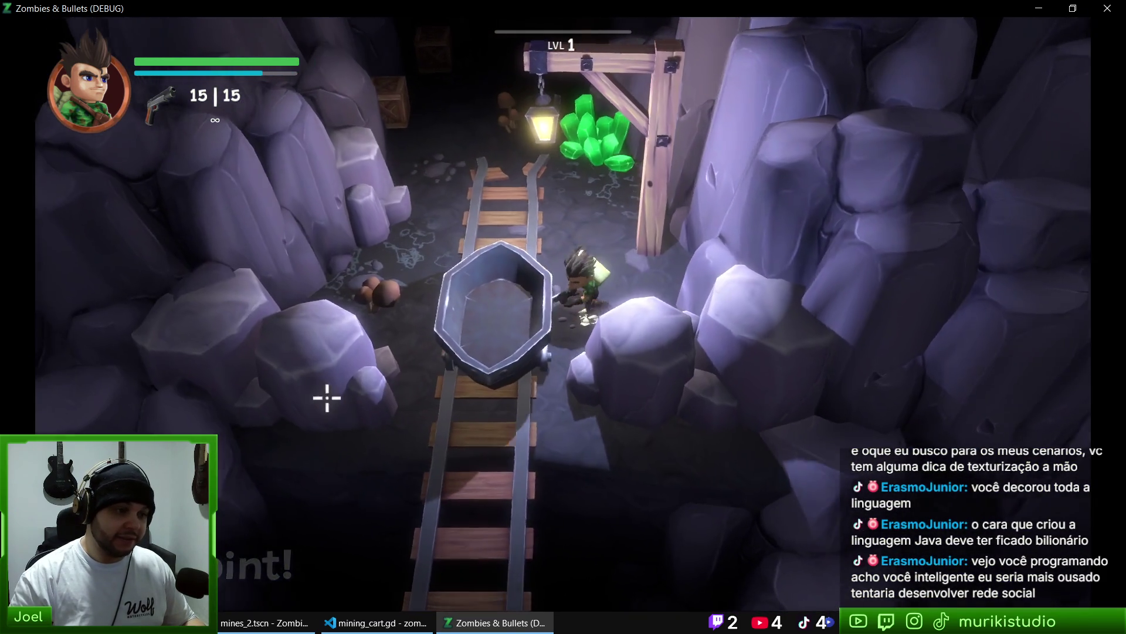
{"action": "key", "text": "d"}
{"action": "key", "text": "s"}
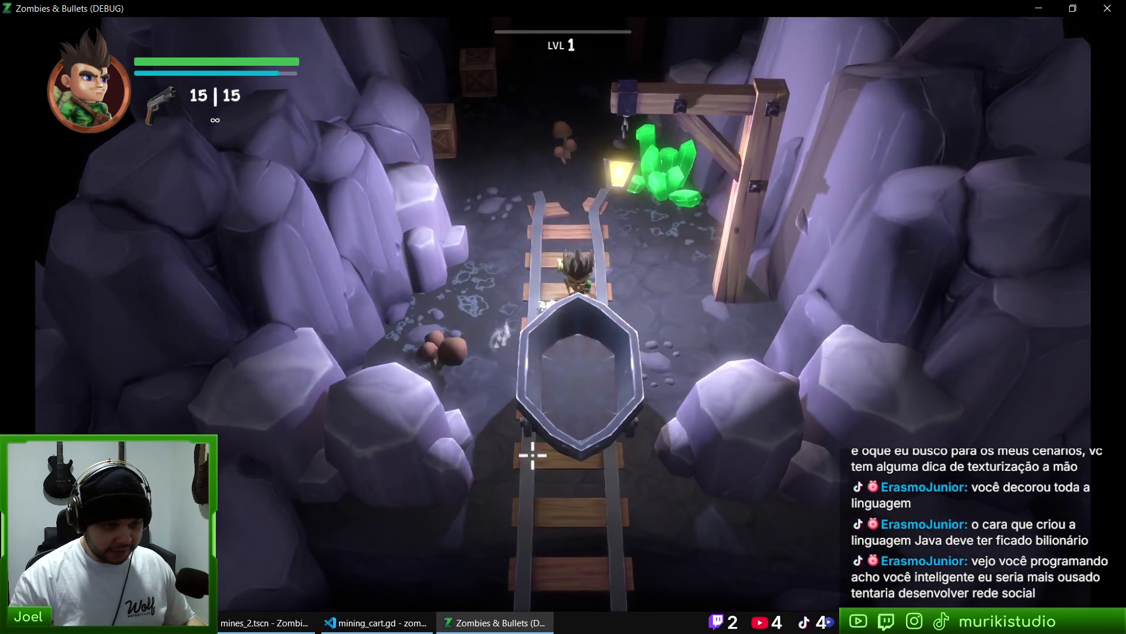
{"action": "key", "text": "w"}
{"action": "key", "text": "a"}
{"action": "key", "text": "s"}
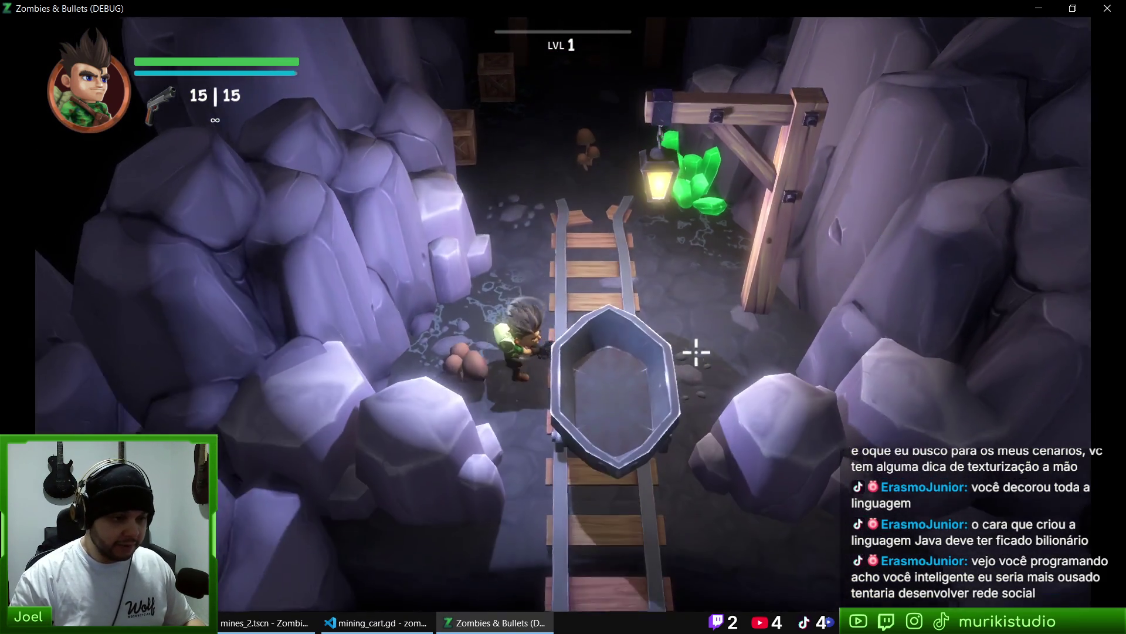
{"action": "key", "text": "w"}
{"action": "key", "text": "d"}
{"action": "key", "text": "a"}
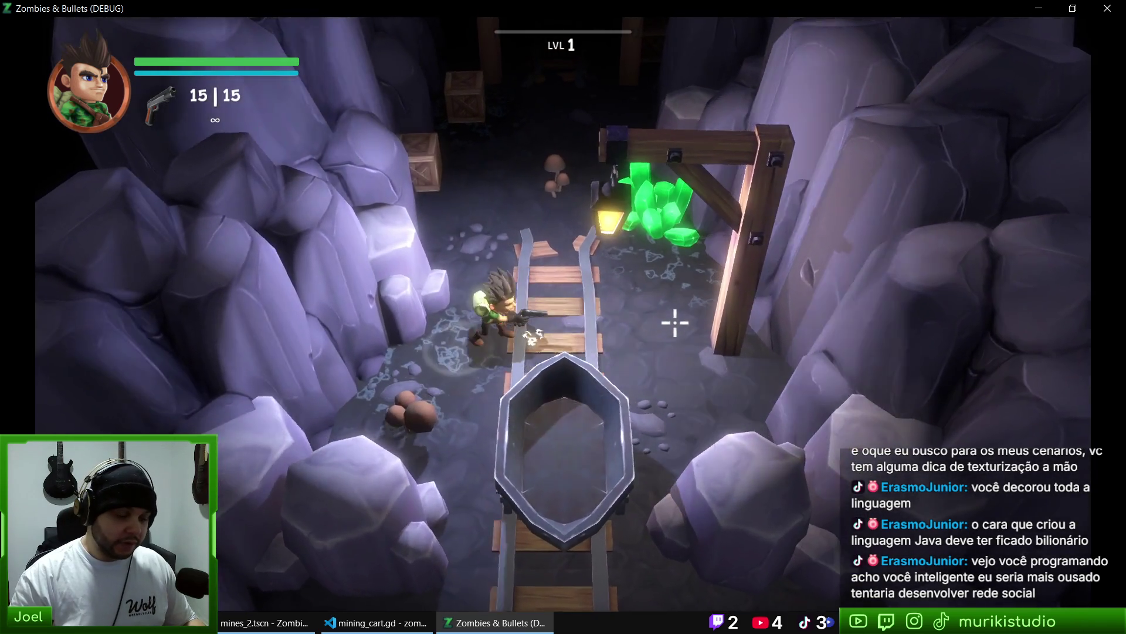
{"action": "key", "text": "s"}
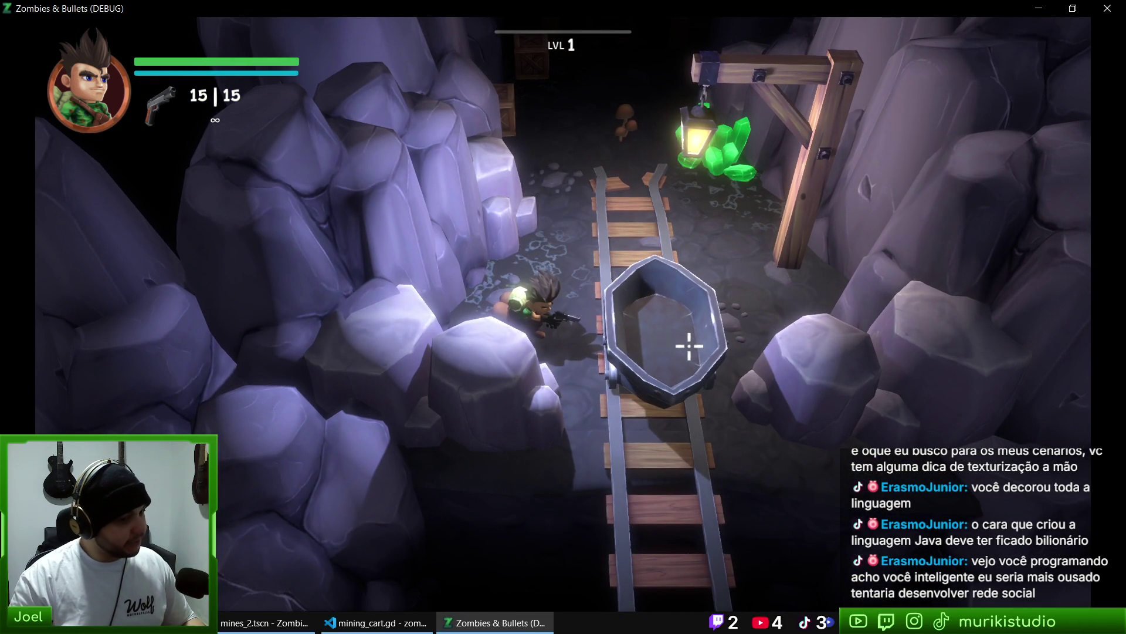
{"action": "key", "text": "w"}
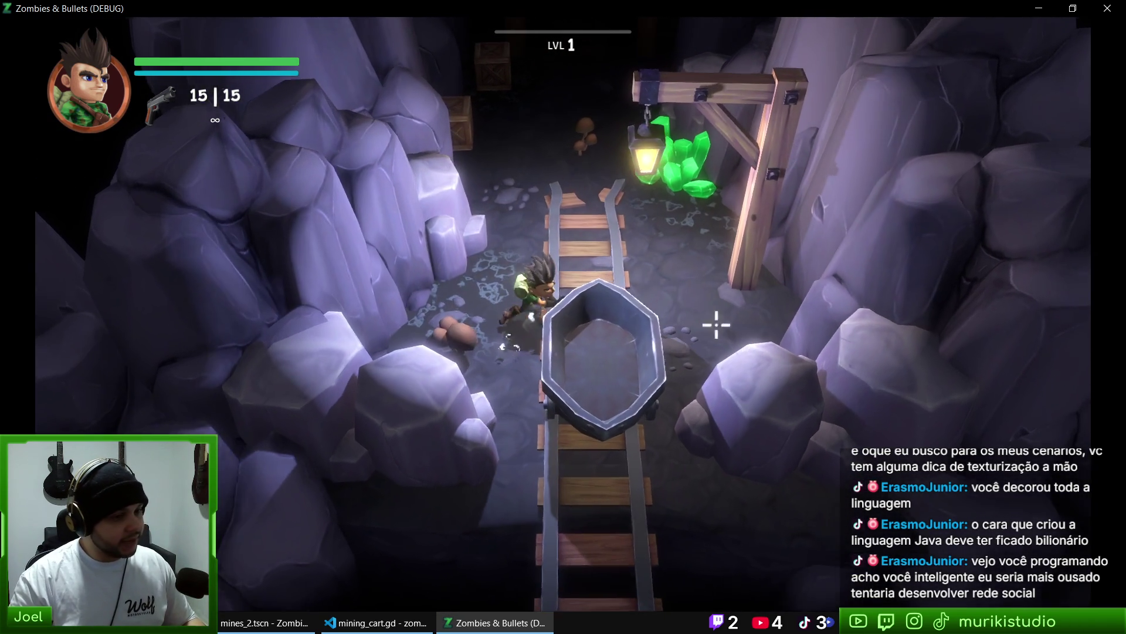
{"action": "key", "text": "F8"}
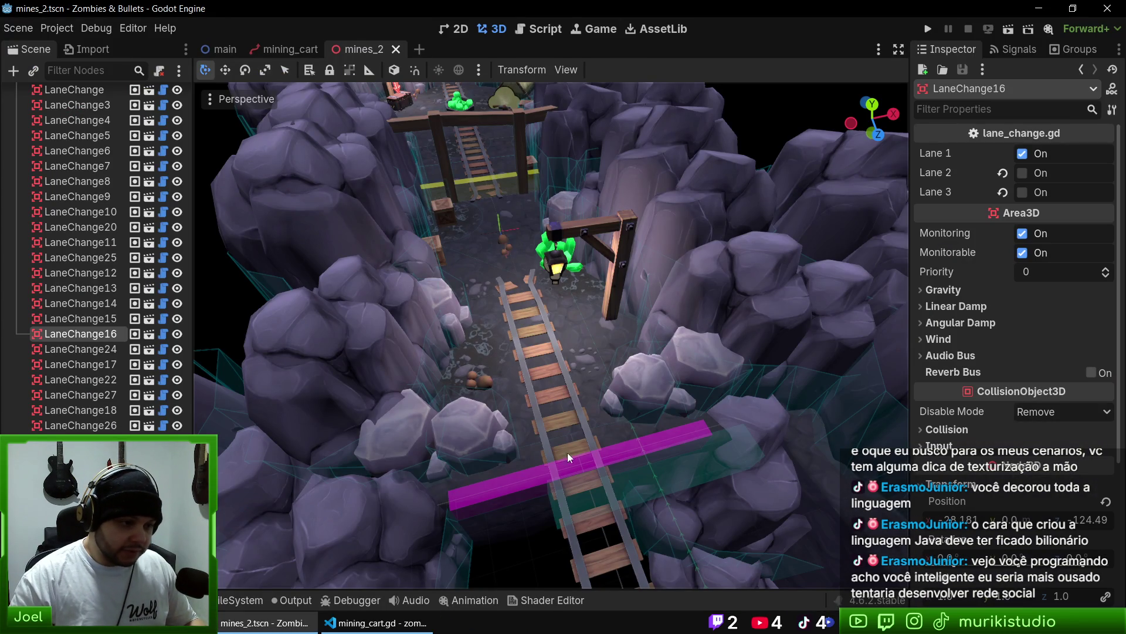
- Inspect the Void19, Rail98 and Rails group nodes in the level
{"action": "left_click", "coordinate": [606, 537]}
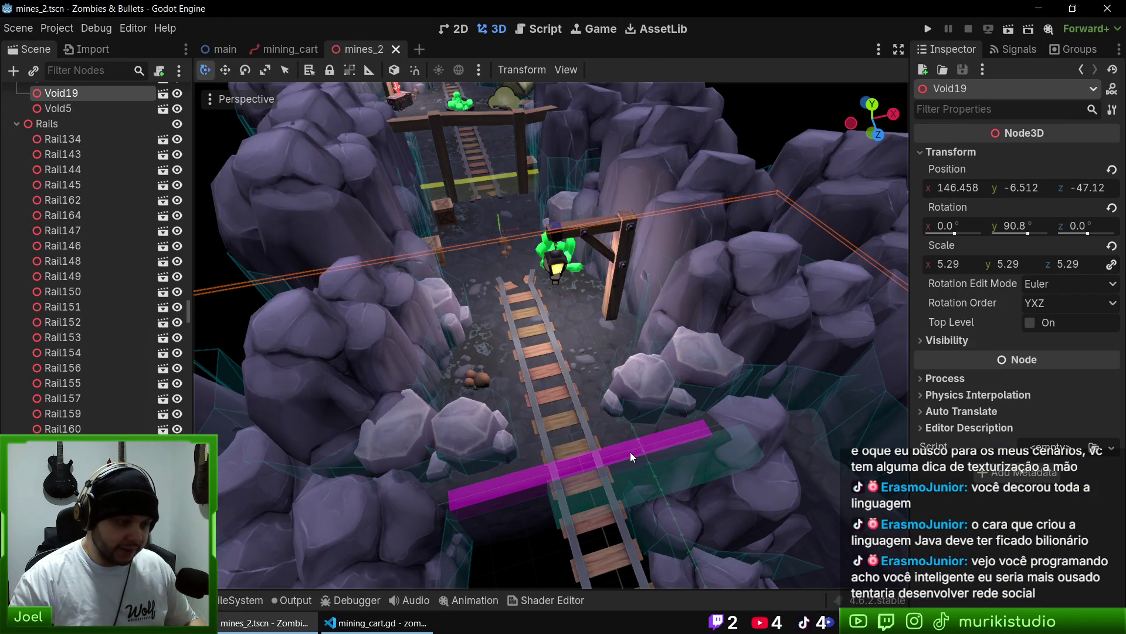
{"action": "left_click", "coordinate": [549, 401]}
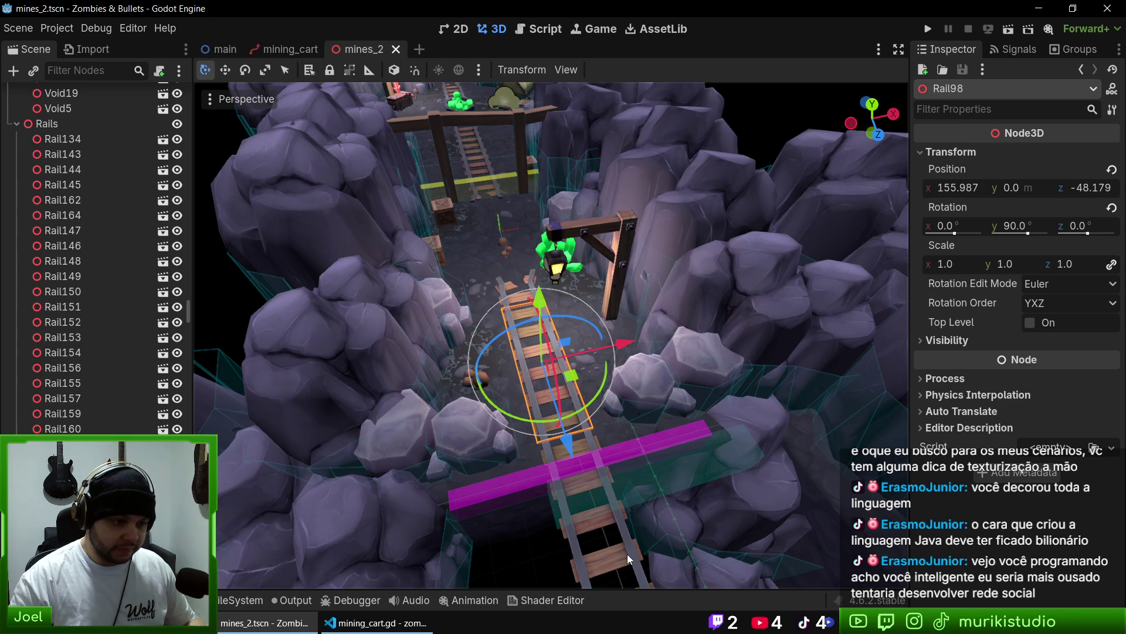
{"action": "left_click", "coordinate": [601, 536]}
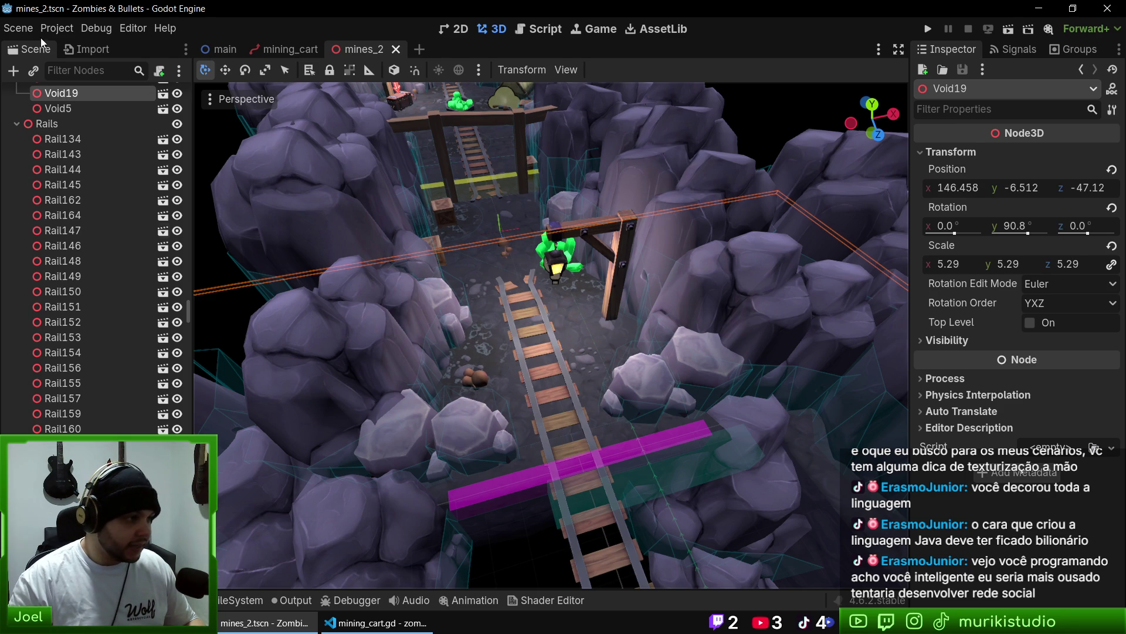
{"action": "left_click", "coordinate": [47, 123]}
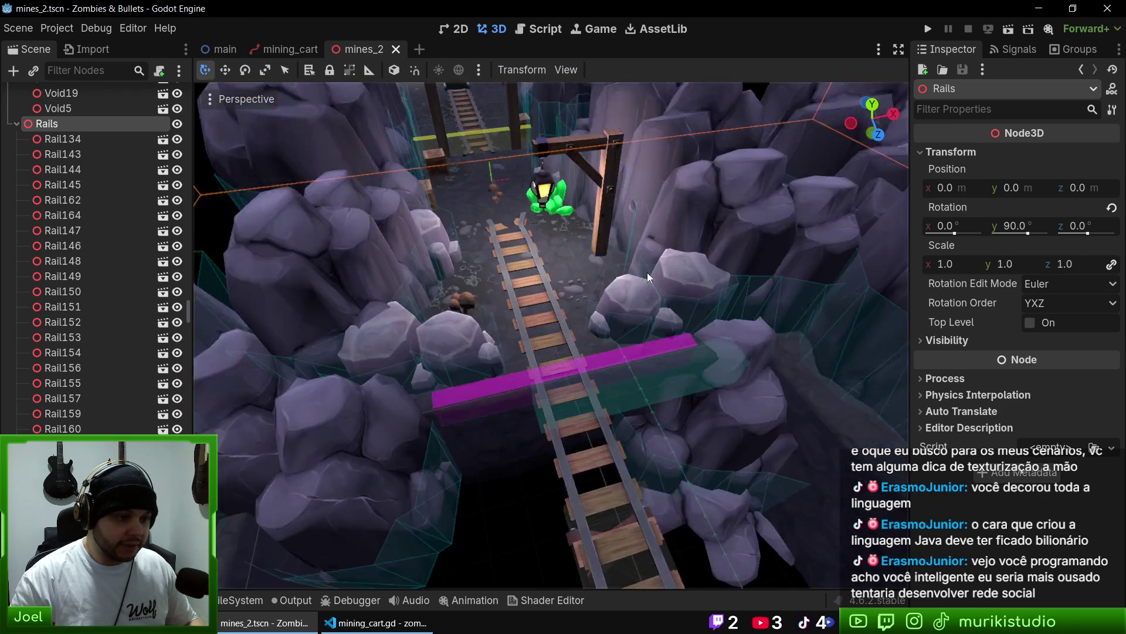
- Save mines_2 and reload it via Scene > Reload Saved Scene
{"action": "key", "text": "ctrl+s"}
{"action": "left_click", "coordinate": [17, 28]}
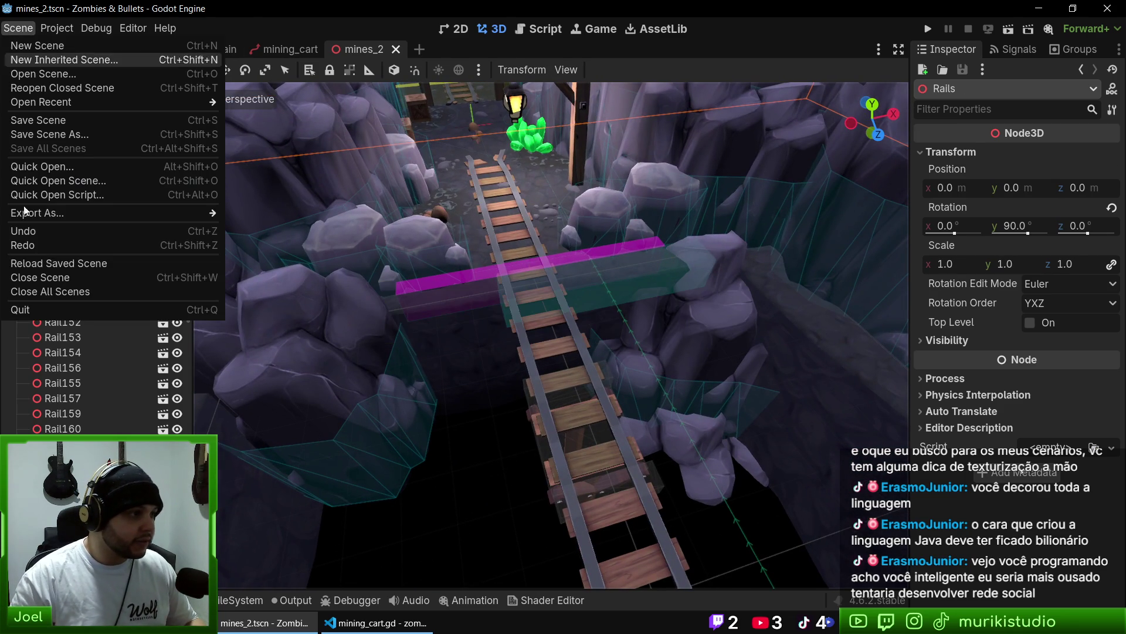
{"action": "left_click", "coordinate": [64, 266]}
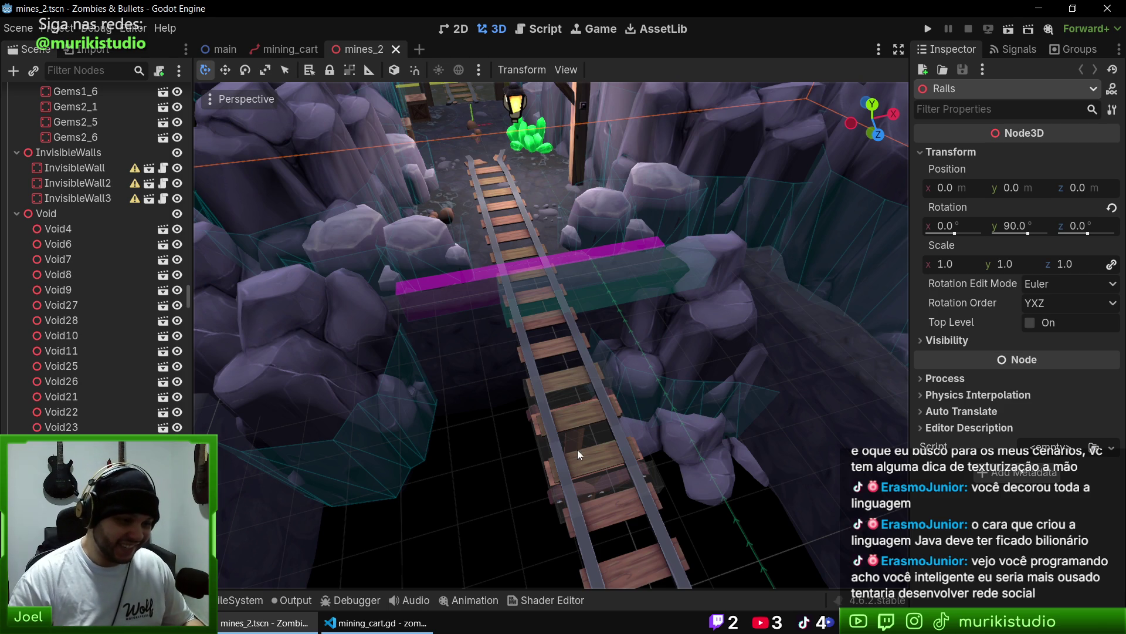
- Pick RailsPath3D and fly the camera along the rails past the bridge and lantern
{"action": "right_click", "coordinate": [576, 389], "text": "alt"}
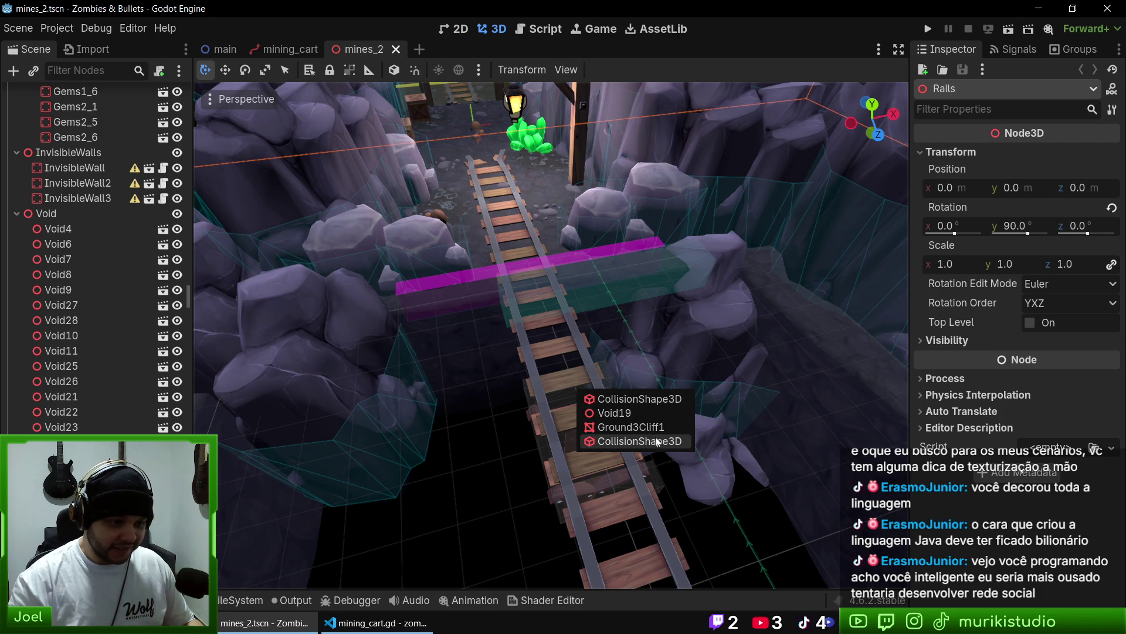
{"action": "right_click", "coordinate": [509, 265]}
{"action": "key", "text": "w"}
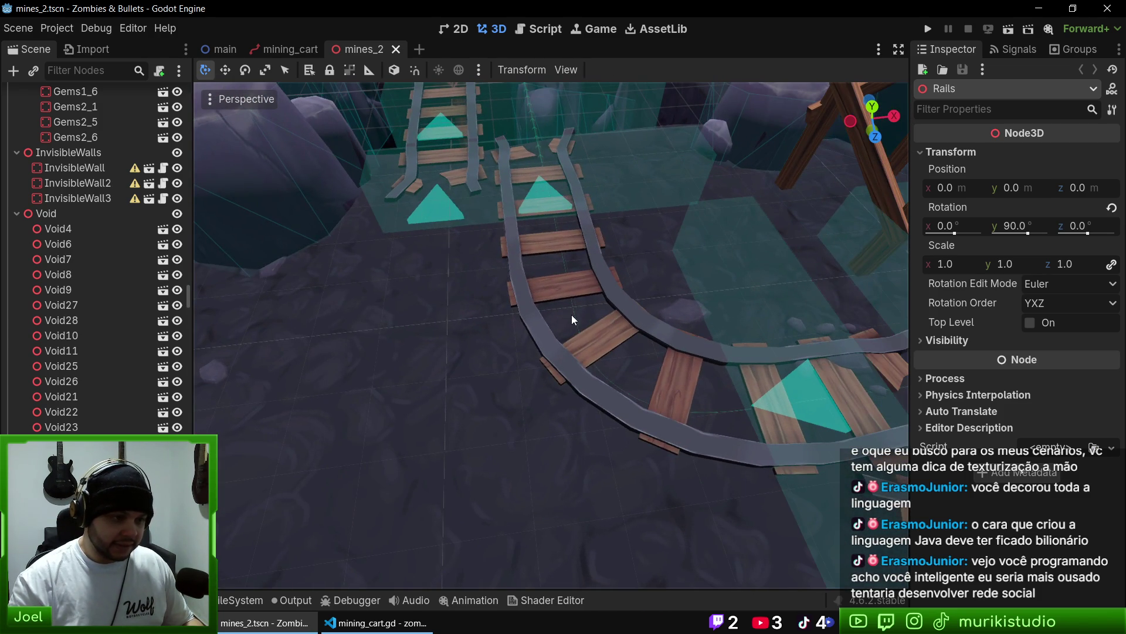
{"action": "right_click", "coordinate": [575, 314]}
{"action": "left_click", "coordinate": [585, 325]}
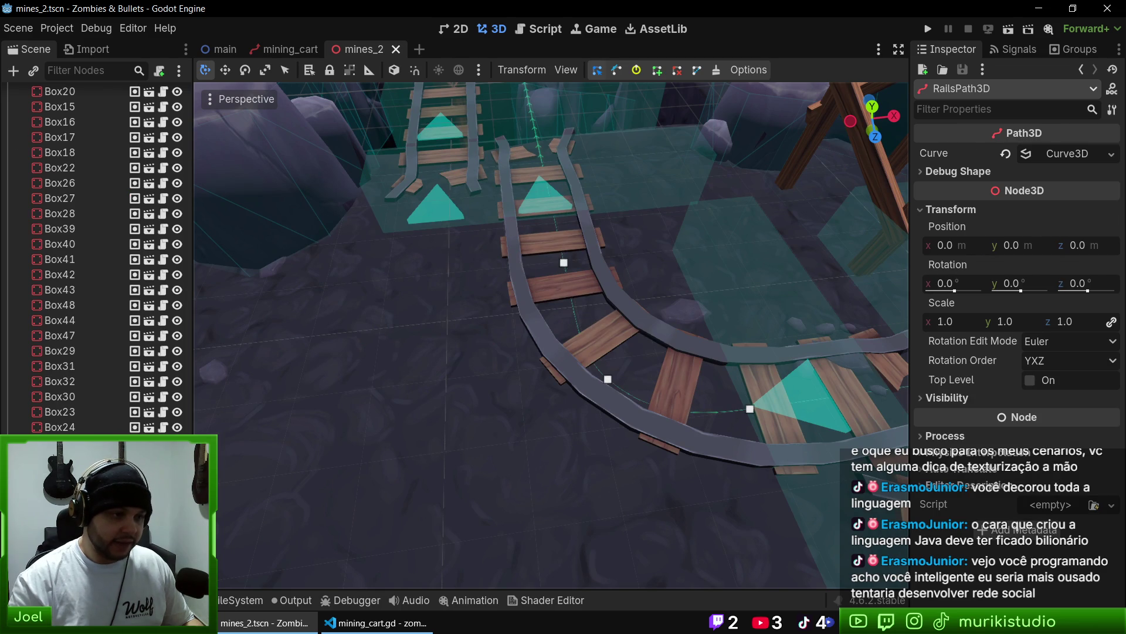
{"action": "key", "text": "w"}
{"action": "key", "text": "w"}
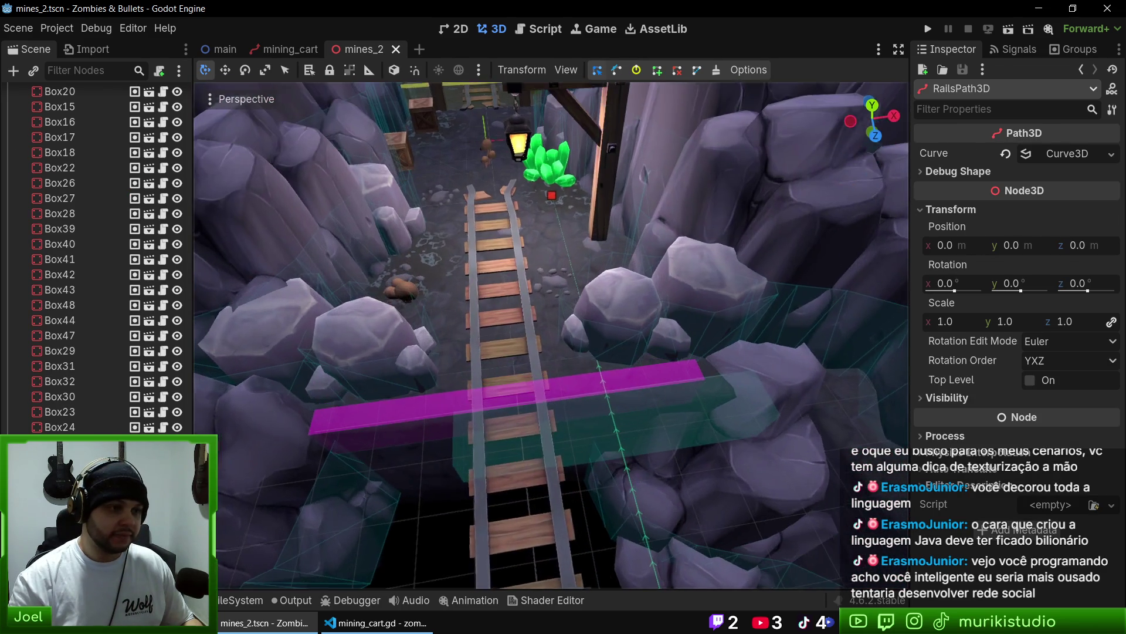
{"action": "key", "text": "w"}
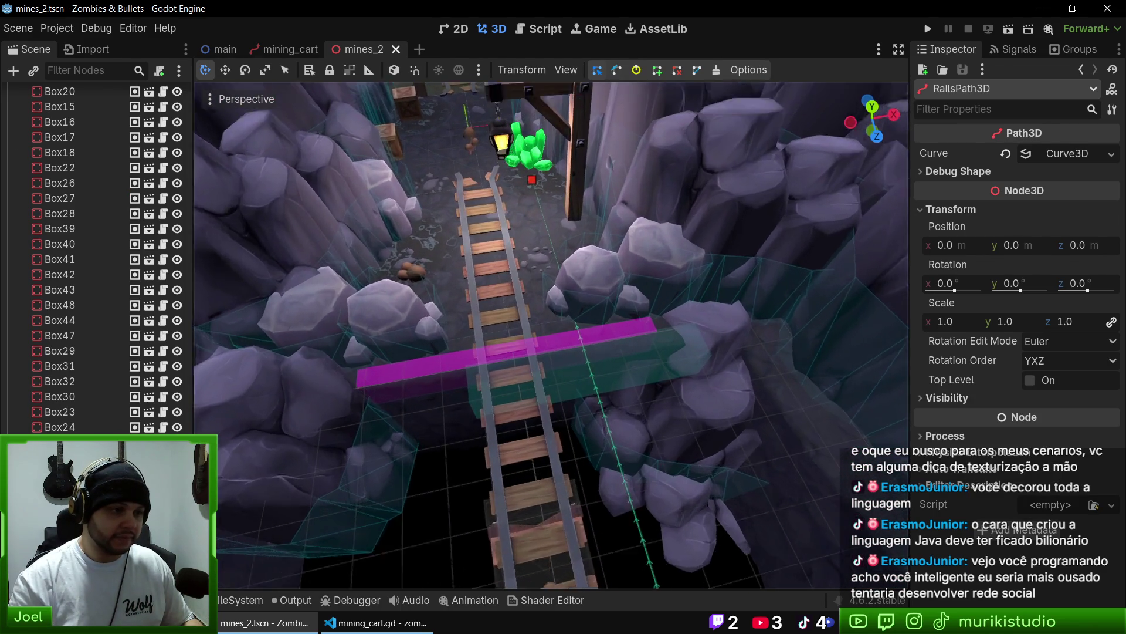
{"action": "key", "text": "s"}
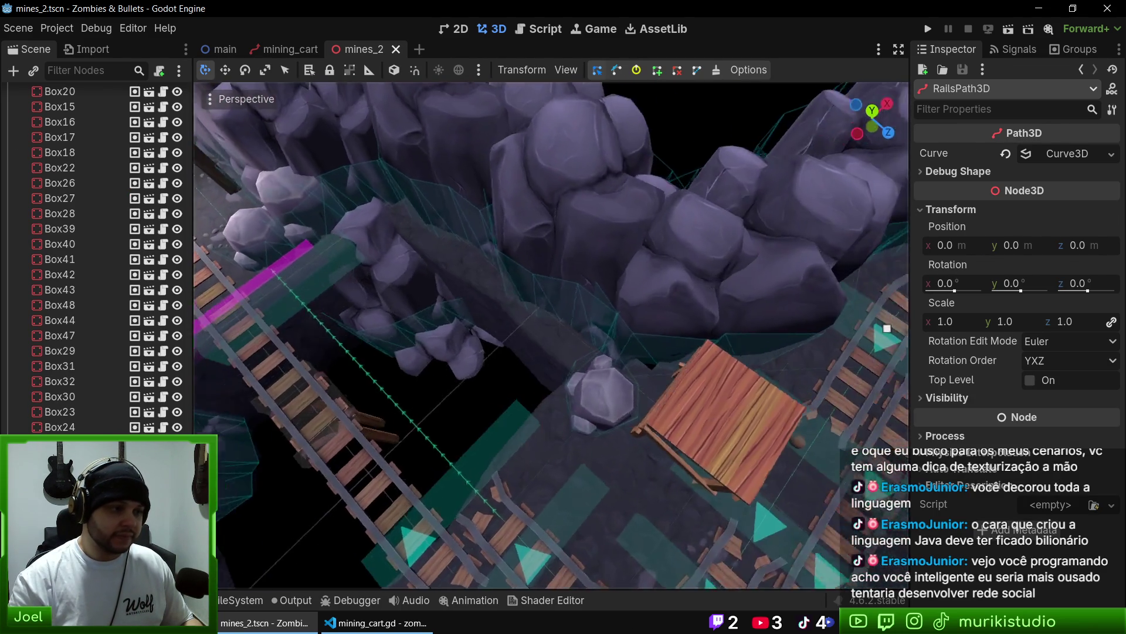
{"action": "key", "text": "s"}
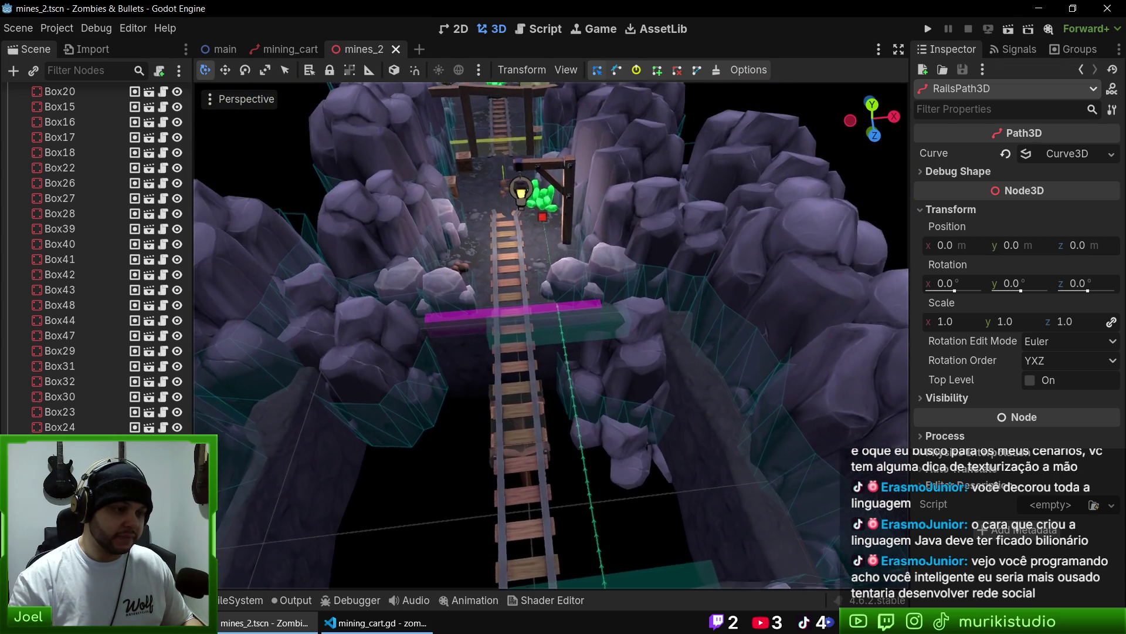
{"action": "key", "text": "w"}
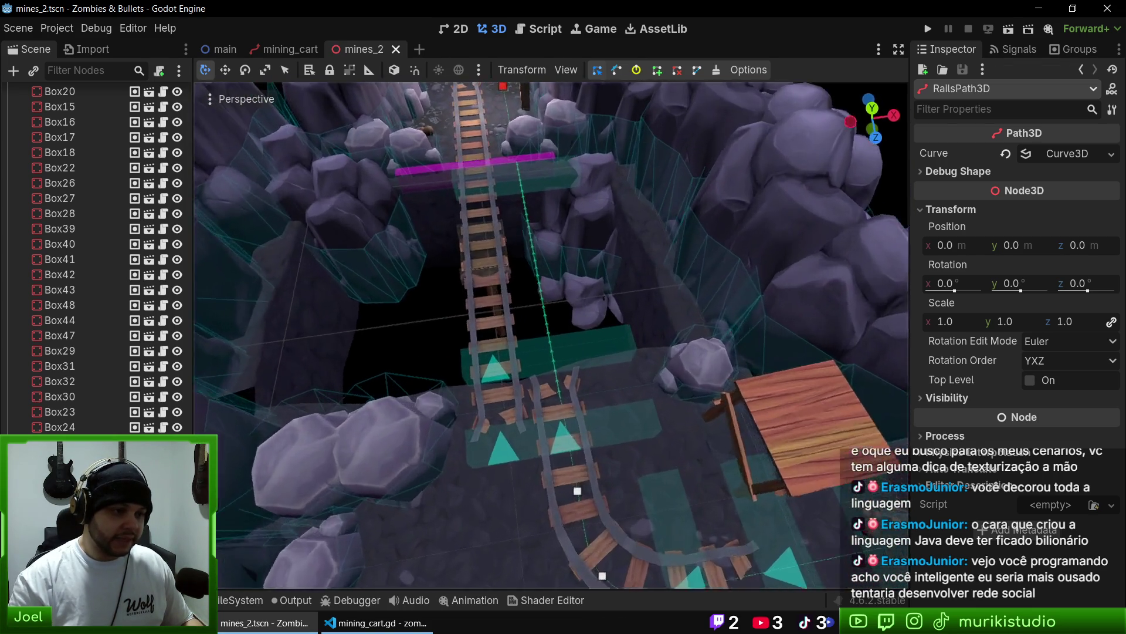
{"action": "key", "text": "w"}
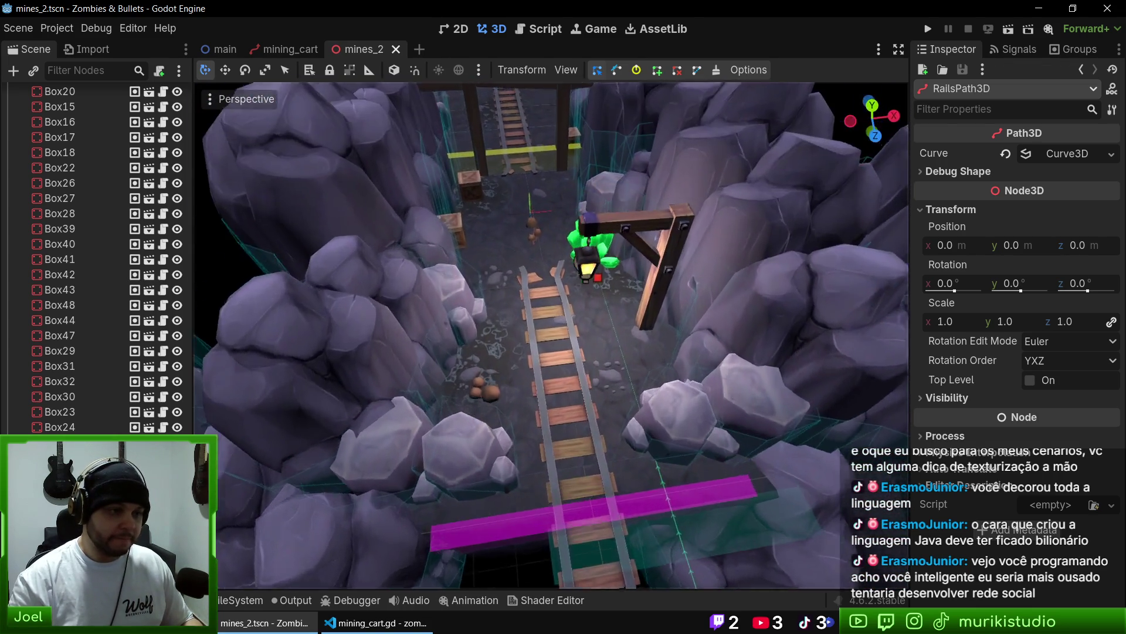
{"action": "key", "text": "s"}
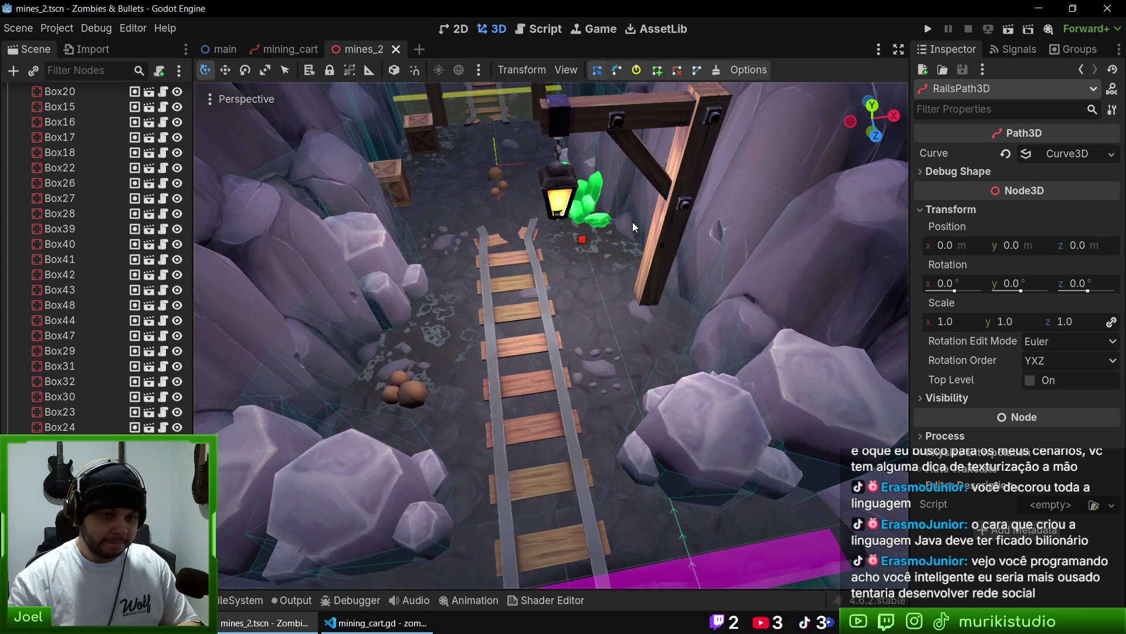
- Switch to Top Orthogonal view, frame the curved branch and select RailsPath3D
{"action": "key", "text": "KP_7"}
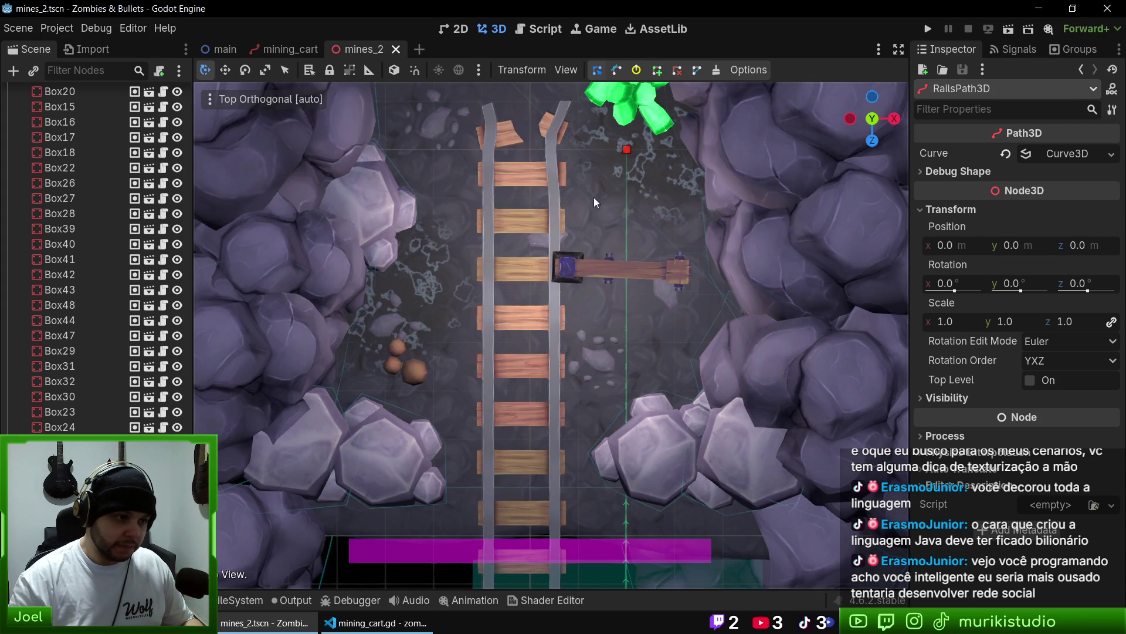
{"action": "left_click", "coordinate": [506, 182]}
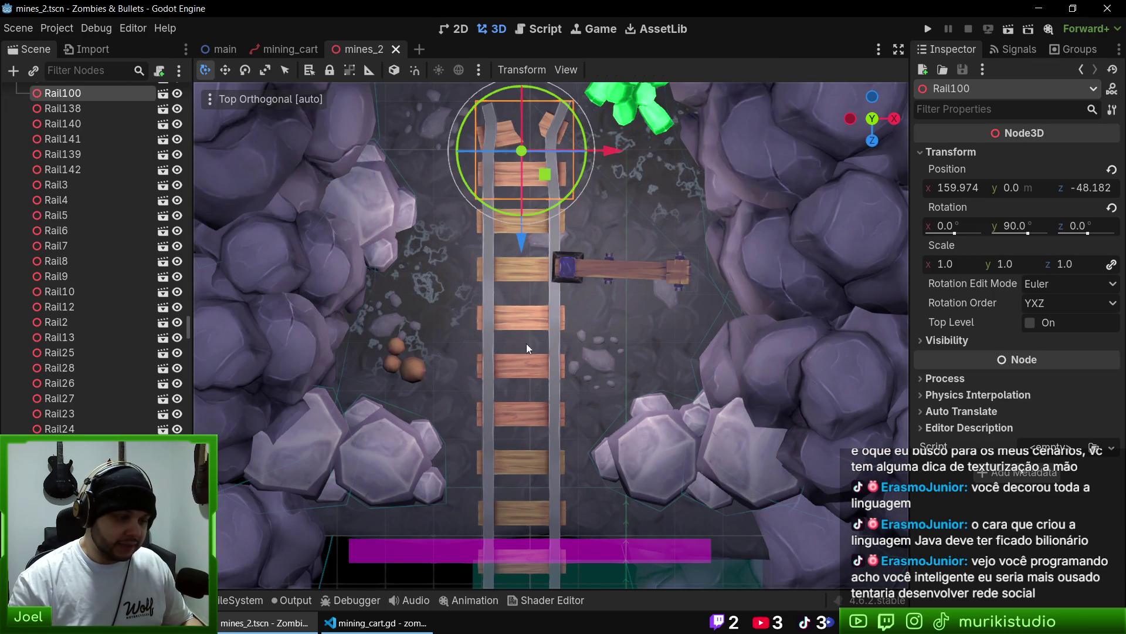
{"action": "scroll", "coordinate": [580, 434], "scroll_direction": "down", "scroll_amount": 2}
{"action": "left_click_drag", "start_coordinate": [606, 212], "coordinate": [571, 469]}
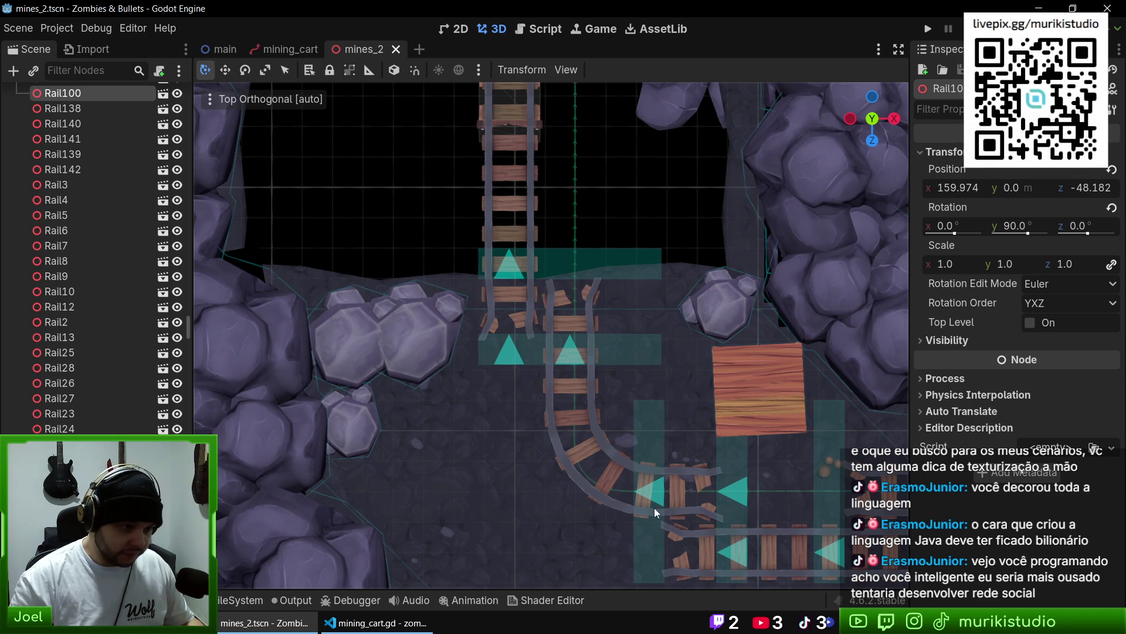
{"action": "scroll", "coordinate": [661, 526], "scroll_direction": "down", "scroll_amount": 2}
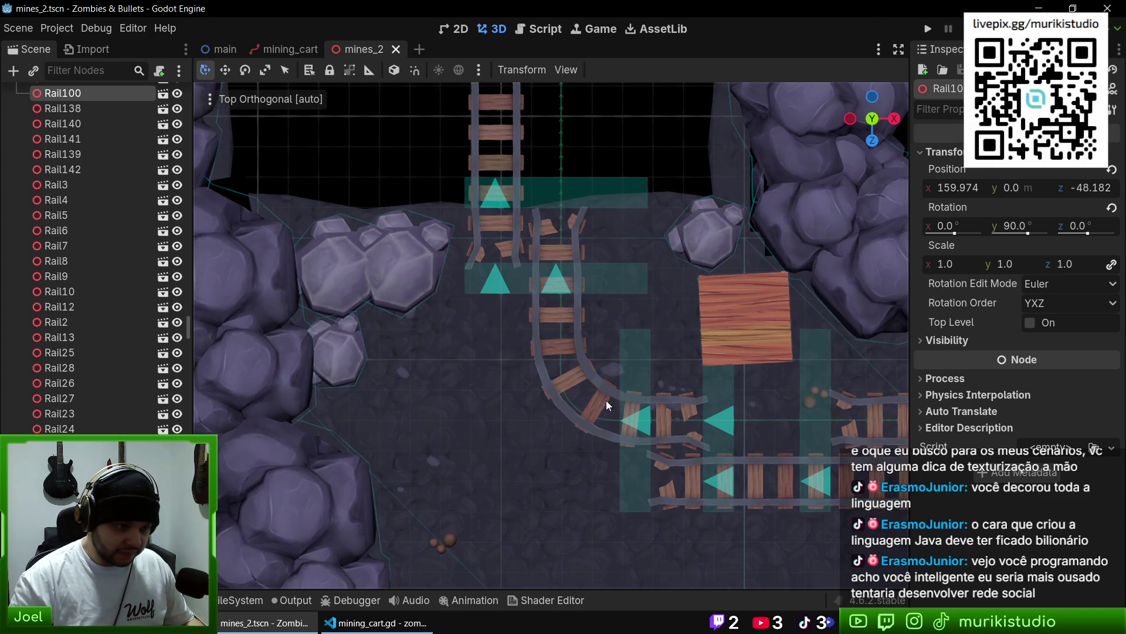
{"action": "key", "text": "f"}
{"action": "left_click_drag", "start_coordinate": [627, 502], "coordinate": [611, 269]}
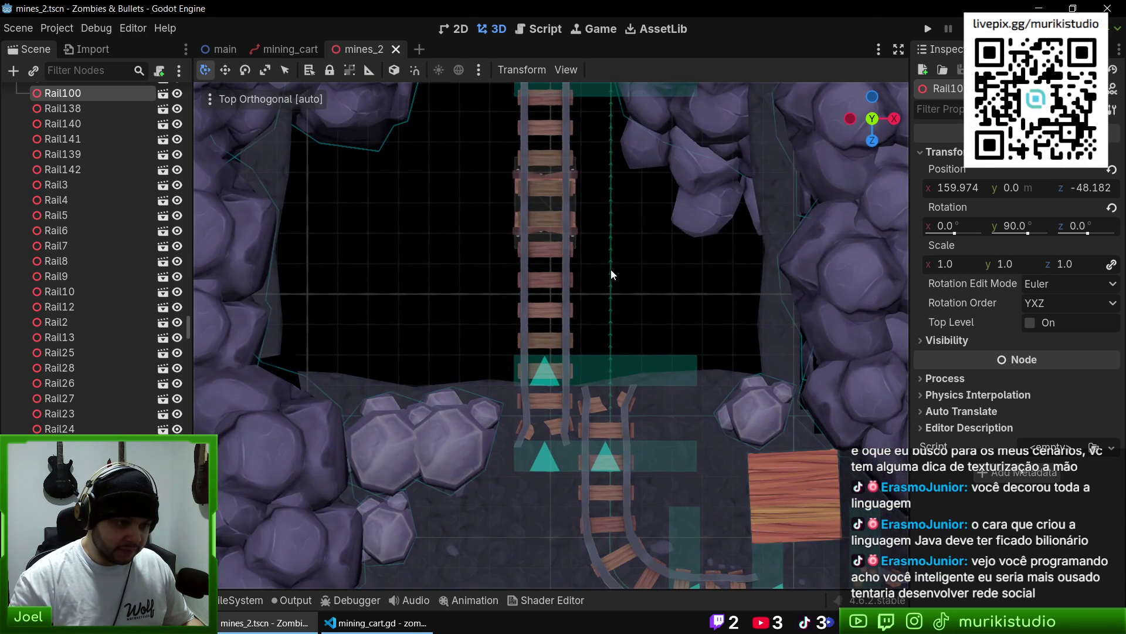
{"action": "left_click", "coordinate": [627, 280]}
{"action": "key", "text": "f"}
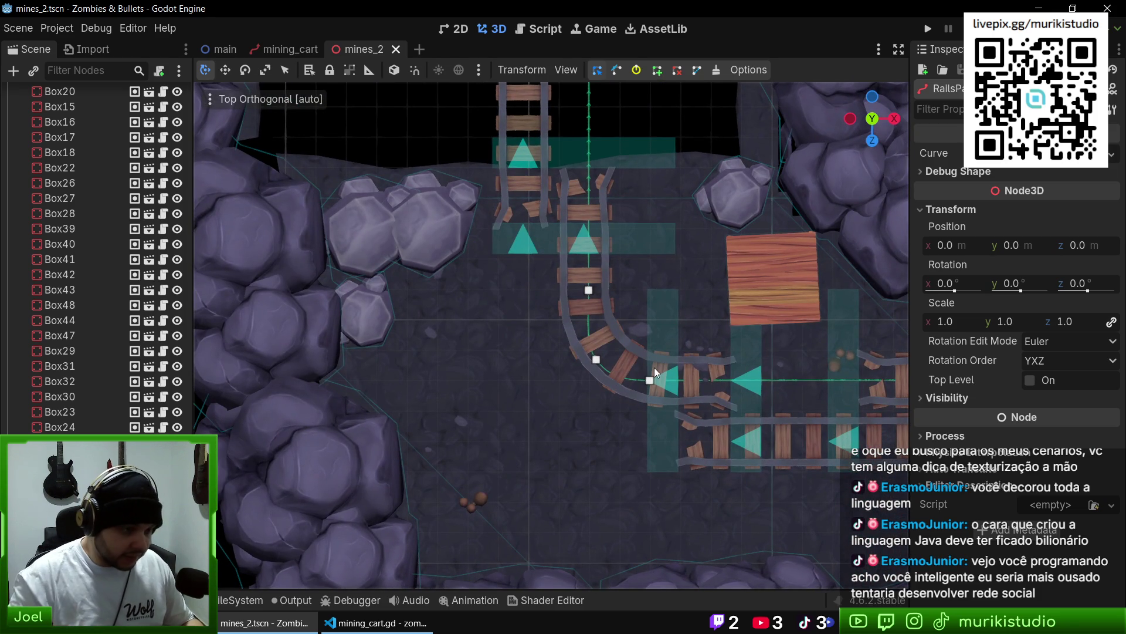
- Drag the RailsPath3D bend point and the next point along X onto the curved rails, then select the split point
{"action": "left_click", "coordinate": [597, 358]}
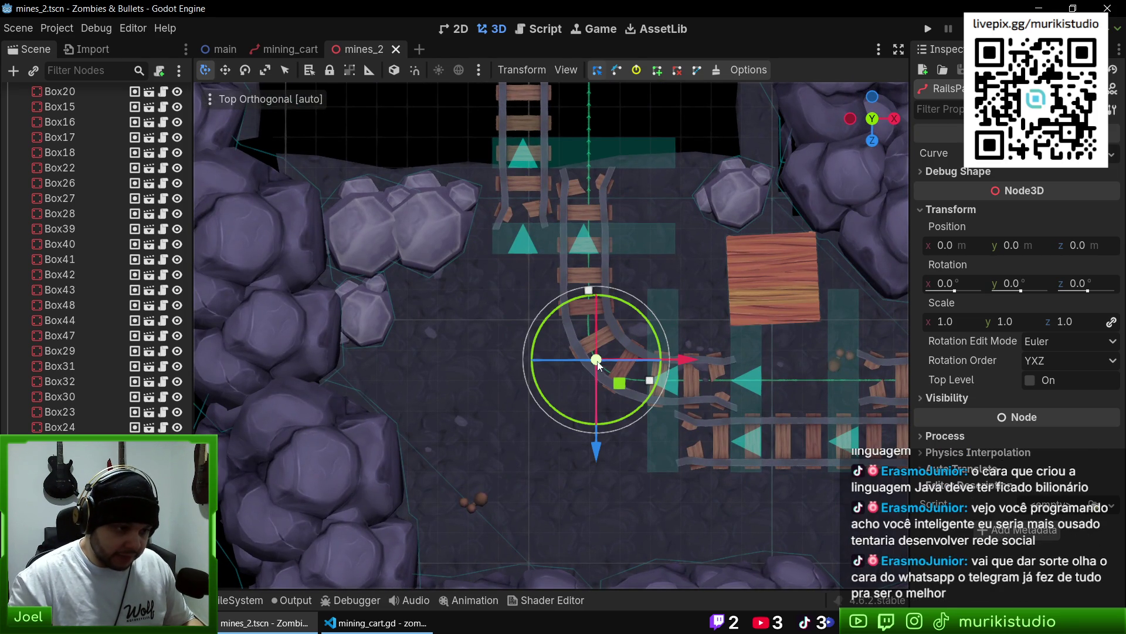
{"action": "mouse_move", "coordinate": [620, 383]}
{"action": "left_mouse_down"}
{"action": "mouse_move", "coordinate": [630, 371]}
{"action": "mouse_move", "coordinate": [634, 381]}
{"action": "left_mouse_up"}
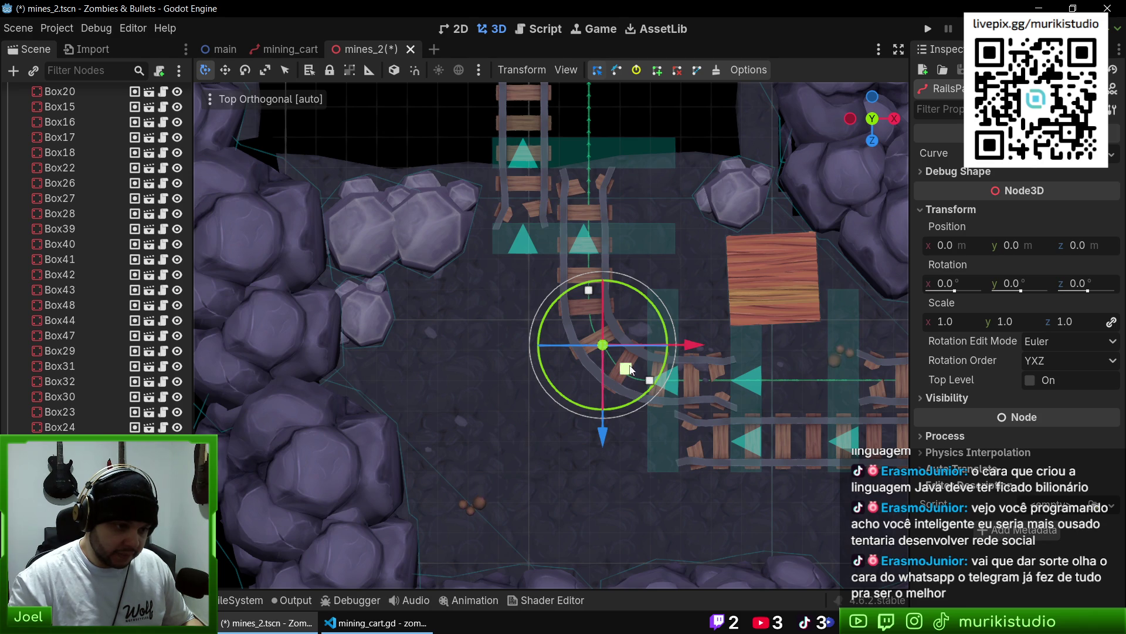
{"action": "left_click_drag", "start_coordinate": [626, 374], "coordinate": [621, 375]}
{"action": "left_click_drag", "start_coordinate": [624, 378], "coordinate": [626, 375]}
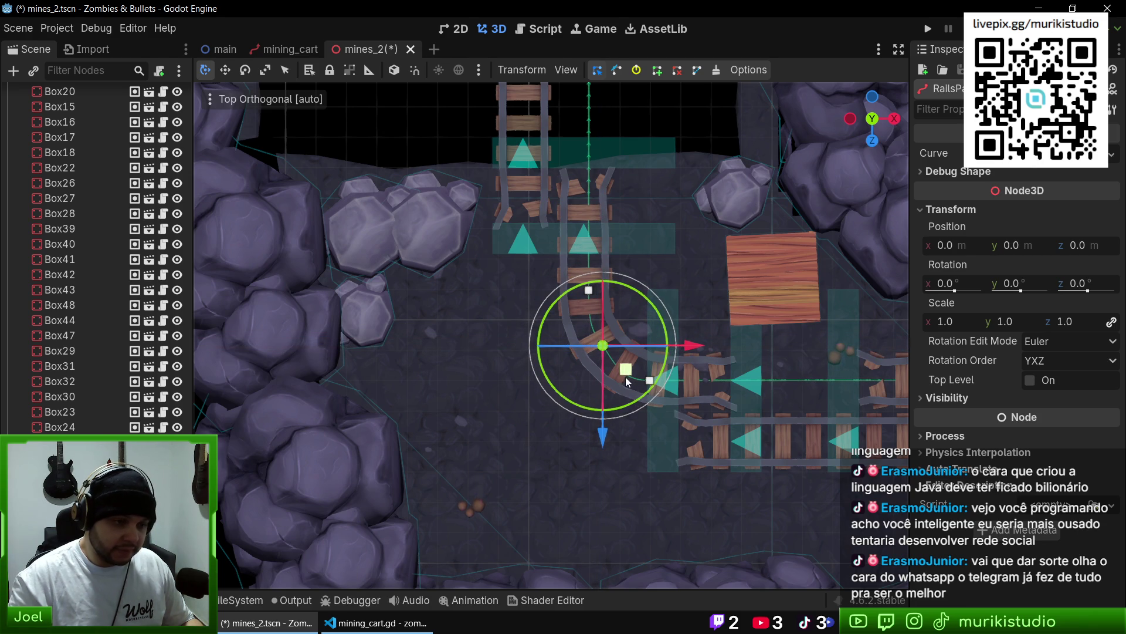
{"action": "left_click", "coordinate": [650, 381]}
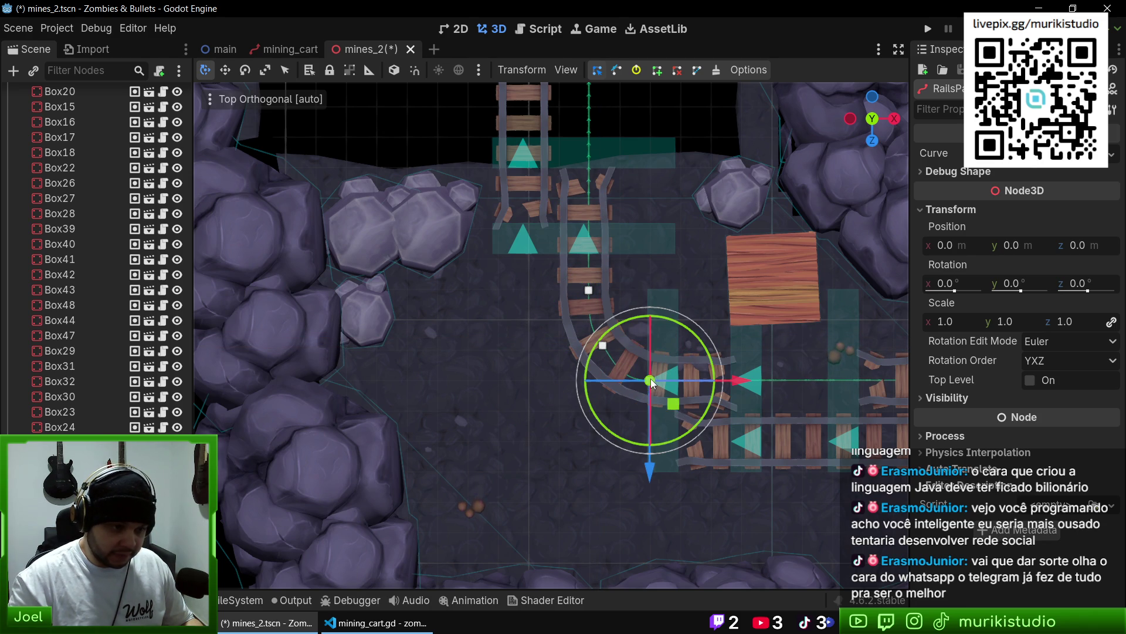
{"action": "left_click_drag", "start_coordinate": [745, 385], "coordinate": [763, 383]}
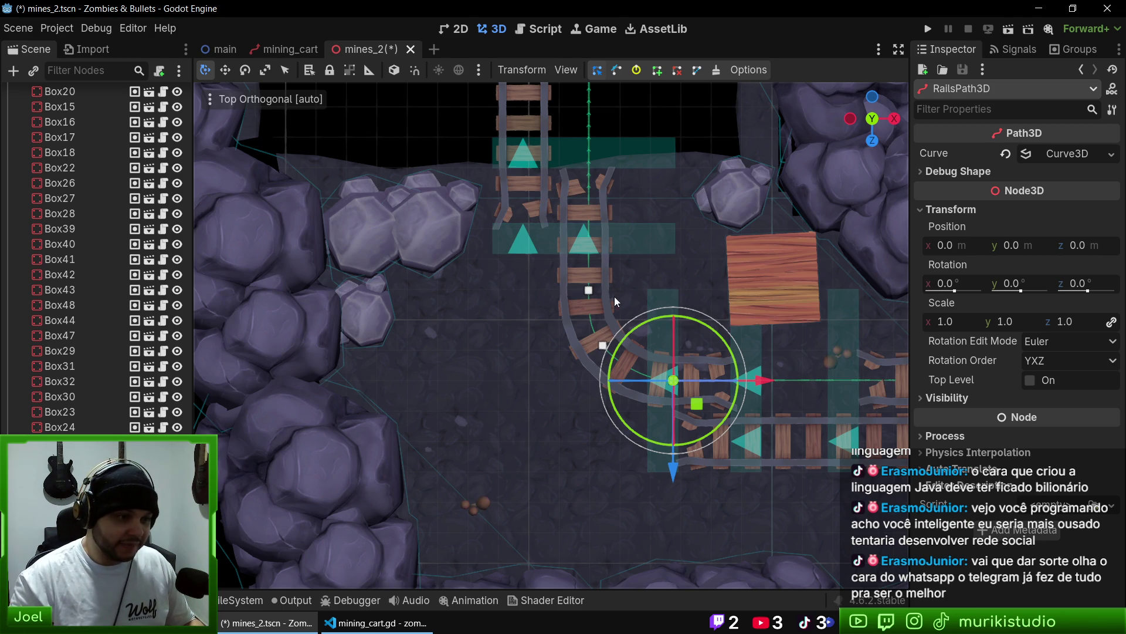
{"action": "mouse_move", "coordinate": [615, 297]}
{"action": "left_mouse_down"}
{"action": "mouse_move", "coordinate": [635, 361]}
{"action": "mouse_move", "coordinate": [673, 372]}
{"action": "left_mouse_up"}
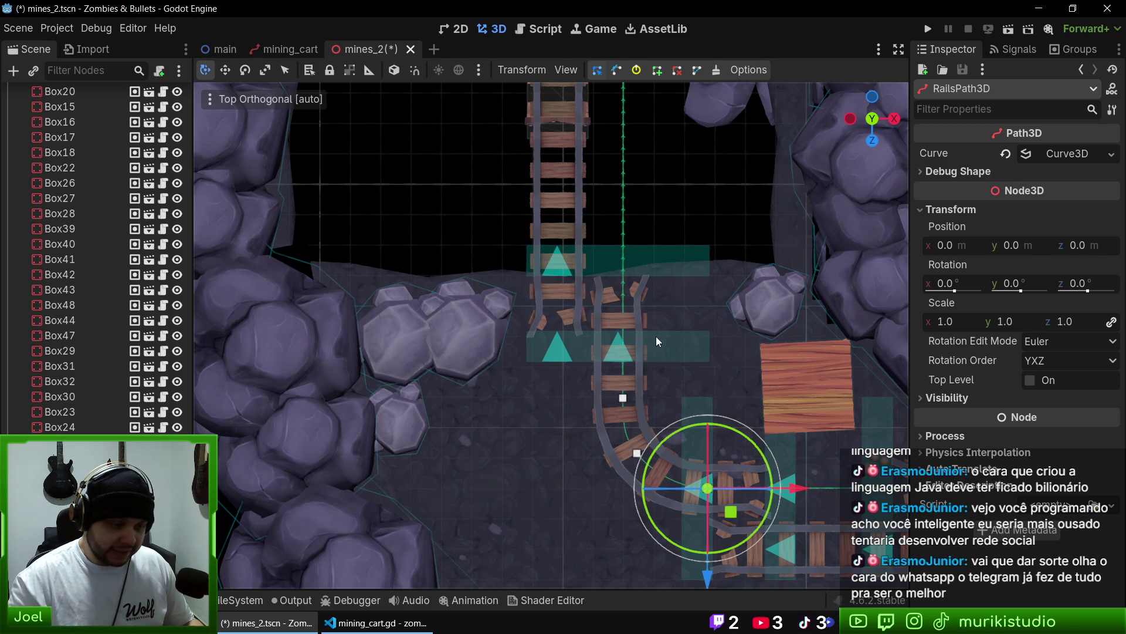
{"action": "left_click_drag", "start_coordinate": [656, 336], "coordinate": [671, 355]}
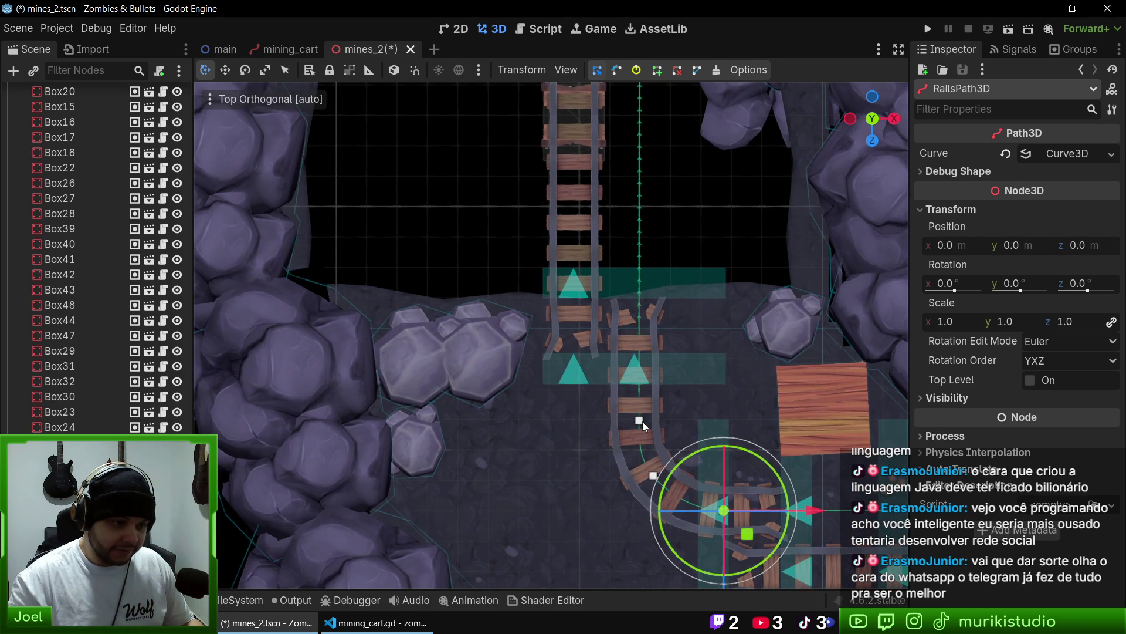
{"action": "left_click", "coordinate": [639, 421]}
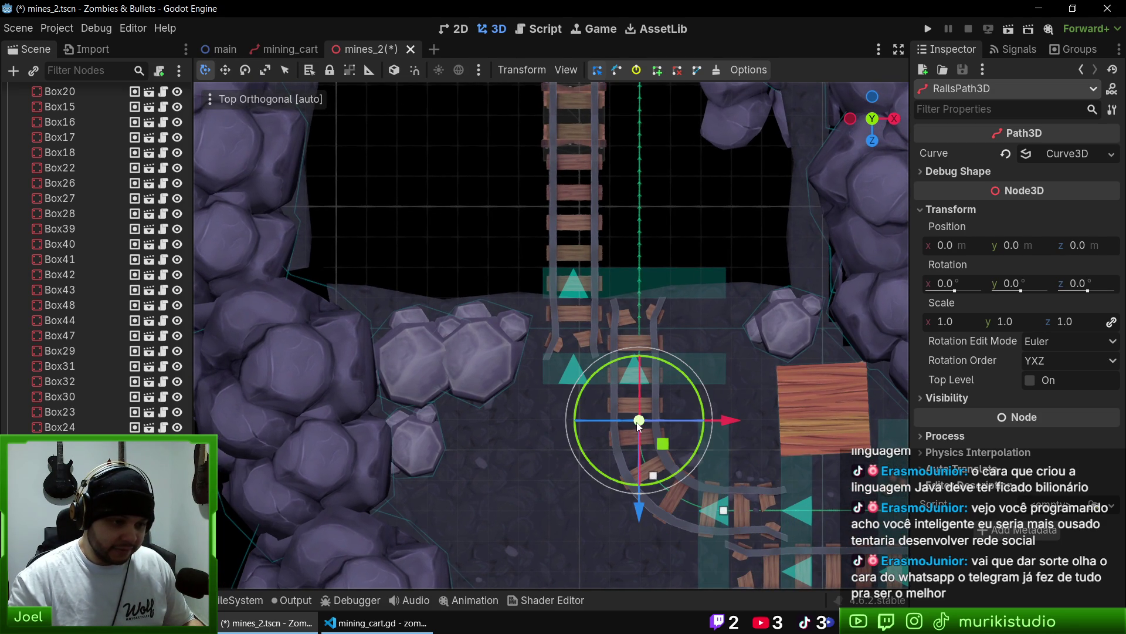
{"action": "mouse_move", "coordinate": [676, 351]}
{"action": "left_mouse_down"}
{"action": "mouse_move", "coordinate": [659, 340]}
{"action": "mouse_move", "coordinate": [671, 314]}
{"action": "mouse_move", "coordinate": [684, 495]}
{"action": "mouse_move", "coordinate": [647, 290]}
{"action": "left_mouse_up"}
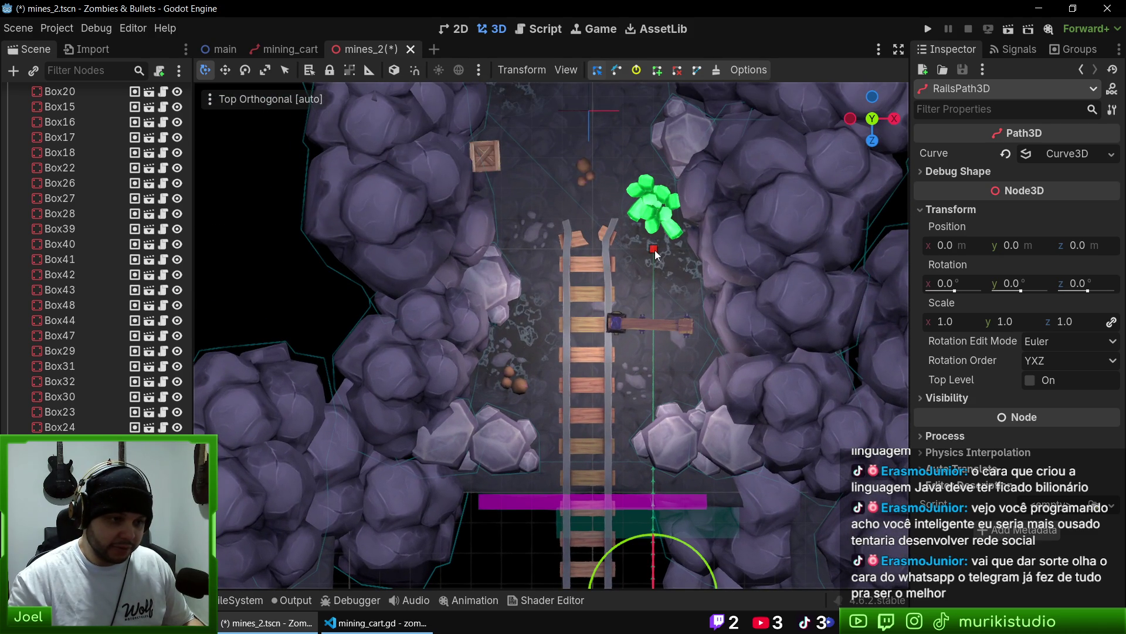
{"action": "left_click_drag", "start_coordinate": [669, 466], "coordinate": [666, 188]}
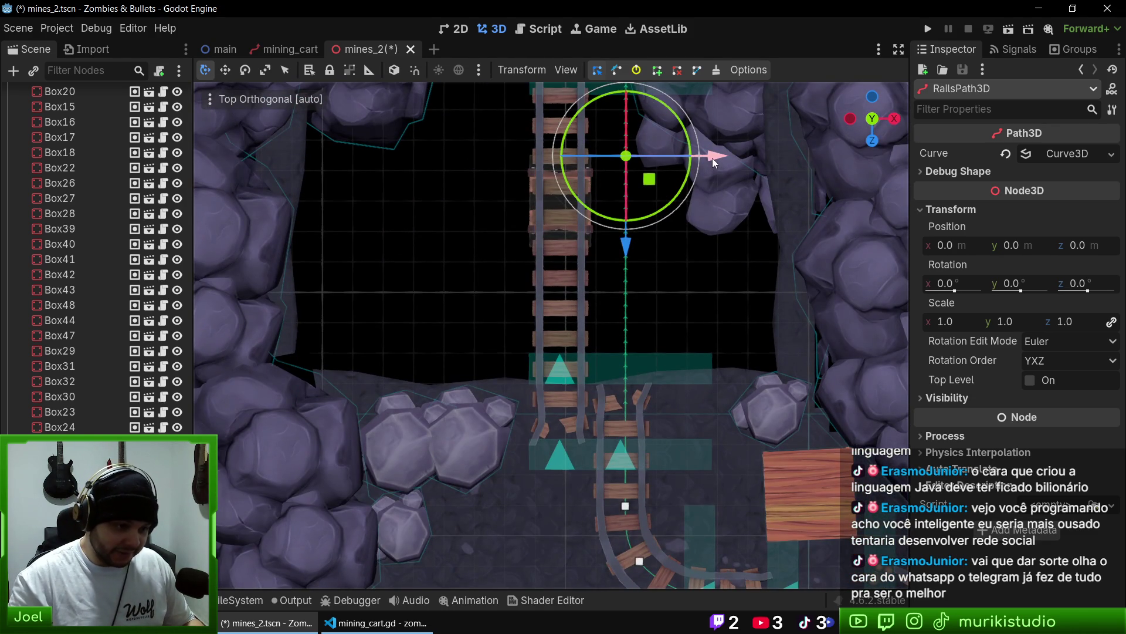
{"action": "left_click_drag", "start_coordinate": [712, 157], "coordinate": [699, 164]}
{"action": "scroll", "coordinate": [731, 481], "scroll_direction": "up", "scroll_amount": 10}
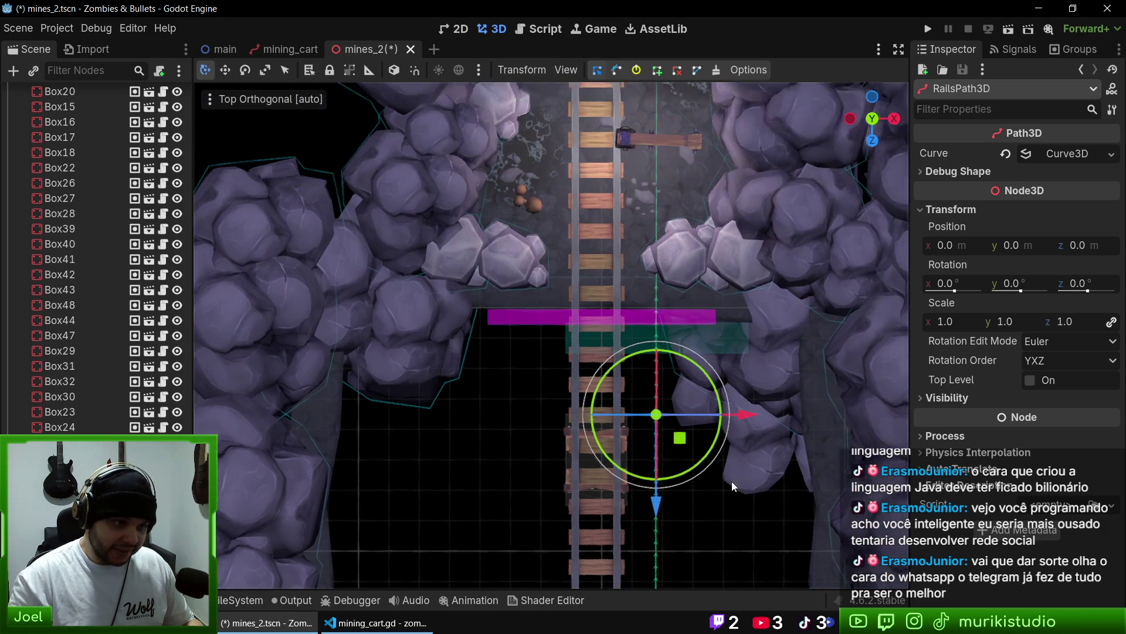
{"action": "scroll", "coordinate": [723, 443], "scroll_direction": "down", "scroll_amount": 15}
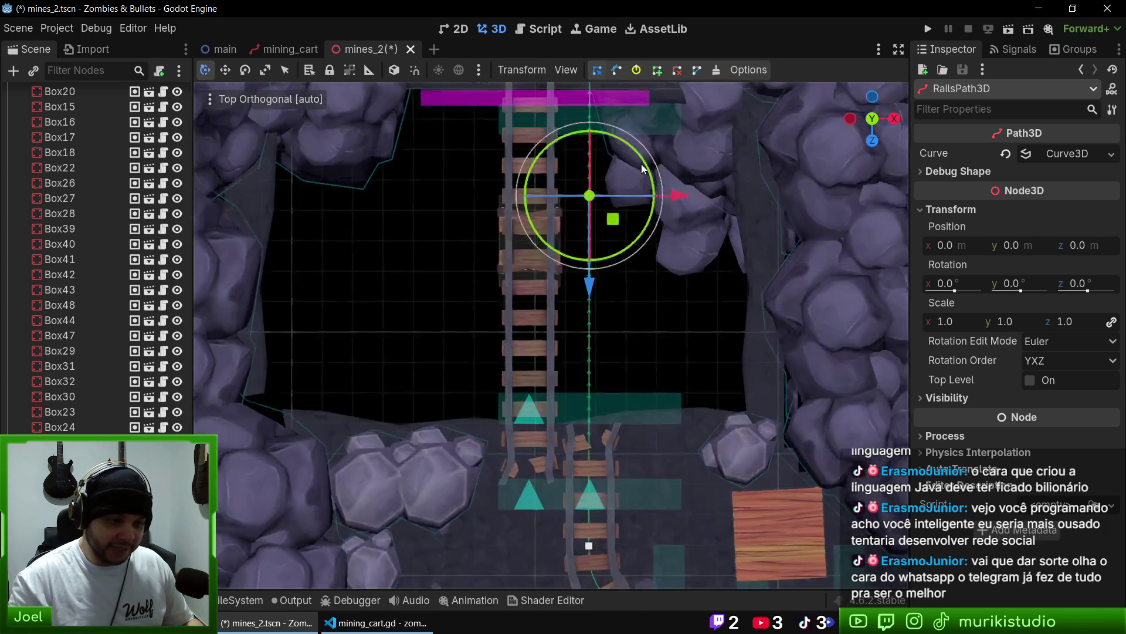
{"action": "scroll", "coordinate": [730, 334], "scroll_direction": "right", "scroll_amount": 5}
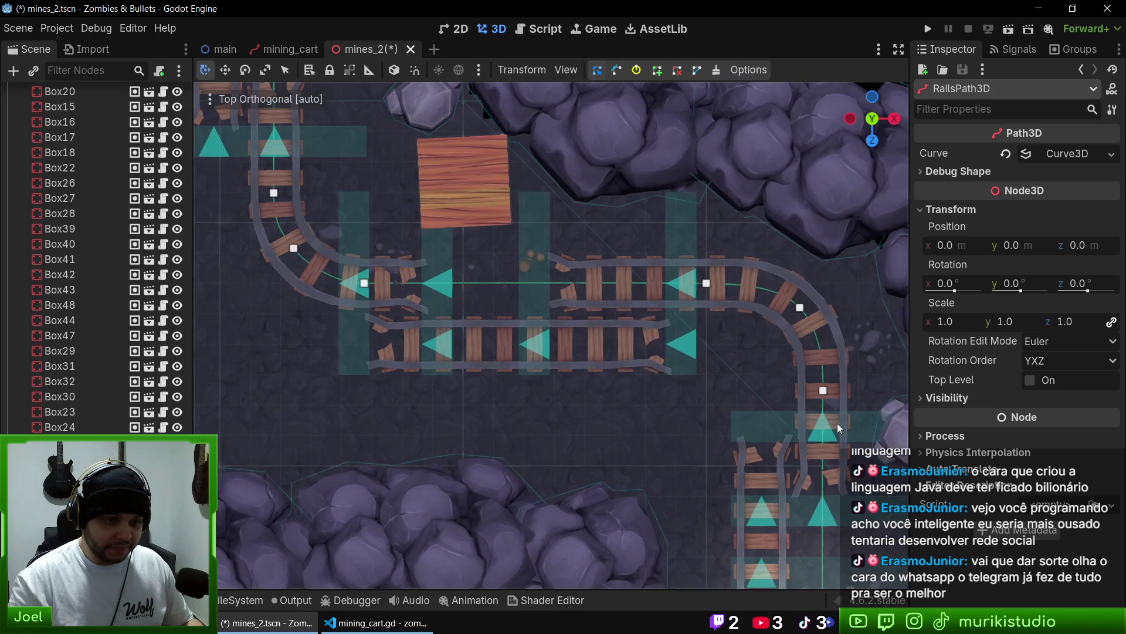
{"action": "scroll", "coordinate": [727, 400], "scroll_direction": "down", "scroll_amount": 3}
{"action": "scroll", "coordinate": [663, 374], "scroll_direction": "left", "scroll_amount": 10}
{"action": "scroll", "coordinate": [653, 244], "scroll_direction": "down", "scroll_amount": 10}
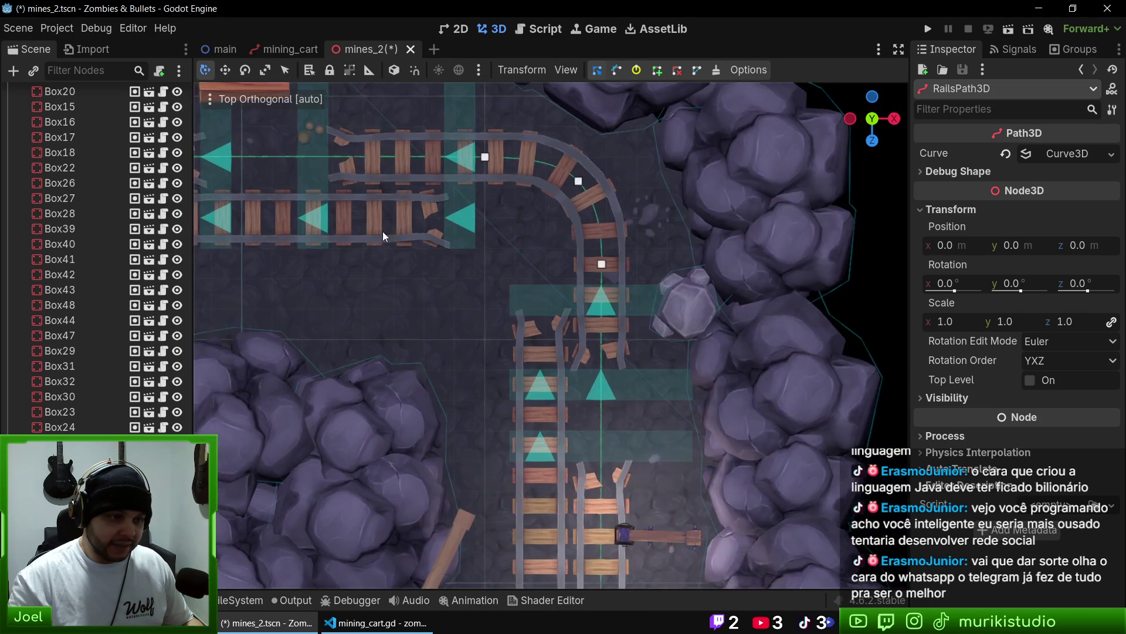
{"action": "scroll", "coordinate": [766, 367], "scroll_direction": "left", "scroll_amount": 5}
{"action": "scroll", "coordinate": [775, 337], "scroll_direction": "down", "scroll_amount": 2}
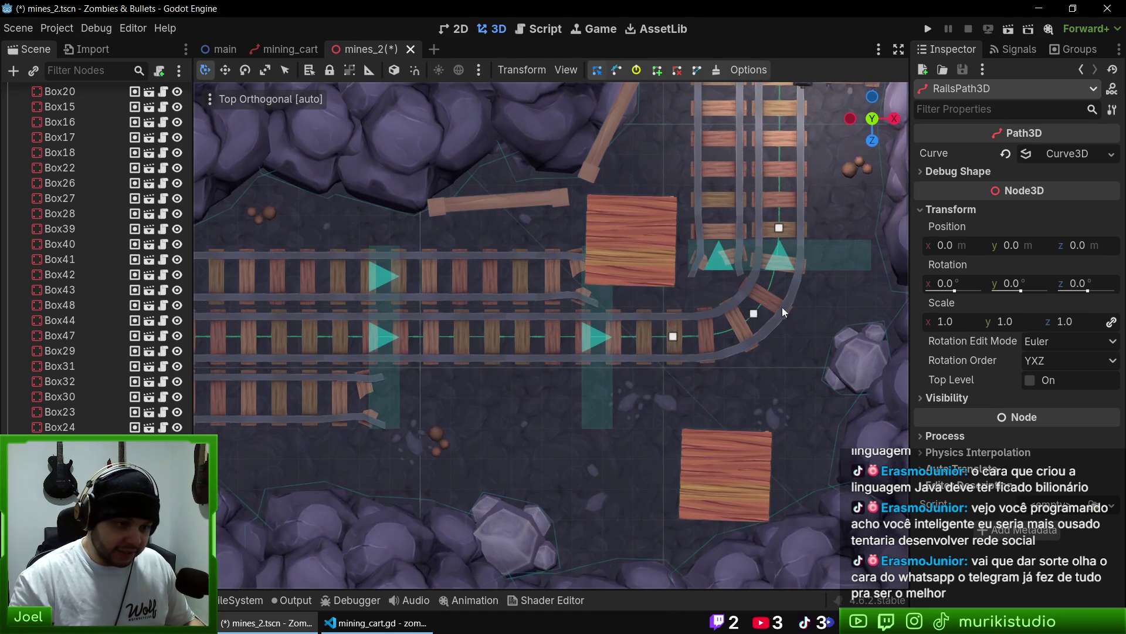
{"action": "scroll", "coordinate": [620, 383], "scroll_direction": "left", "scroll_amount": 10}
{"action": "scroll", "coordinate": [678, 399], "scroll_direction": "left", "scroll_amount": 5}
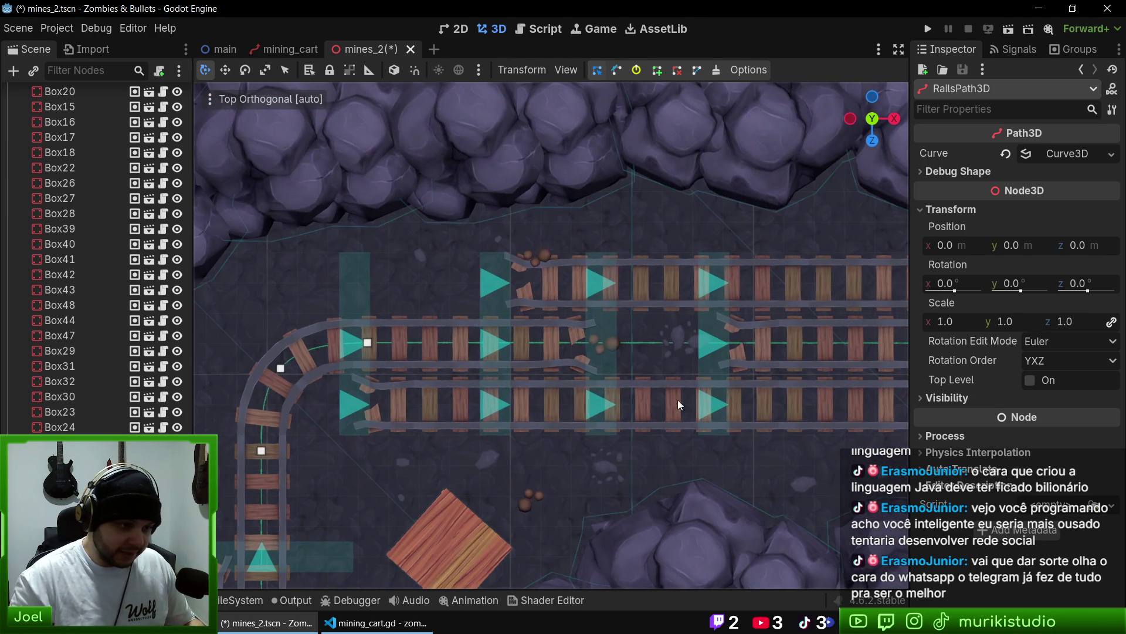
{"action": "scroll", "coordinate": [469, 375], "scroll_direction": "left", "scroll_amount": 10}
{"action": "scroll", "coordinate": [547, 320], "scroll_direction": "down", "scroll_amount": 3}
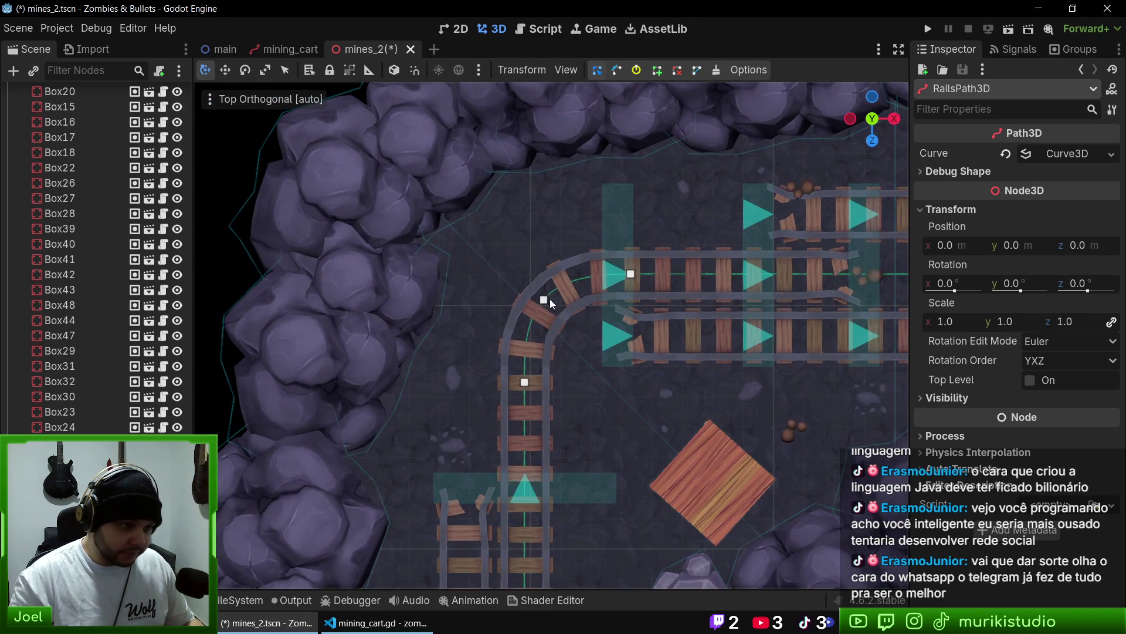
- Nudge the path points at the bend's start and lower bend onto the curved rails
{"action": "left_click", "coordinate": [526, 383]}
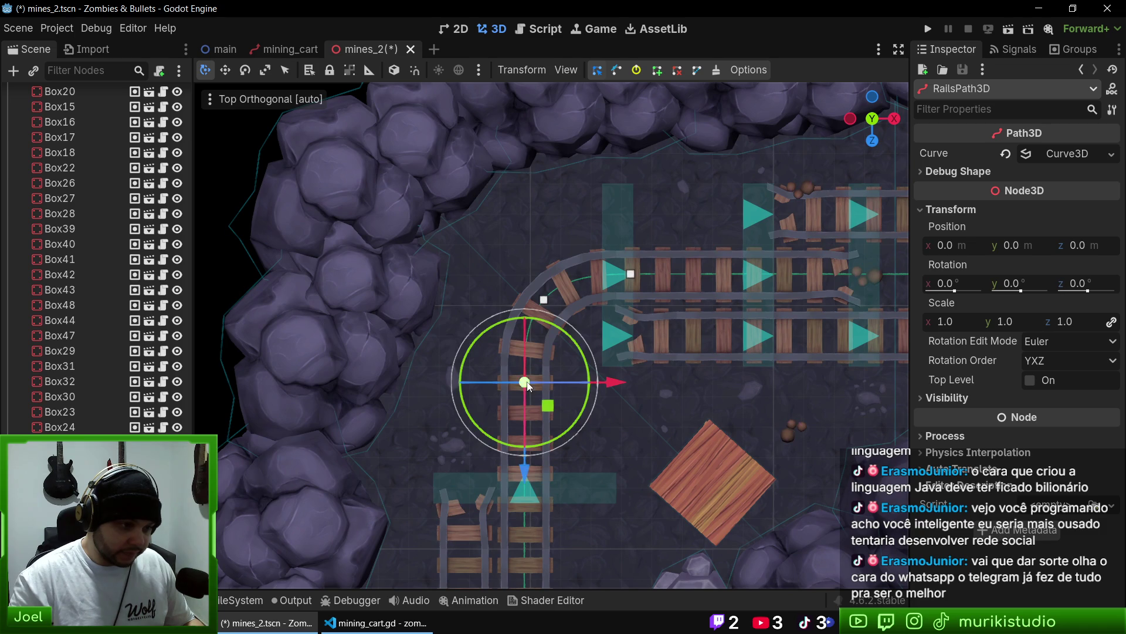
{"action": "left_click", "coordinate": [544, 301]}
{"action": "left_click_drag", "start_coordinate": [562, 328], "coordinate": [567, 329]}
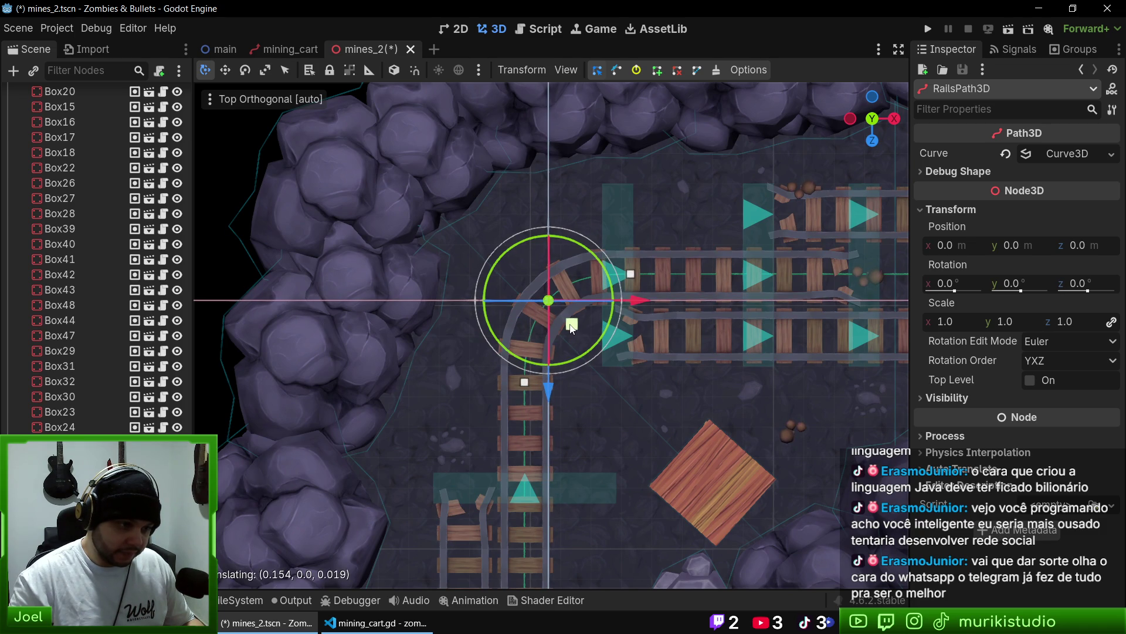
{"action": "scroll", "coordinate": [576, 395], "scroll_direction": "down", "scroll_amount": 10}
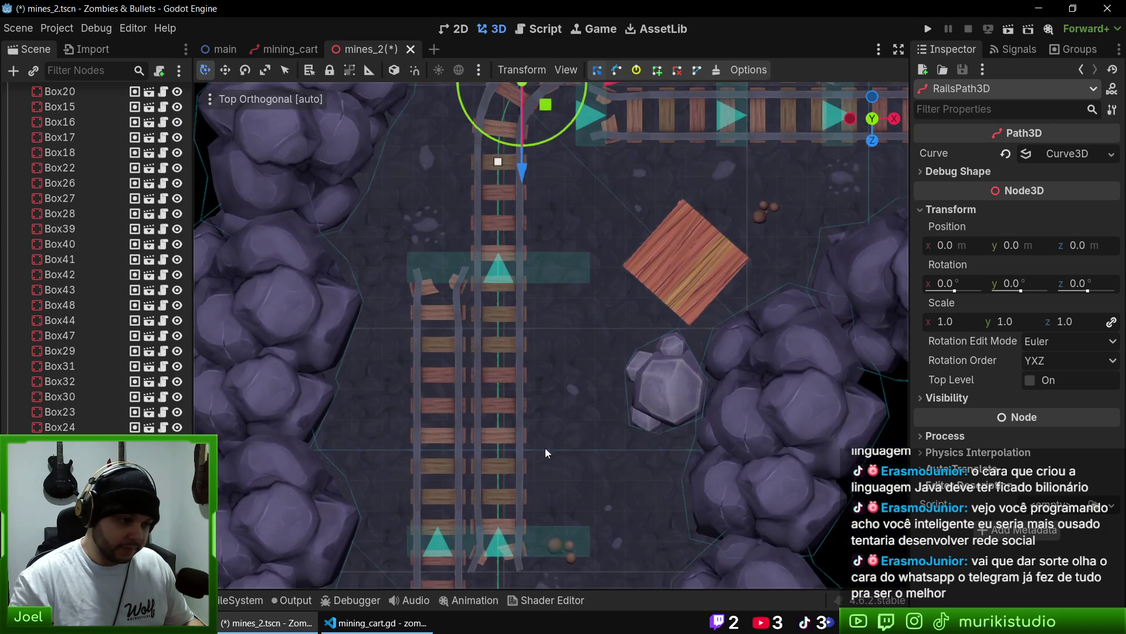
{"action": "scroll", "coordinate": [591, 176], "scroll_direction": "up", "scroll_amount": 5}
{"action": "scroll", "coordinate": [595, 291], "scroll_direction": "left", "scroll_amount": 2}
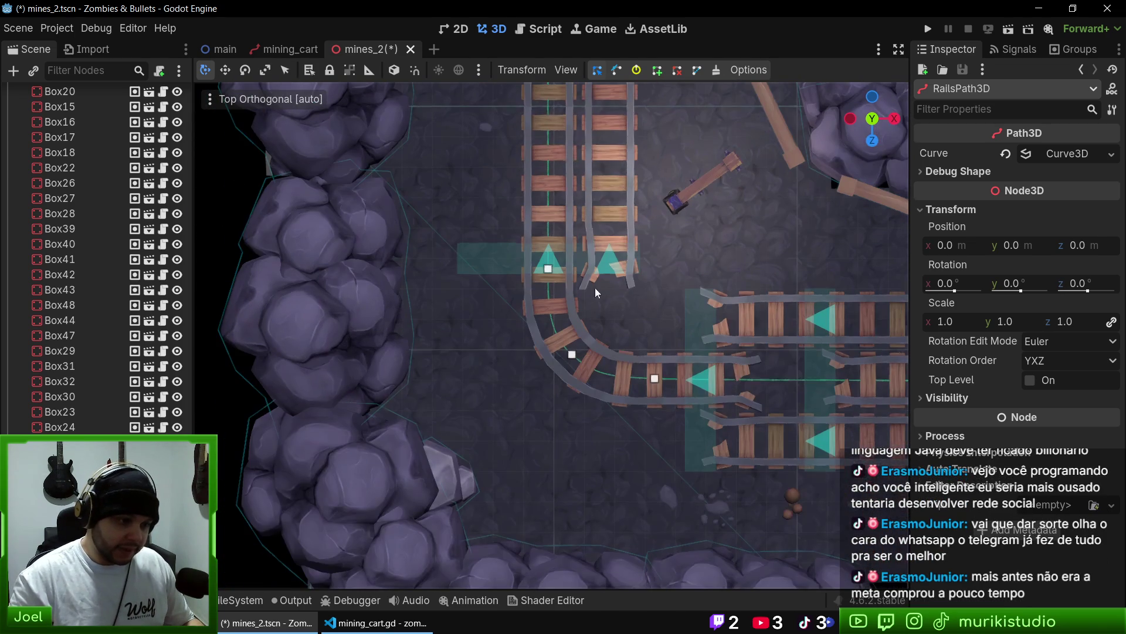
{"action": "left_click", "coordinate": [573, 355]}
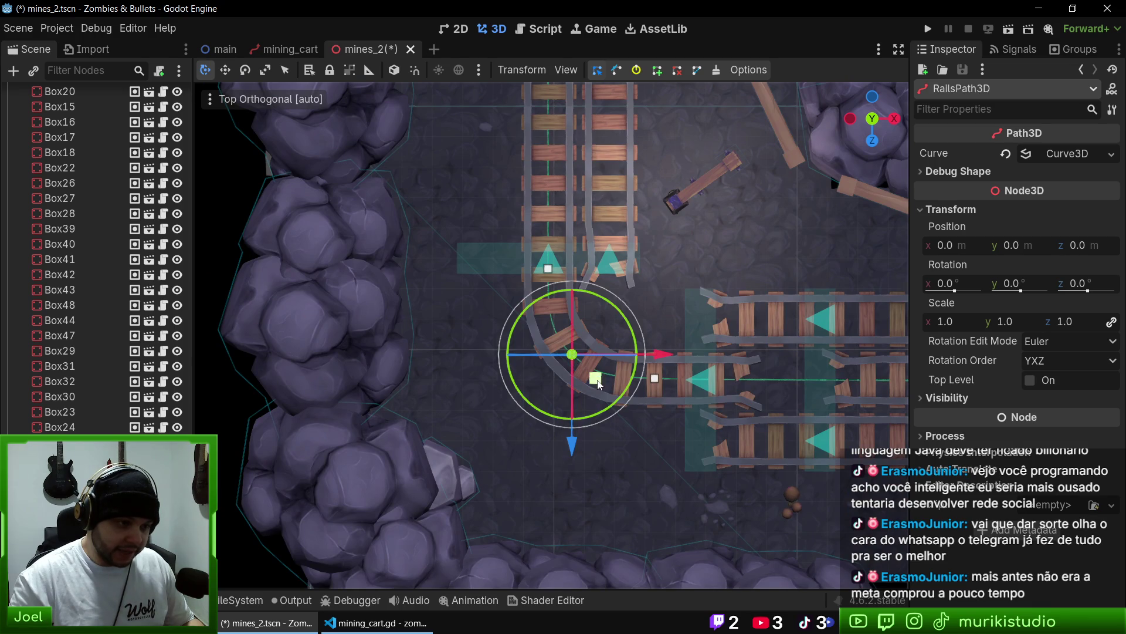
{"action": "left_click_drag", "start_coordinate": [597, 384], "coordinate": [599, 383]}
- Line up the remaining curve point with the track and save mines_2
{"action": "scroll", "coordinate": [688, 350], "scroll_direction": "down", "scroll_amount": 2}
{"action": "scroll", "coordinate": [688, 350], "scroll_direction": "right", "scroll_amount": 3}
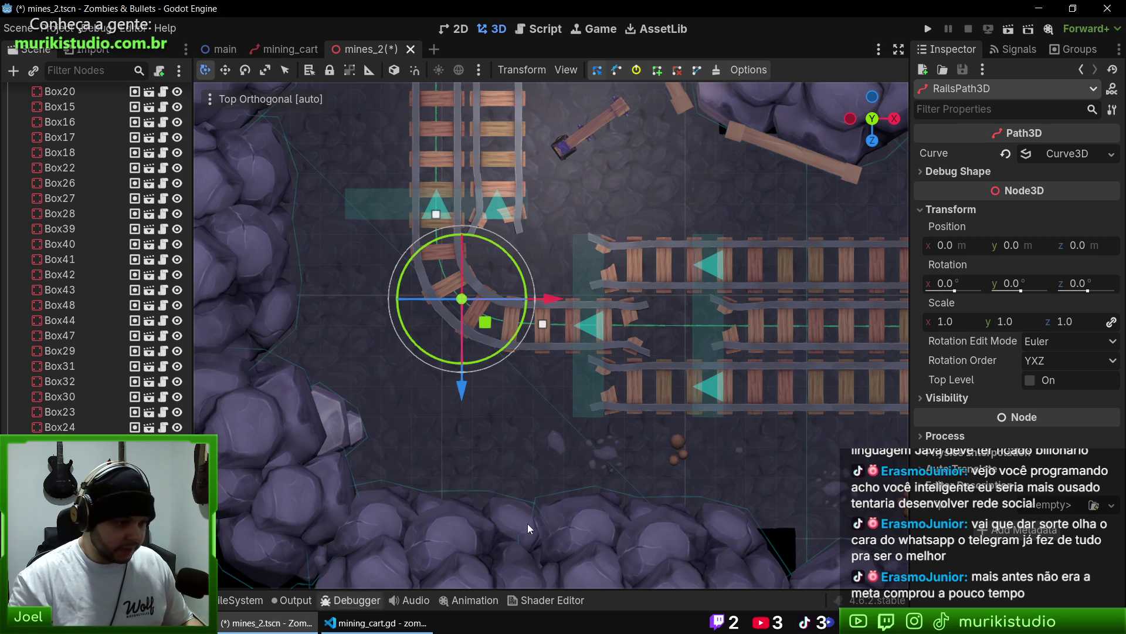
{"action": "scroll", "coordinate": [540, 411], "scroll_direction": "right", "scroll_amount": 10}
{"action": "scroll", "coordinate": [540, 410], "scroll_direction": "down", "scroll_amount": 2}
{"action": "scroll", "coordinate": [564, 387], "scroll_direction": "right", "scroll_amount": 3}
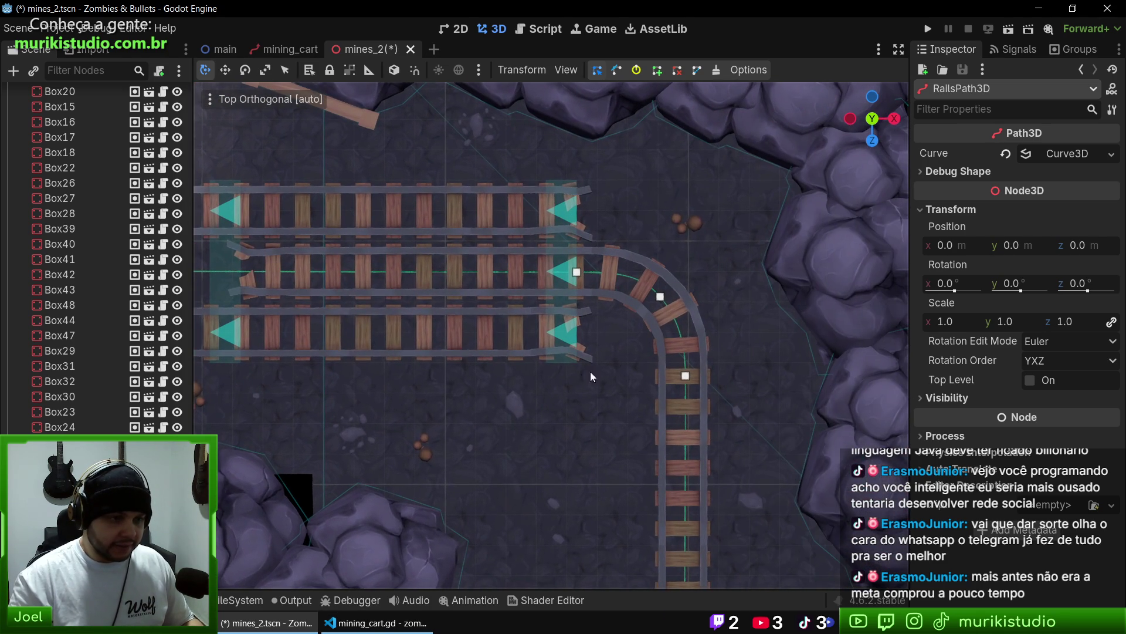
{"action": "left_click_drag", "start_coordinate": [664, 298], "coordinate": [687, 322]}
{"action": "scroll", "coordinate": [629, 290], "scroll_direction": "down", "scroll_amount": 10}
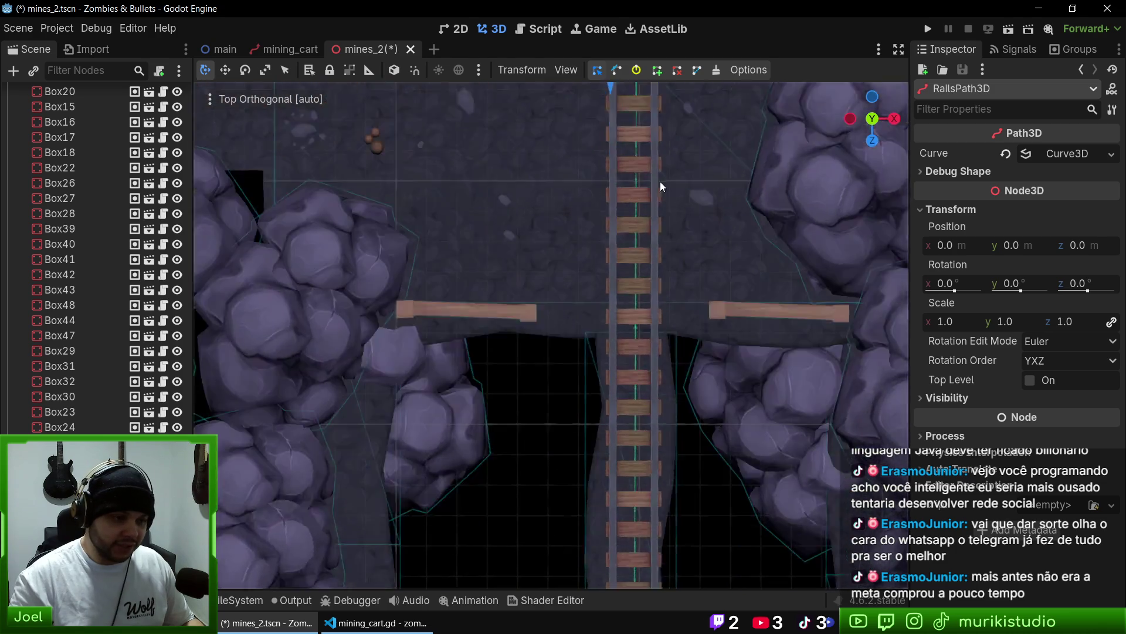
{"action": "scroll", "coordinate": [606, 463], "scroll_direction": "up", "scroll_amount": 10}
{"action": "scroll", "coordinate": [753, 339], "scroll_direction": "down", "scroll_amount": 10}
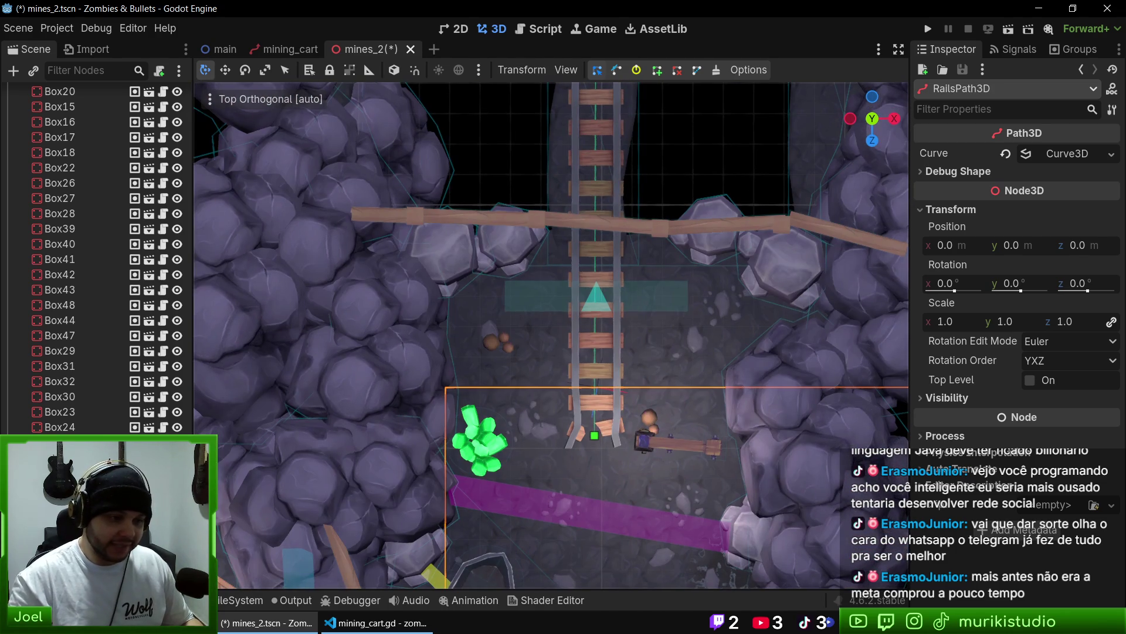
{"action": "key", "text": "ctrl+s"}
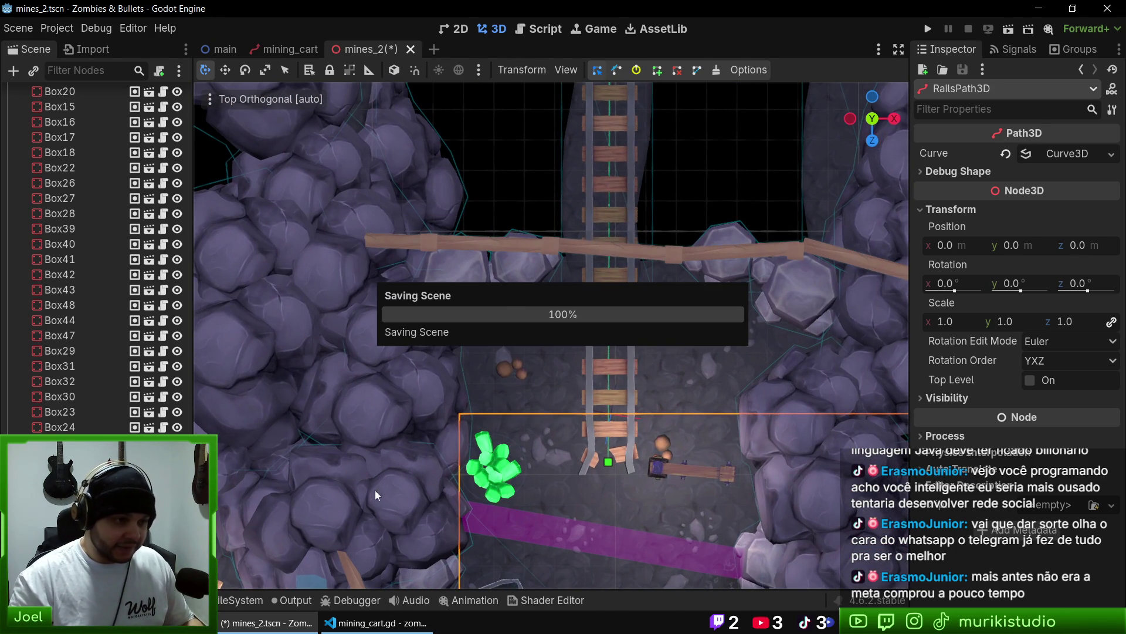
{"action": "scroll", "coordinate": [649, 392], "scroll_direction": "up", "scroll_amount": 8}
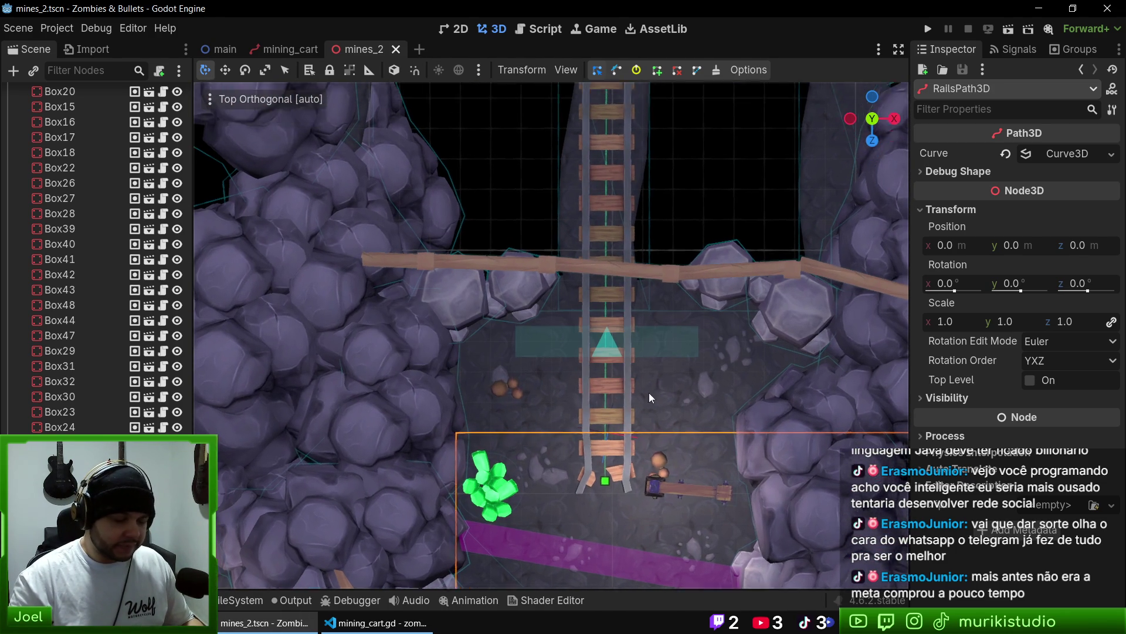
{"action": "scroll", "coordinate": [683, 106], "scroll_direction": "up", "scroll_amount": 10}
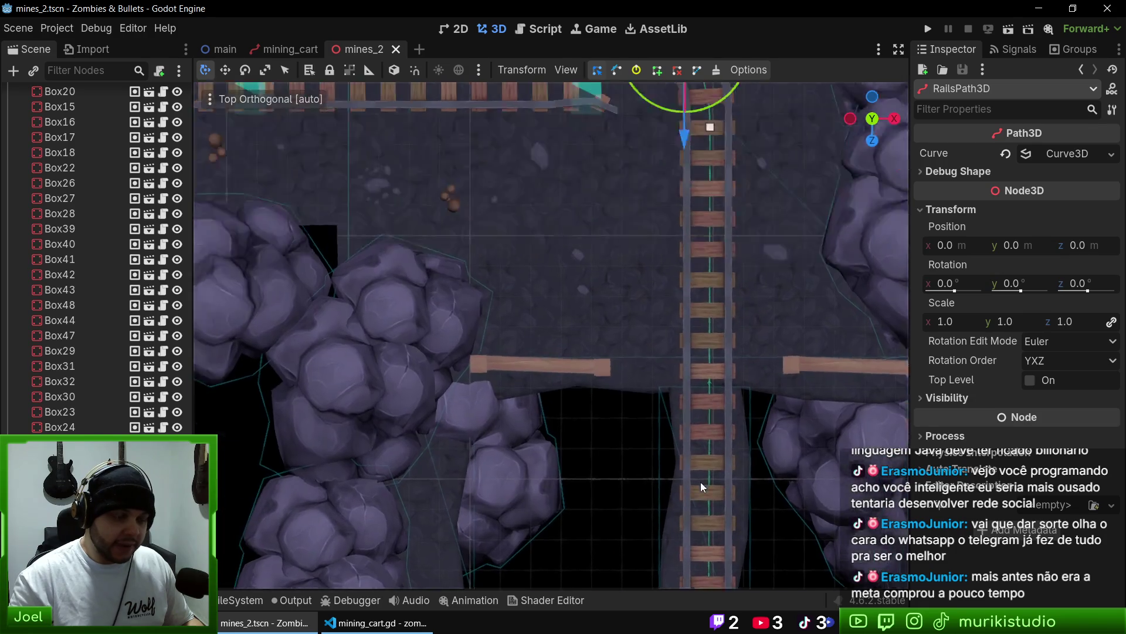
{"action": "scroll", "coordinate": [427, 247], "scroll_direction": "up", "scroll_amount": 10}
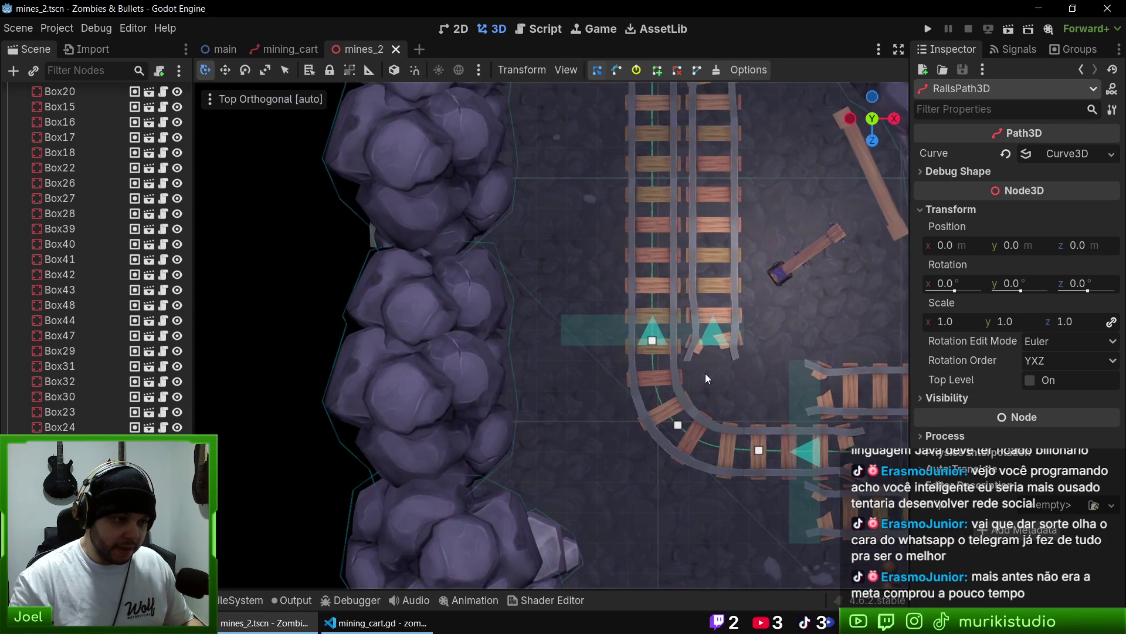
{"action": "scroll", "coordinate": [645, 463], "scroll_direction": "up", "scroll_amount": 10}
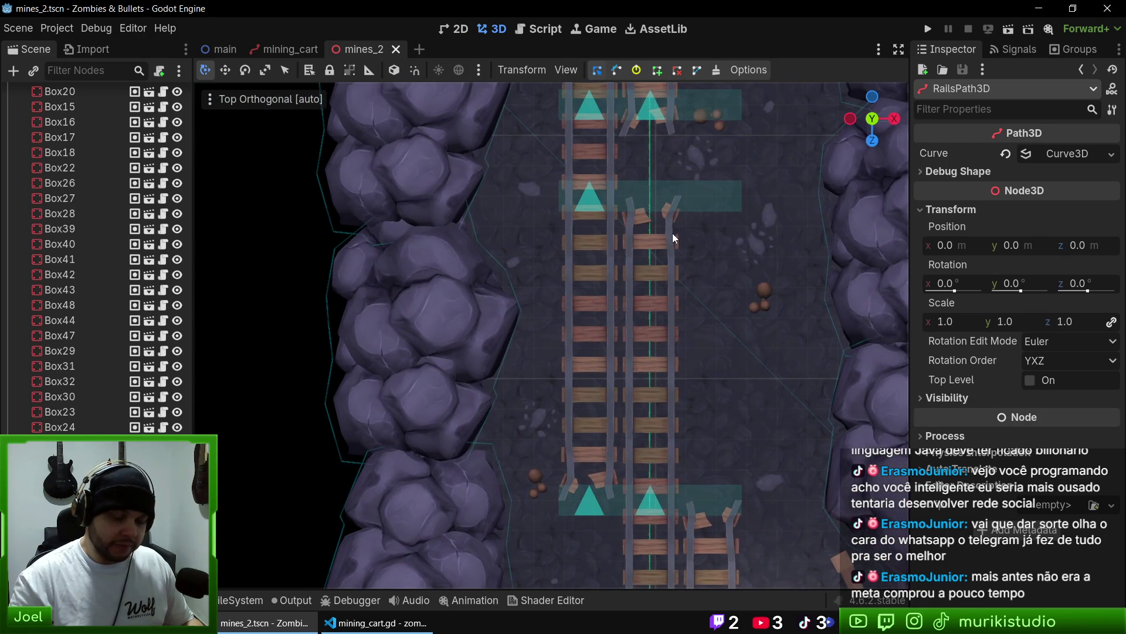
{"action": "scroll", "coordinate": [651, 488], "scroll_direction": "up", "scroll_amount": 5}
{"action": "scroll", "coordinate": [684, 309], "scroll_direction": "up", "scroll_amount": 10}
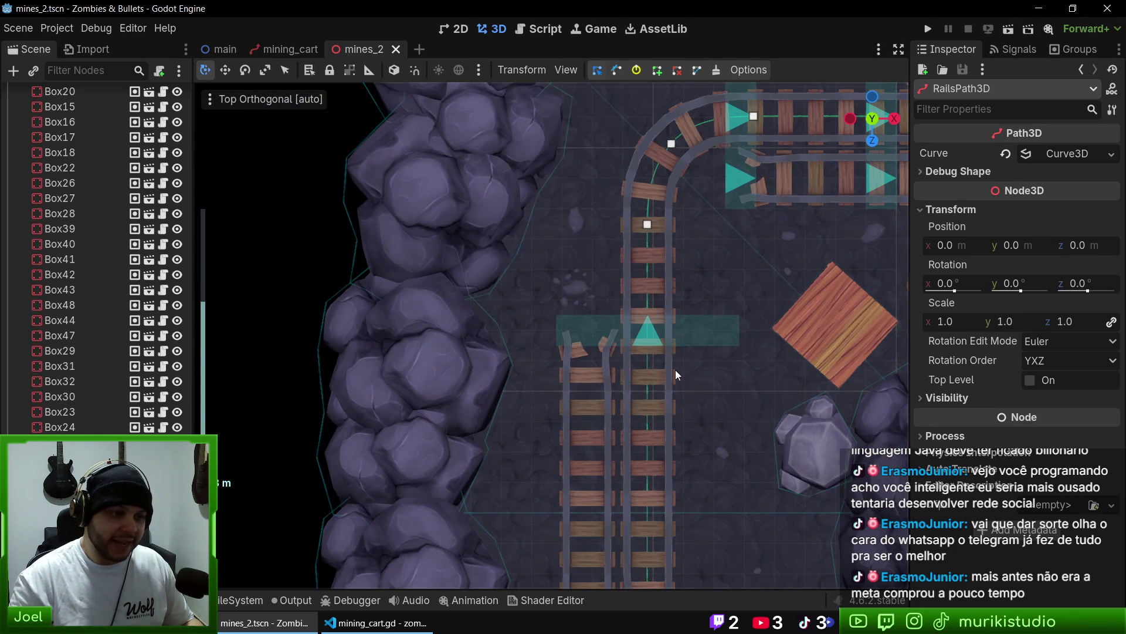
{"action": "scroll", "coordinate": [688, 344], "scroll_direction": "up", "scroll_amount": 5}
{"action": "scroll", "coordinate": [498, 341], "scroll_direction": "right", "scroll_amount": 5}
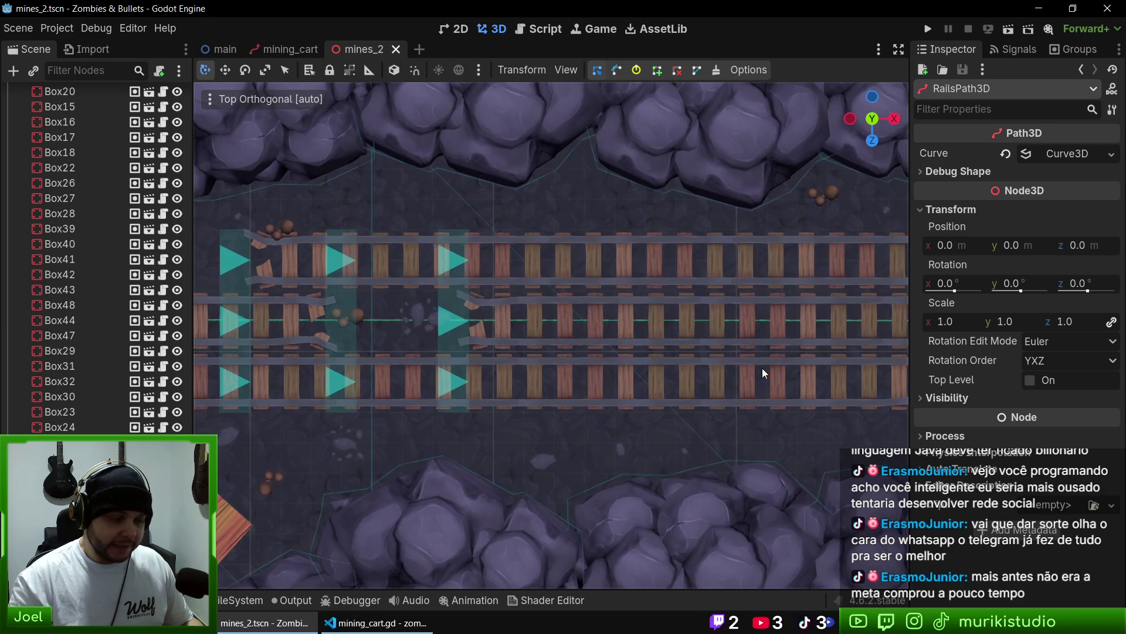
{"action": "scroll", "coordinate": [764, 373], "scroll_direction": "right", "scroll_amount": 10}
{"action": "scroll", "coordinate": [599, 380], "scroll_direction": "up", "scroll_amount": 10}
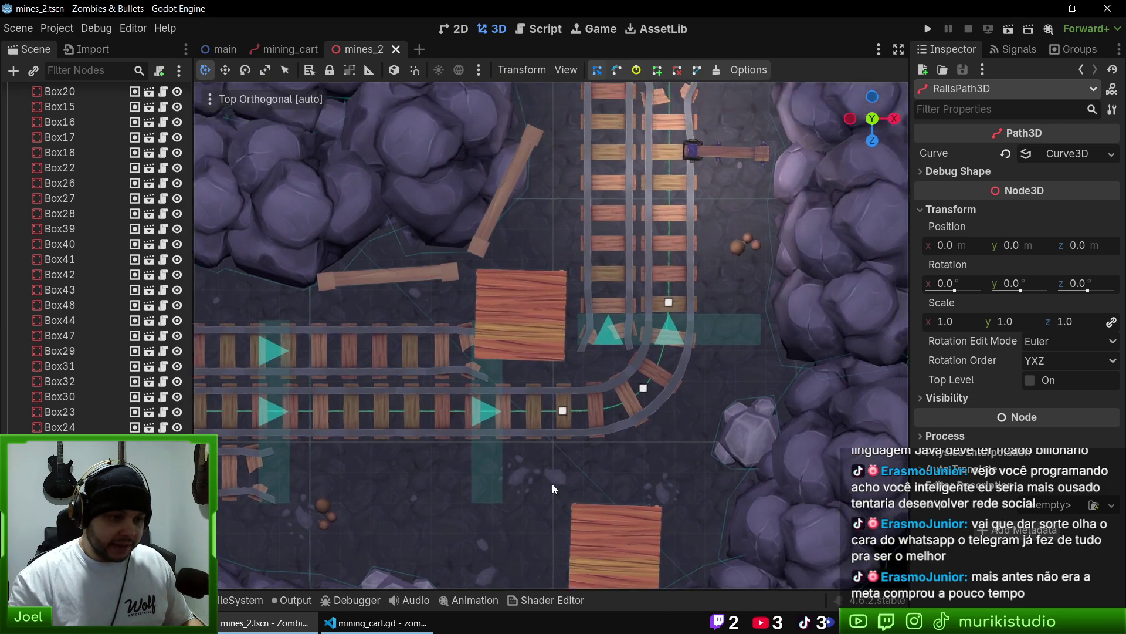
{"action": "scroll", "coordinate": [553, 488], "scroll_direction": "up", "scroll_amount": 5}
{"action": "scroll", "coordinate": [552, 455], "scroll_direction": "right", "scroll_amount": 3}
{"action": "scroll", "coordinate": [614, 299], "scroll_direction": "up", "scroll_amount": 5}
{"action": "scroll", "coordinate": [646, 371], "scroll_direction": "right", "scroll_amount": 5}
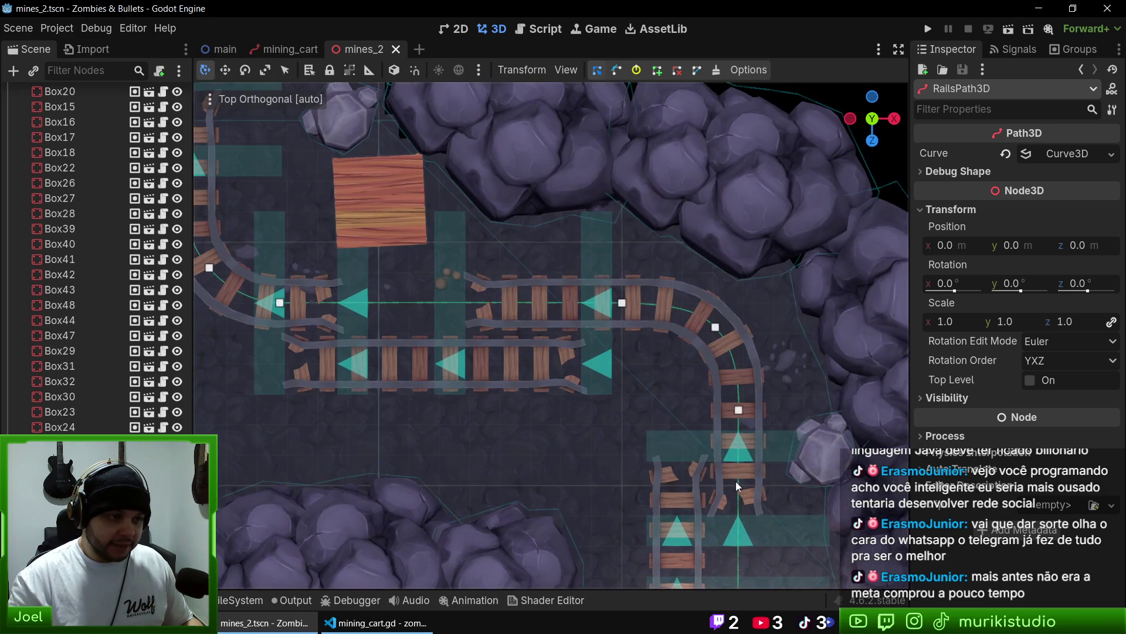
{"action": "scroll", "coordinate": [392, 388], "scroll_direction": "left", "scroll_amount": 10}
{"action": "scroll", "coordinate": [392, 388], "scroll_direction": "up", "scroll_amount": 3}
{"action": "scroll", "coordinate": [725, 464], "scroll_direction": "left", "scroll_amount": 1}
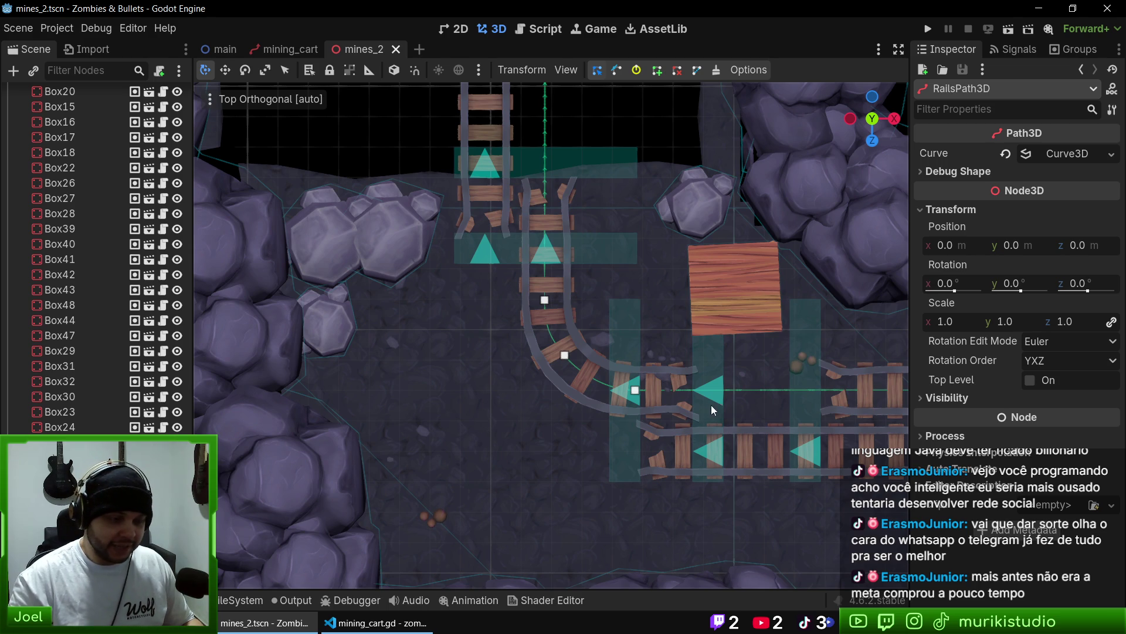
{"action": "scroll", "coordinate": [636, 353], "scroll_direction": "up", "scroll_amount": 5}
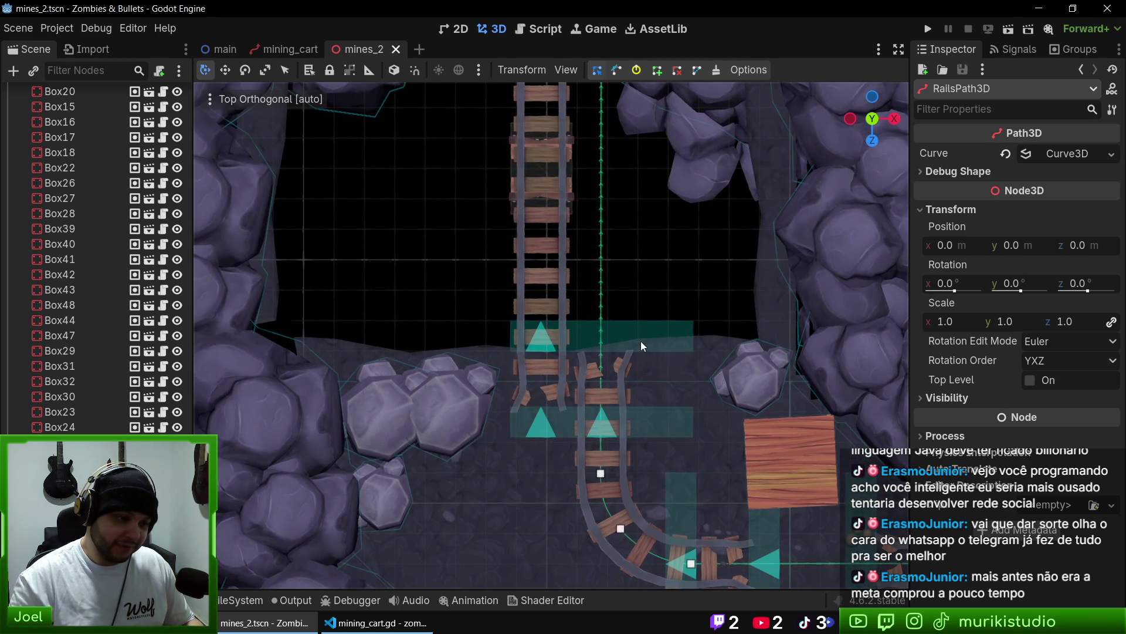
{"action": "scroll", "coordinate": [696, 414], "scroll_direction": "up", "scroll_amount": 3}
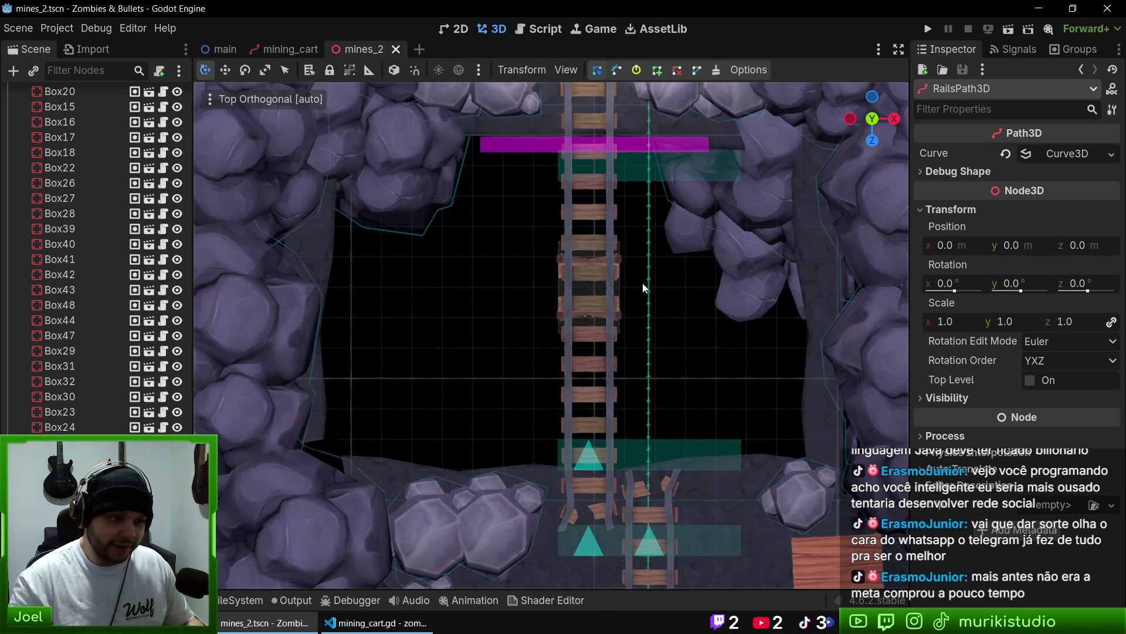
{"action": "left_click_drag", "start_coordinate": [643, 284], "coordinate": [691, 416]}
{"action": "left_click_drag", "start_coordinate": [674, 342], "coordinate": [701, 423]}
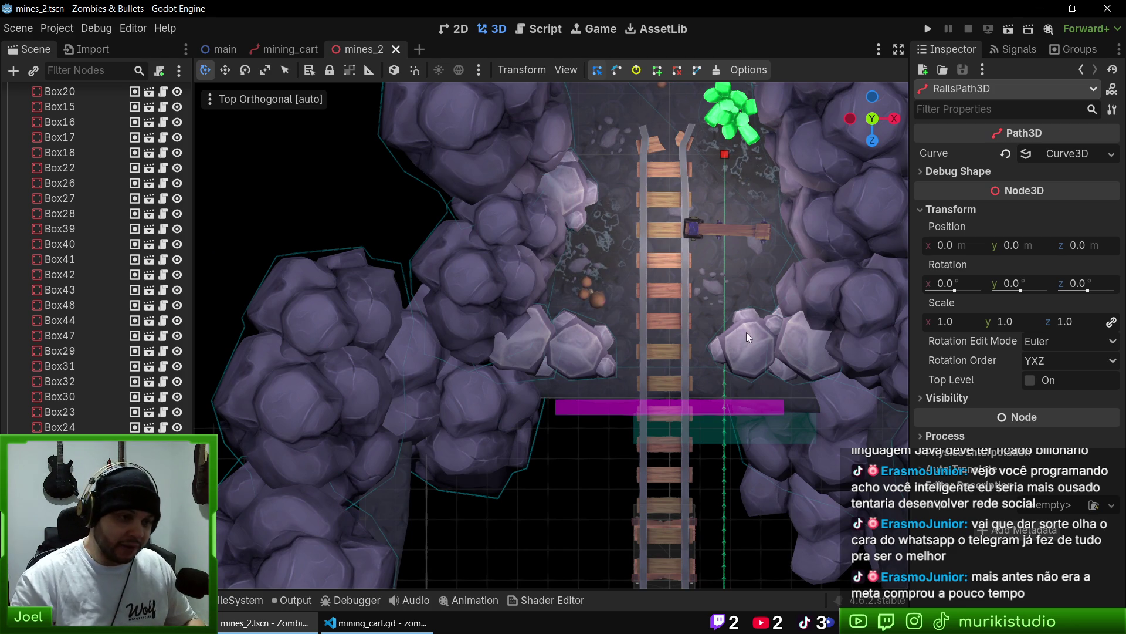
{"action": "mouse_move", "coordinate": [723, 355]}
{"action": "left_mouse_down"}
{"action": "mouse_move", "coordinate": [733, 400]}
{"action": "mouse_move", "coordinate": [626, 301]}
{"action": "mouse_move", "coordinate": [645, 314]}
{"action": "left_mouse_up"}
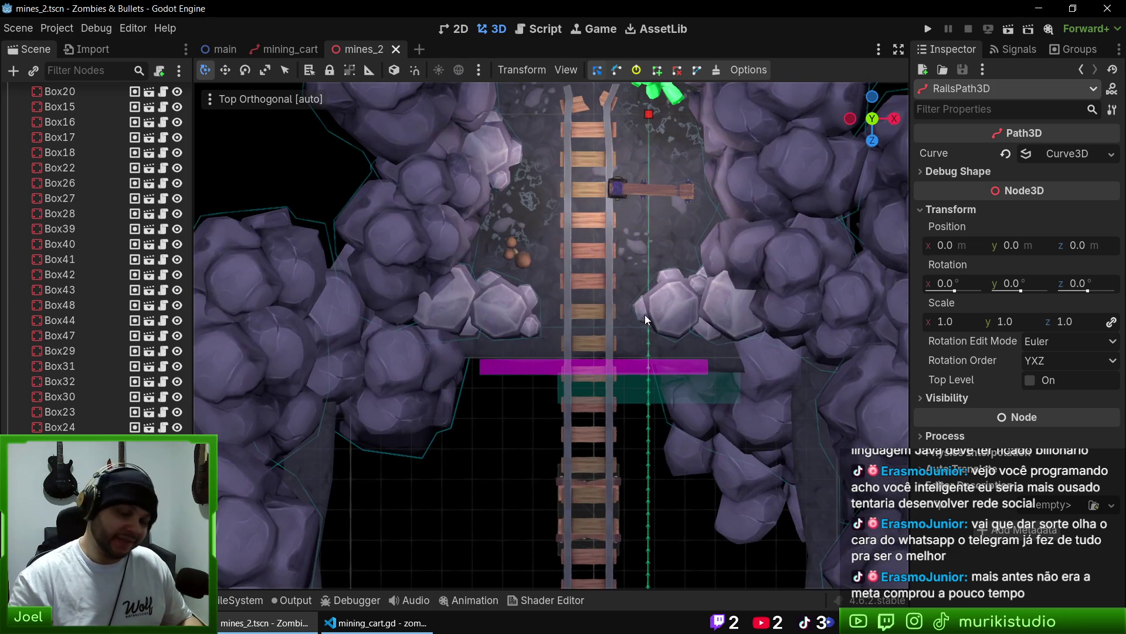
- Run the mines_2 scene with F6 and playtest the minecart ride
{"action": "key", "text": "F6"}
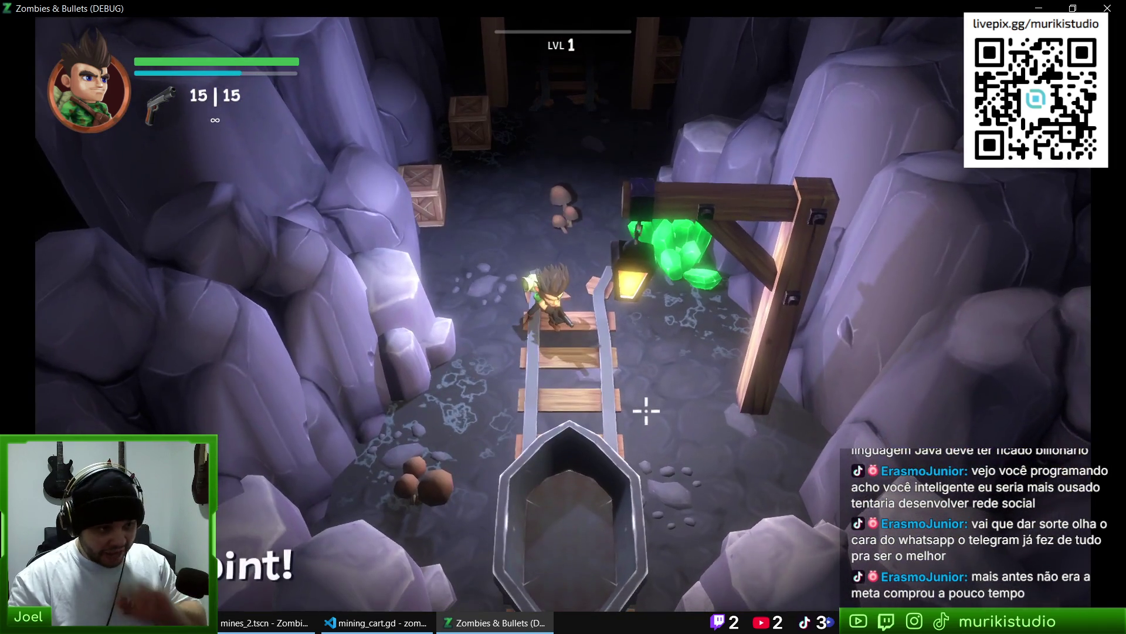
- Stop the game, then nudge LaneChange19 about 0.154 along Z down the rails, undoing a bad move first
{"action": "key", "text": "F8"}
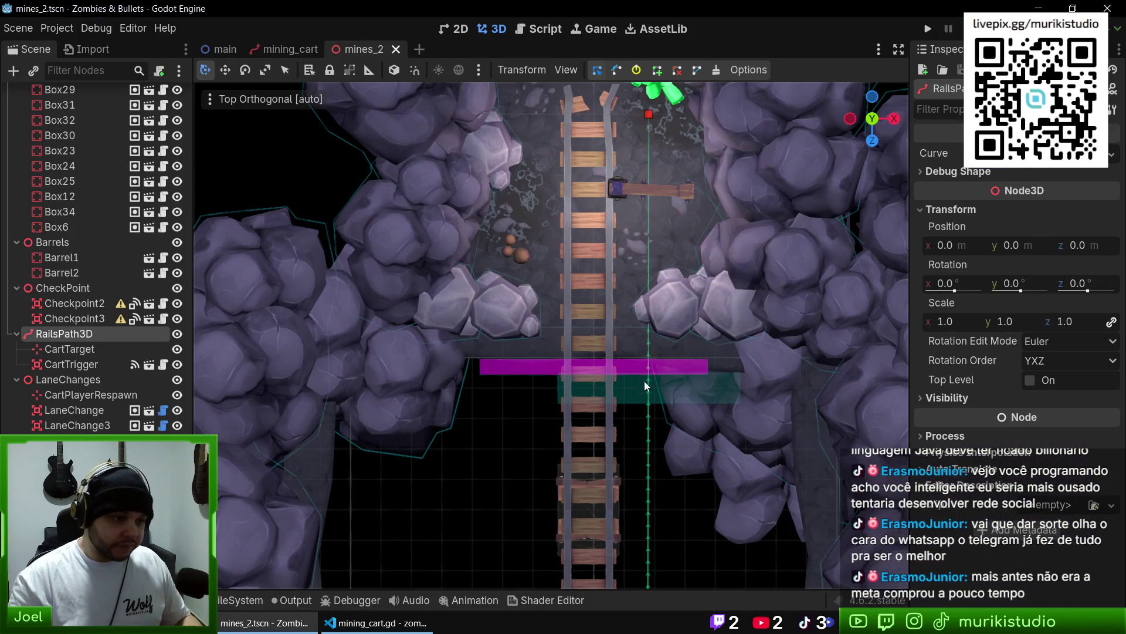
{"action": "left_click", "coordinate": [646, 389]}
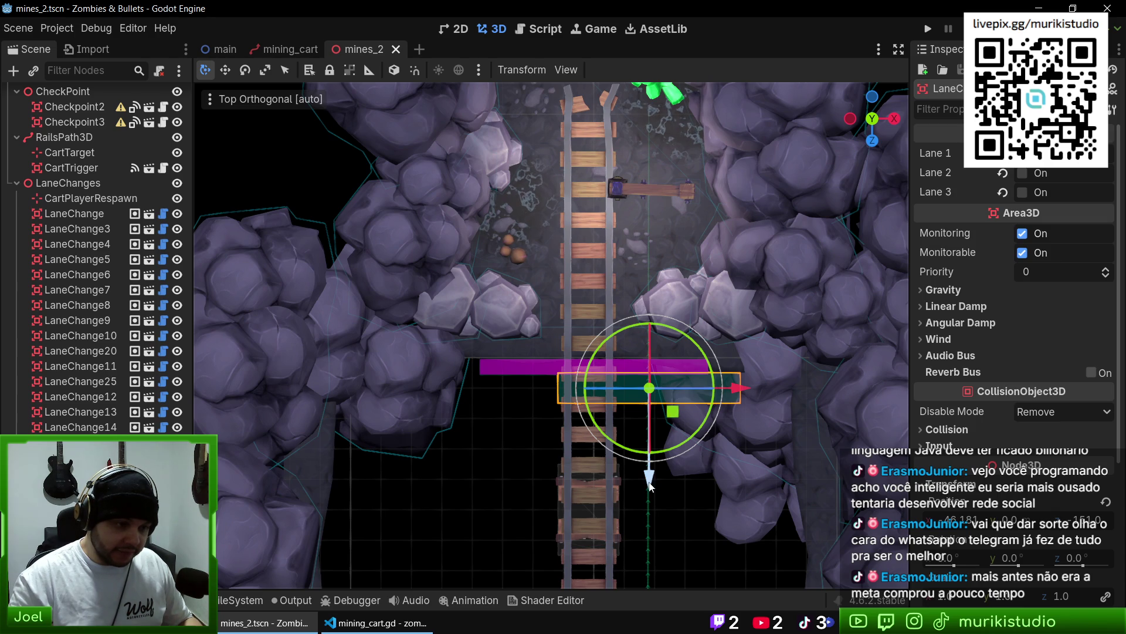
{"action": "left_click_drag", "start_coordinate": [650, 477], "coordinate": [652, 398]}
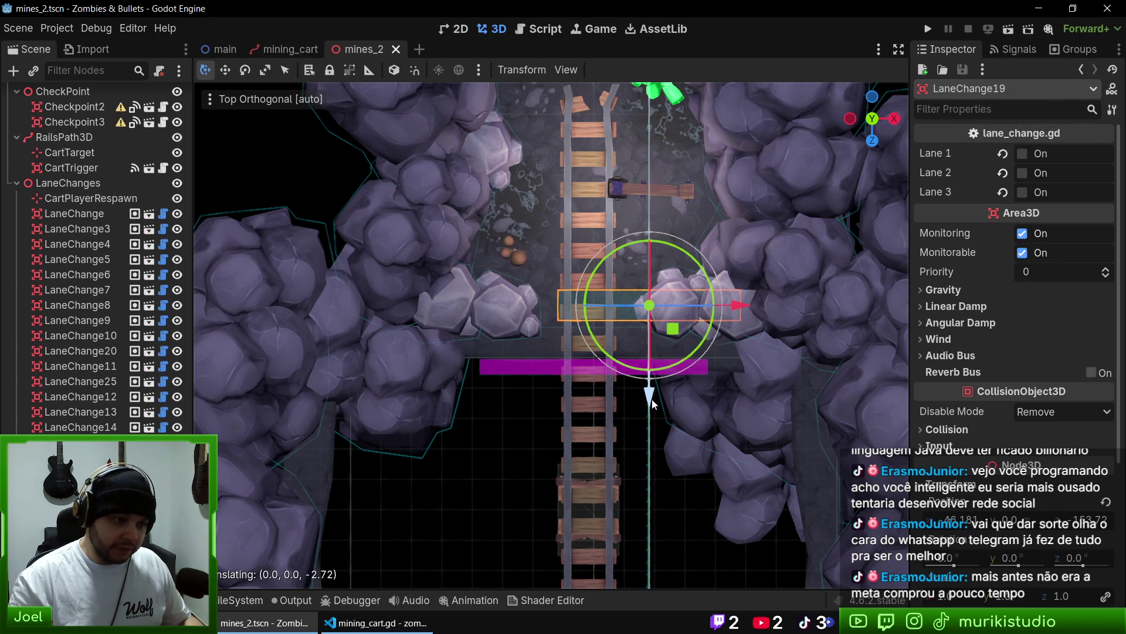
{"action": "left_click_drag", "start_coordinate": [652, 399], "coordinate": [652, 399]}
{"action": "key", "text": "ctrl+z"}
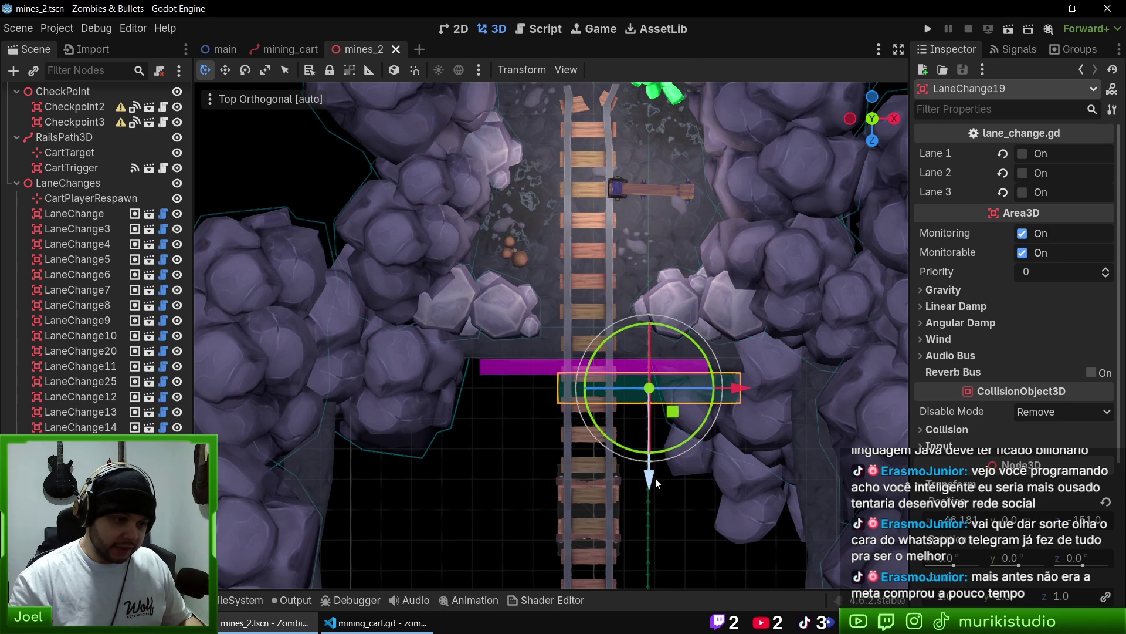
{"action": "left_click_drag", "start_coordinate": [655, 478], "coordinate": [656, 485]}
{"action": "mouse_move", "coordinate": [664, 255]}
{"action": "left_mouse_down"}
{"action": "mouse_move", "coordinate": [713, 437]}
{"action": "mouse_move", "coordinate": [710, 527]}
{"action": "left_mouse_up"}
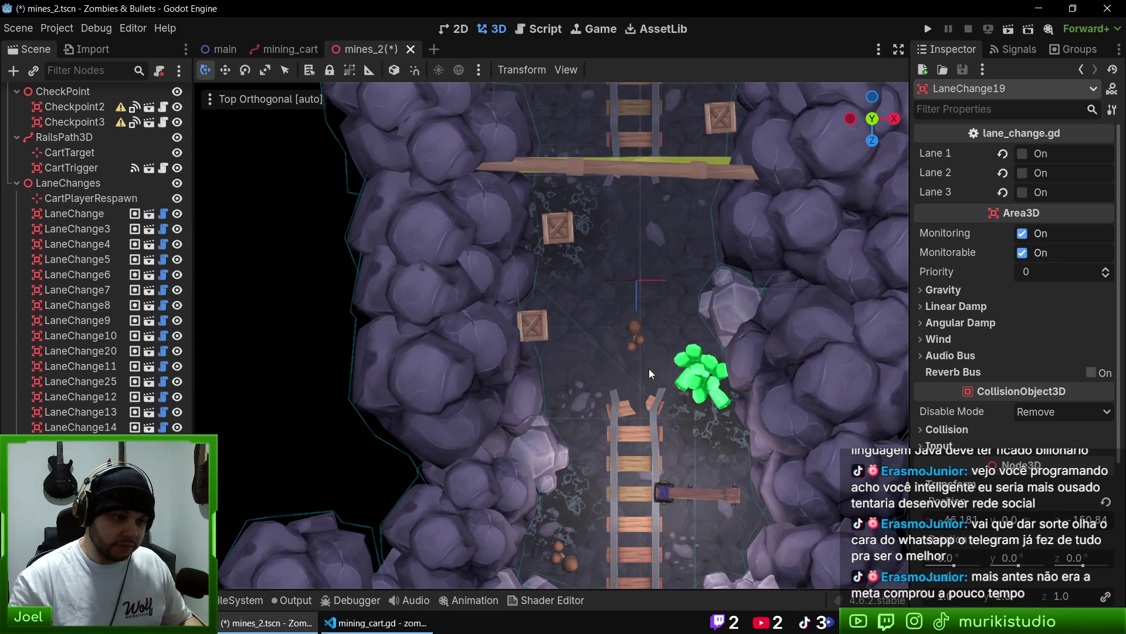
- Drag CartPlayerRespawn further down the rails and save mines_2
{"action": "mouse_move", "coordinate": [649, 369]}
{"action": "left_mouse_down"}
{"action": "mouse_move", "coordinate": [639, 298]}
{"action": "mouse_move", "coordinate": [648, 325]}
{"action": "mouse_move", "coordinate": [705, 269]}
{"action": "mouse_move", "coordinate": [643, 235]}
{"action": "mouse_move", "coordinate": [662, 216]}
{"action": "mouse_move", "coordinate": [657, 200]}
{"action": "mouse_move", "coordinate": [660, 358]}
{"action": "mouse_move", "coordinate": [639, 311]}
{"action": "left_mouse_up"}
{"action": "right_click", "coordinate": [635, 309], "text": "alt"}
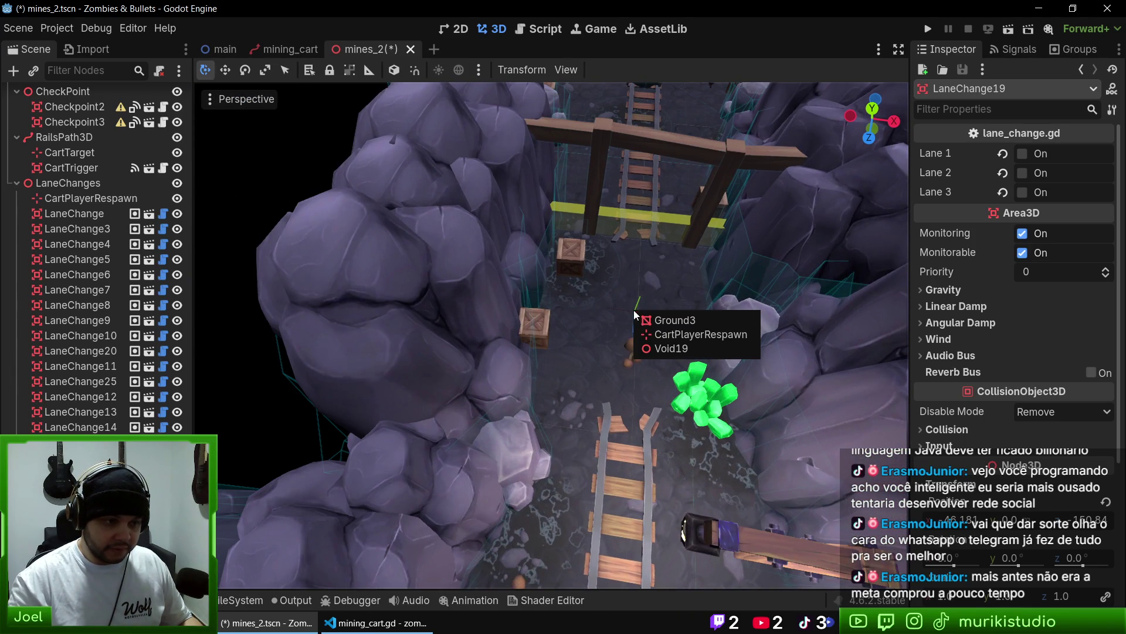
{"action": "left_click", "coordinate": [671, 337]}
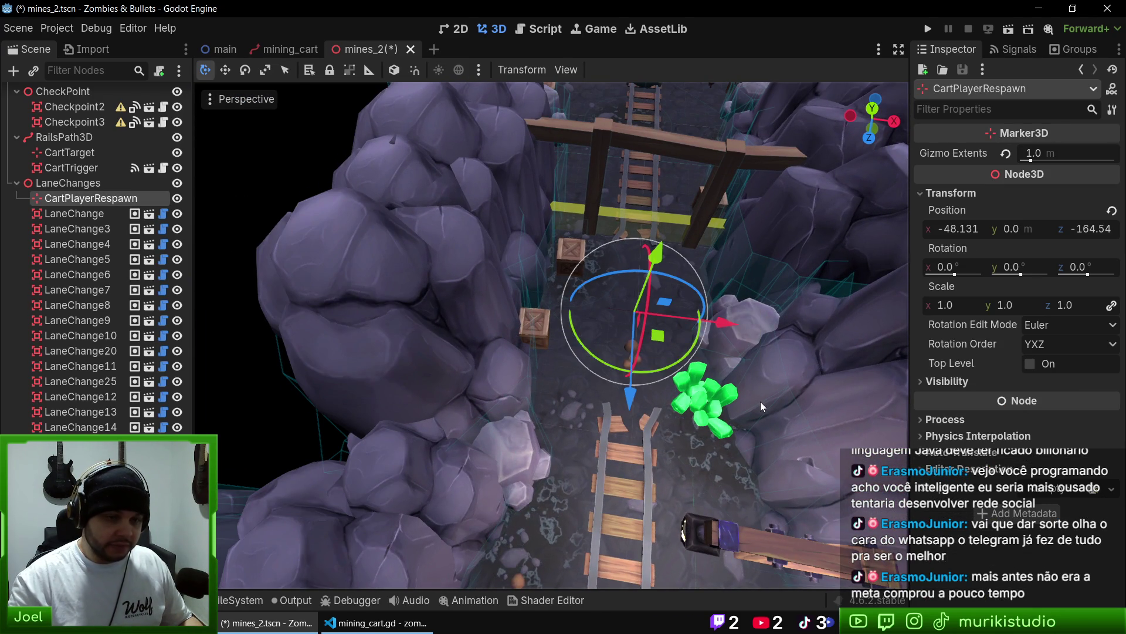
{"action": "left_click_drag", "start_coordinate": [760, 401], "coordinate": [690, 396]}
{"action": "mouse_move", "coordinate": [677, 434]}
{"action": "left_mouse_down"}
{"action": "mouse_move", "coordinate": [614, 291]}
{"action": "mouse_move", "coordinate": [572, 247]}
{"action": "mouse_move", "coordinate": [604, 212]}
{"action": "left_mouse_up"}
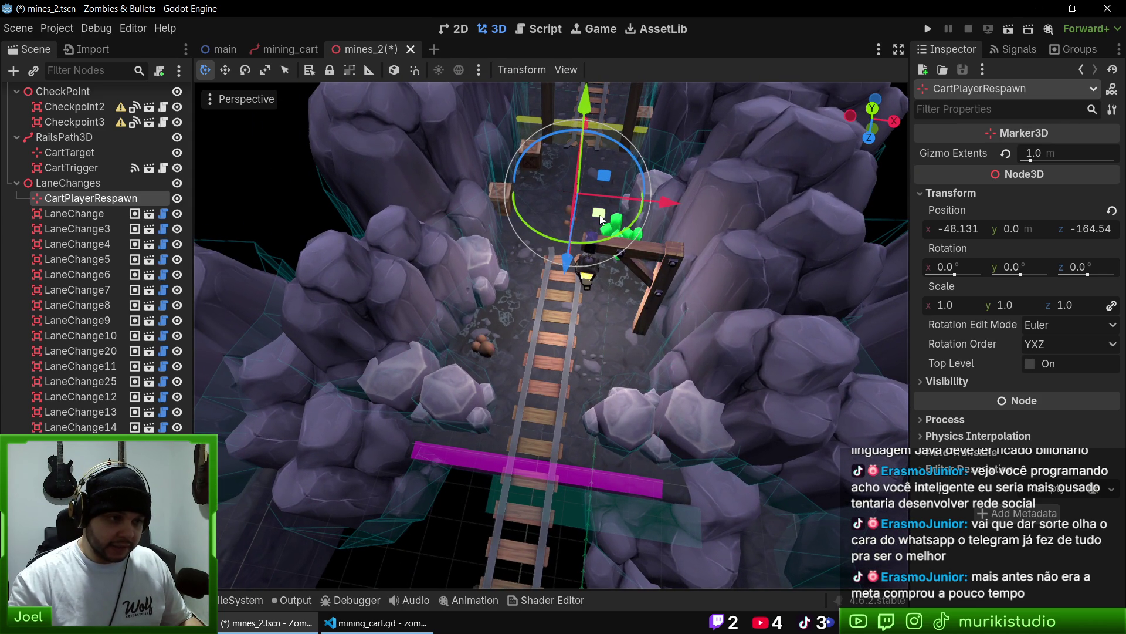
{"action": "mouse_move", "coordinate": [601, 217]}
{"action": "left_mouse_down"}
{"action": "mouse_move", "coordinate": [636, 300]}
{"action": "mouse_move", "coordinate": [644, 367]}
{"action": "mouse_move", "coordinate": [628, 387]}
{"action": "mouse_move", "coordinate": [638, 393]}
{"action": "mouse_move", "coordinate": [628, 335]}
{"action": "mouse_move", "coordinate": [634, 393]}
{"action": "mouse_move", "coordinate": [643, 393]}
{"action": "mouse_move", "coordinate": [632, 385]}
{"action": "left_mouse_up"}
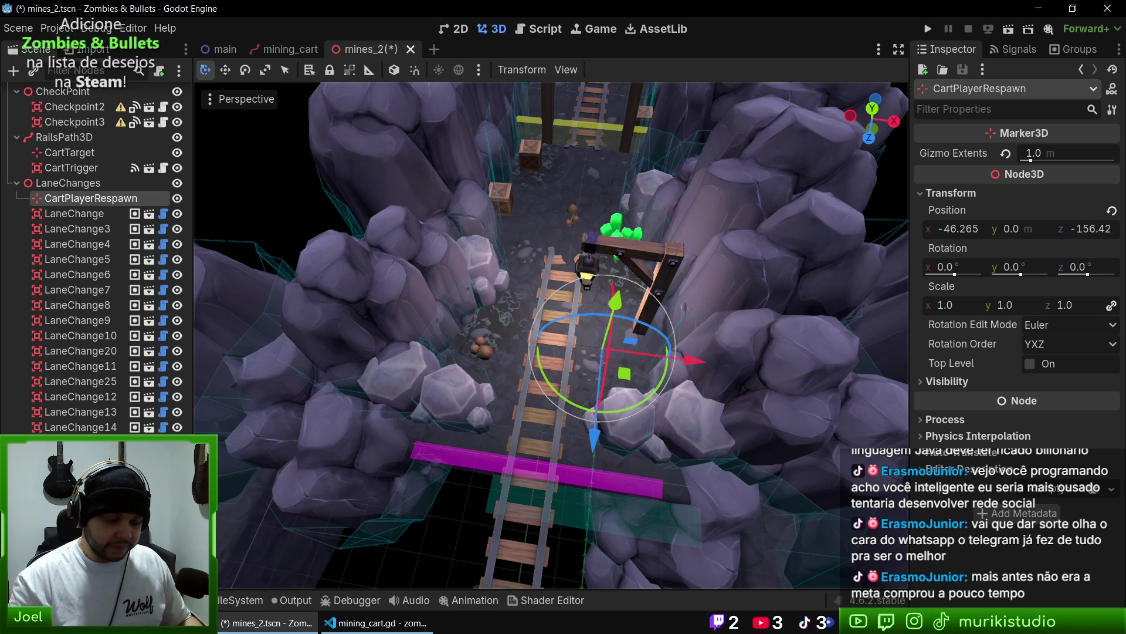
{"action": "key", "text": "ctrl+s"}
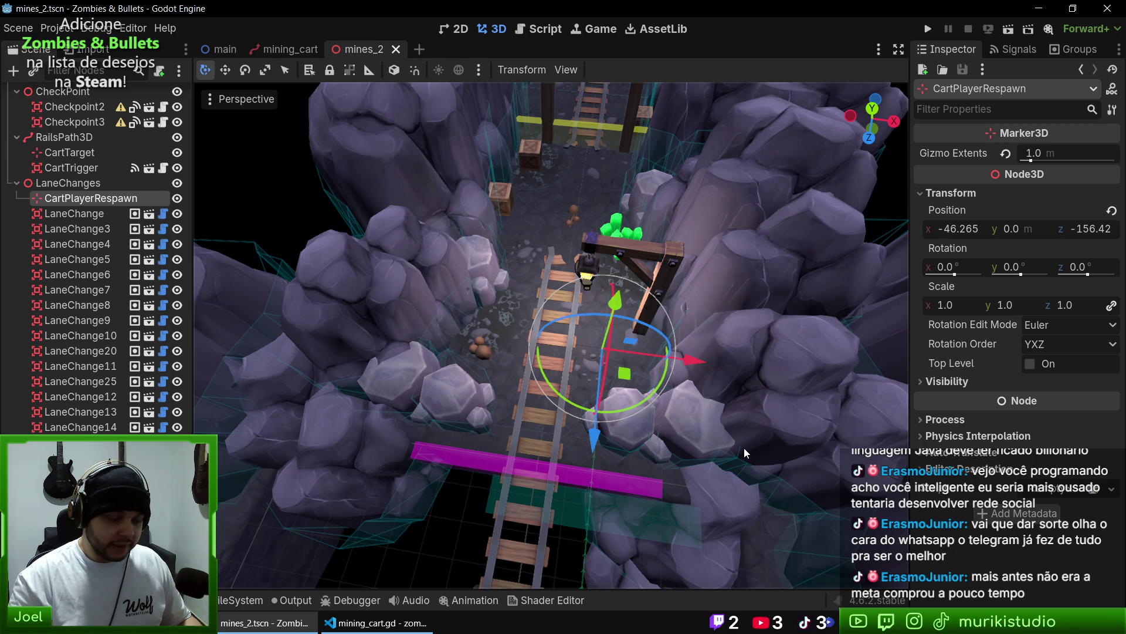
{"action": "mouse_move", "coordinate": [667, 435]}
{"action": "left_mouse_down"}
{"action": "mouse_move", "coordinate": [667, 499]}
{"action": "mouse_move", "coordinate": [640, 501]}
{"action": "left_mouse_up"}
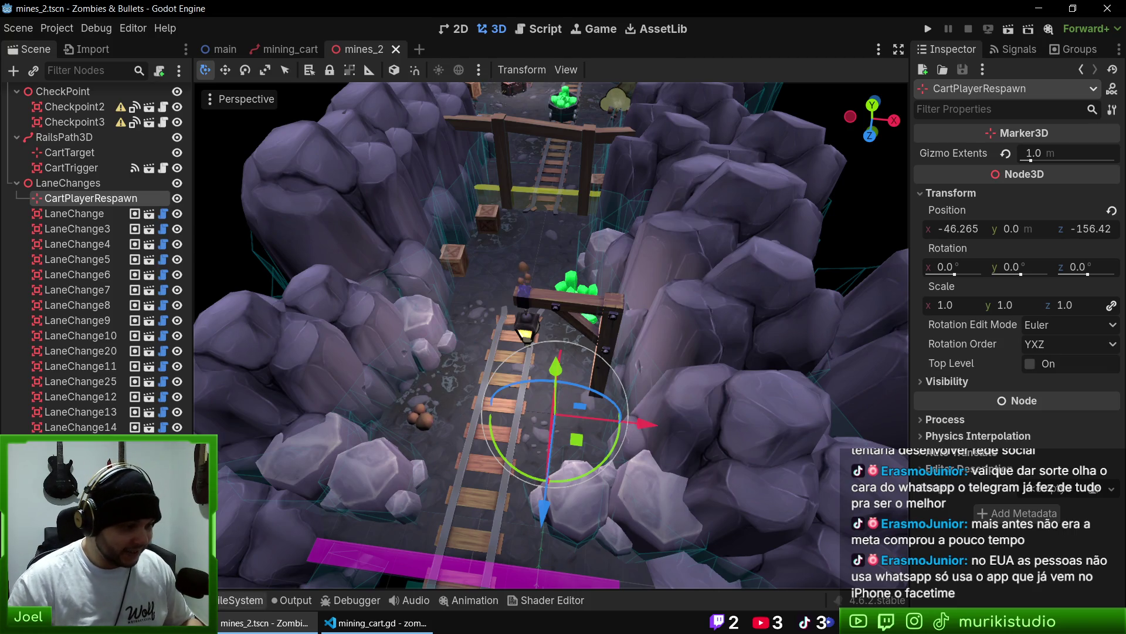
{"action": "key", "text": "alt+Tab"}
{"action": "key", "text": "ctrl+t"}
{"action": "type", "text": "imass"}
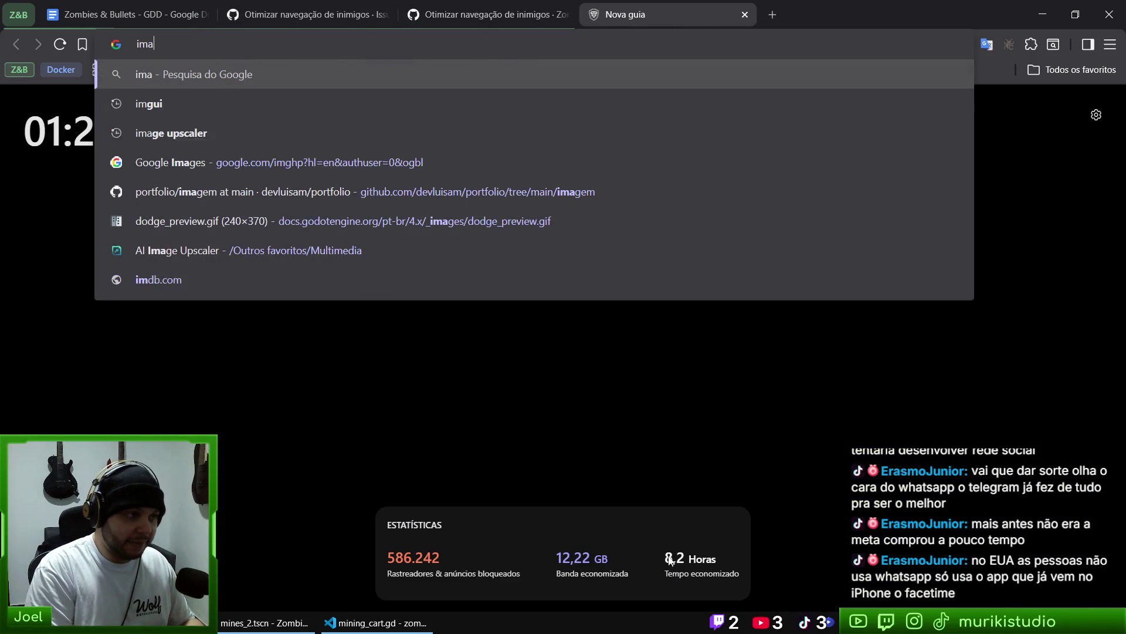
{"action": "key", "text": "BackSpace"}
{"action": "key", "text": "BackSpace"}
{"action": "key", "text": "BackSpace"}
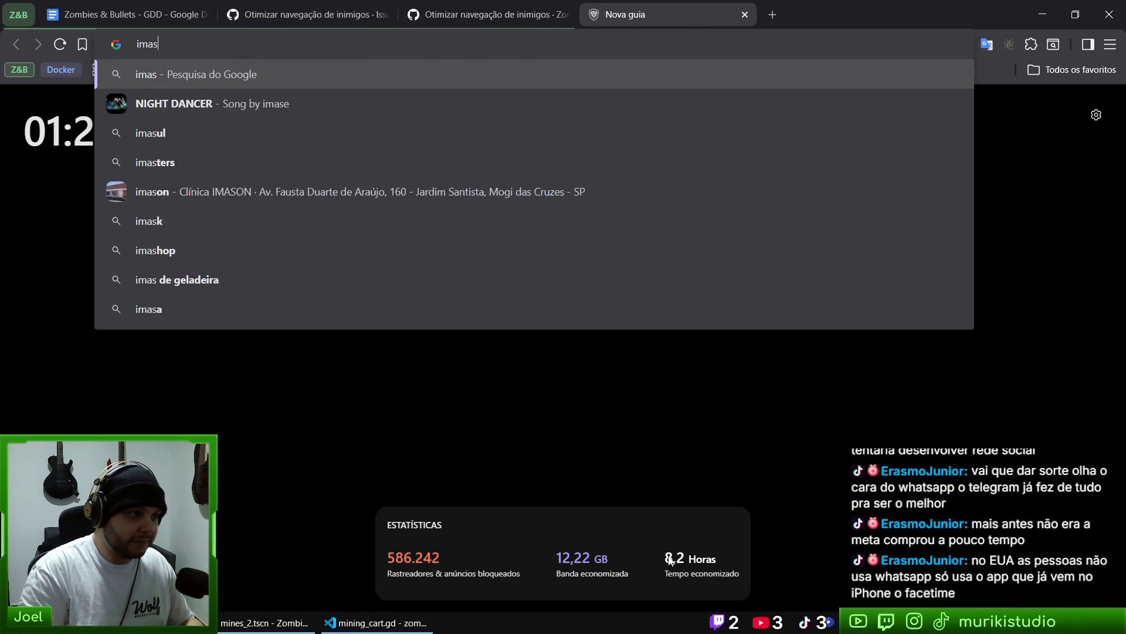
{"action": "type", "text": "essage"}
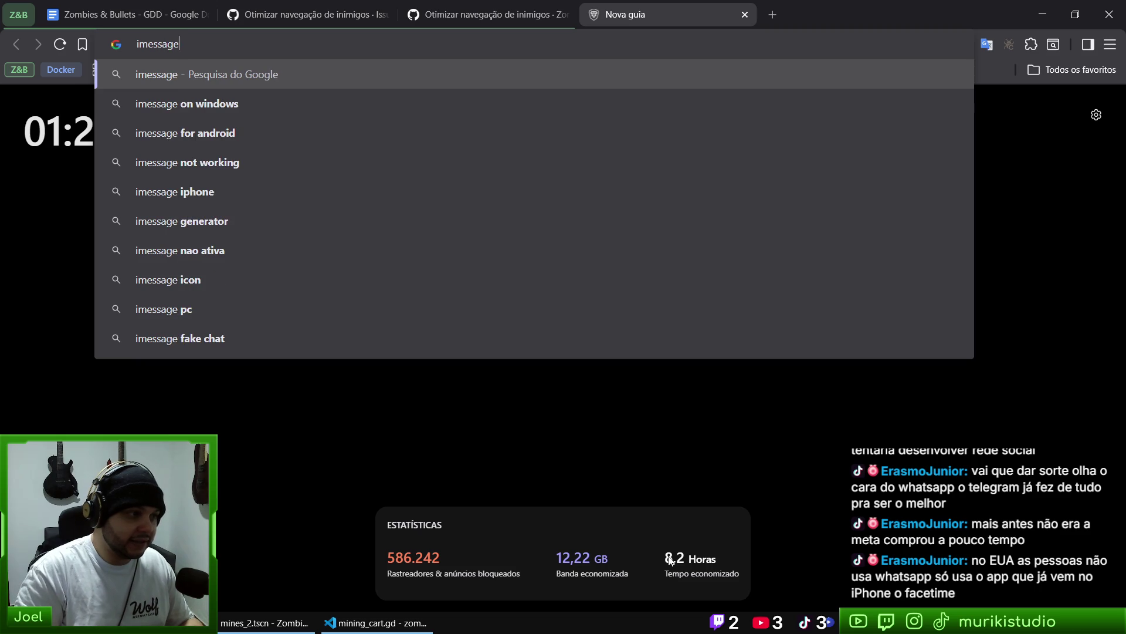
{"action": "key", "text": "Return"}
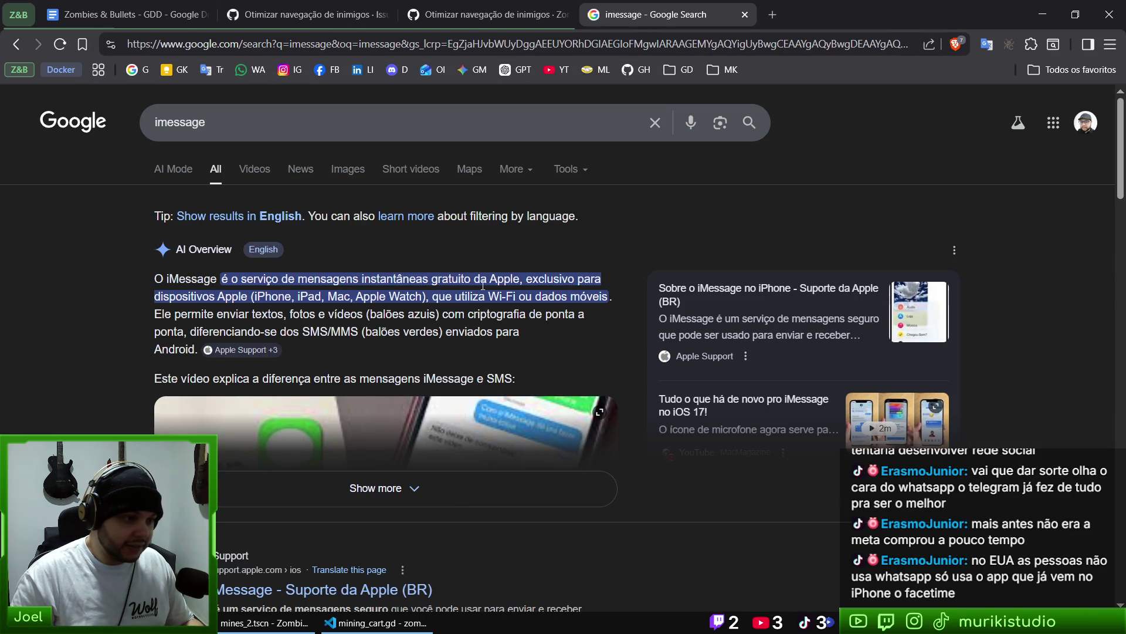
{"action": "key", "text": "ctrl+w"}
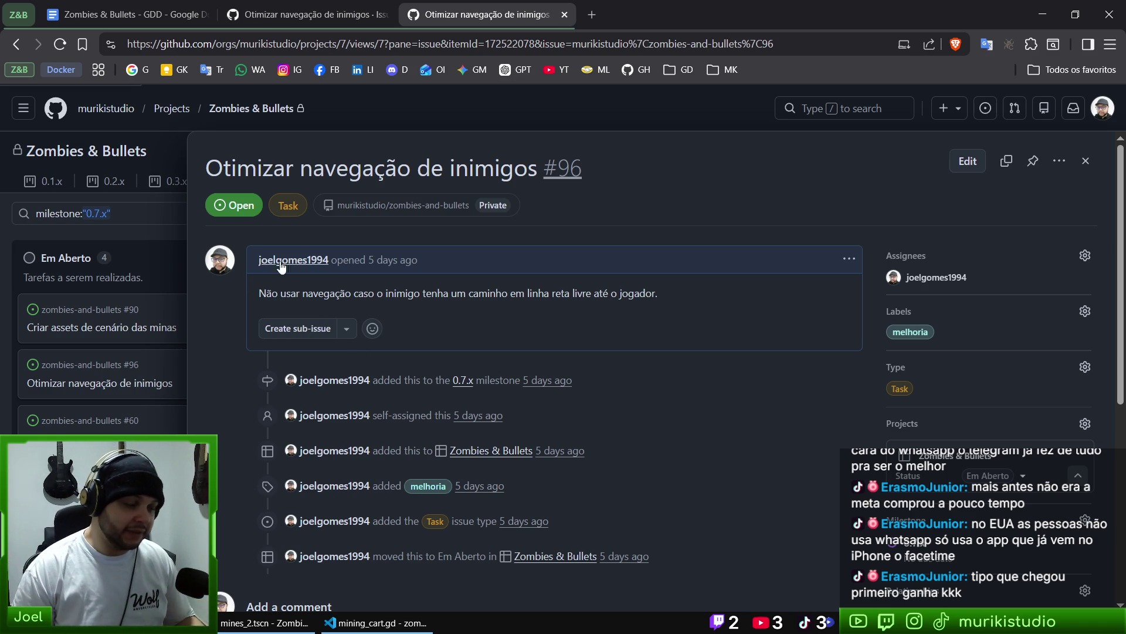
{"action": "triple_click", "coordinate": [618, 299]}
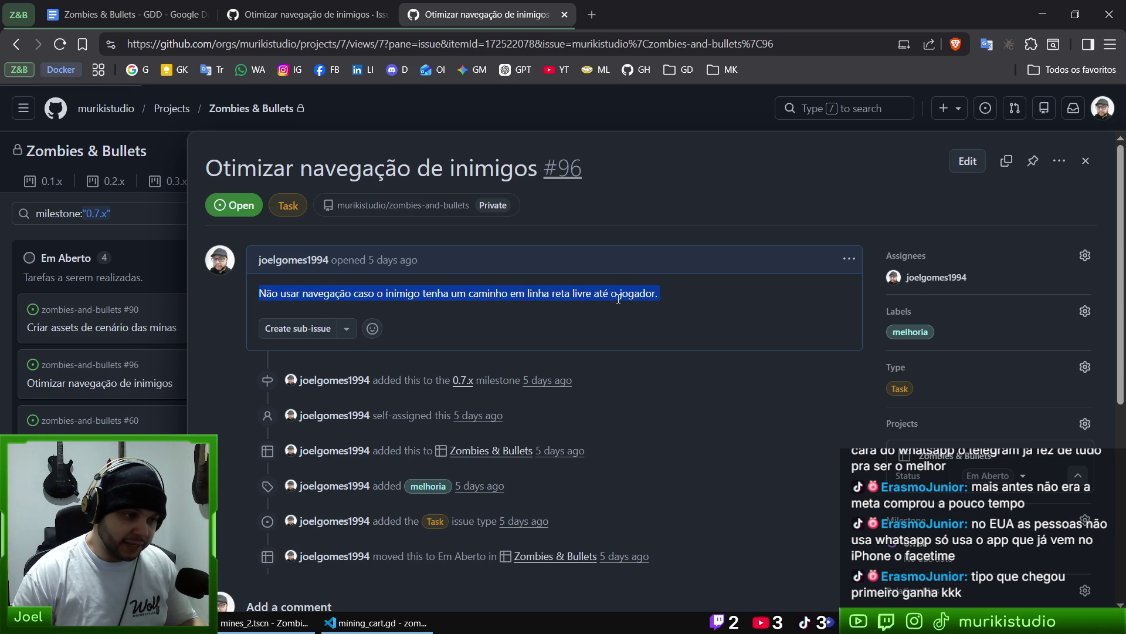
{"action": "left_click", "coordinate": [499, 320]}
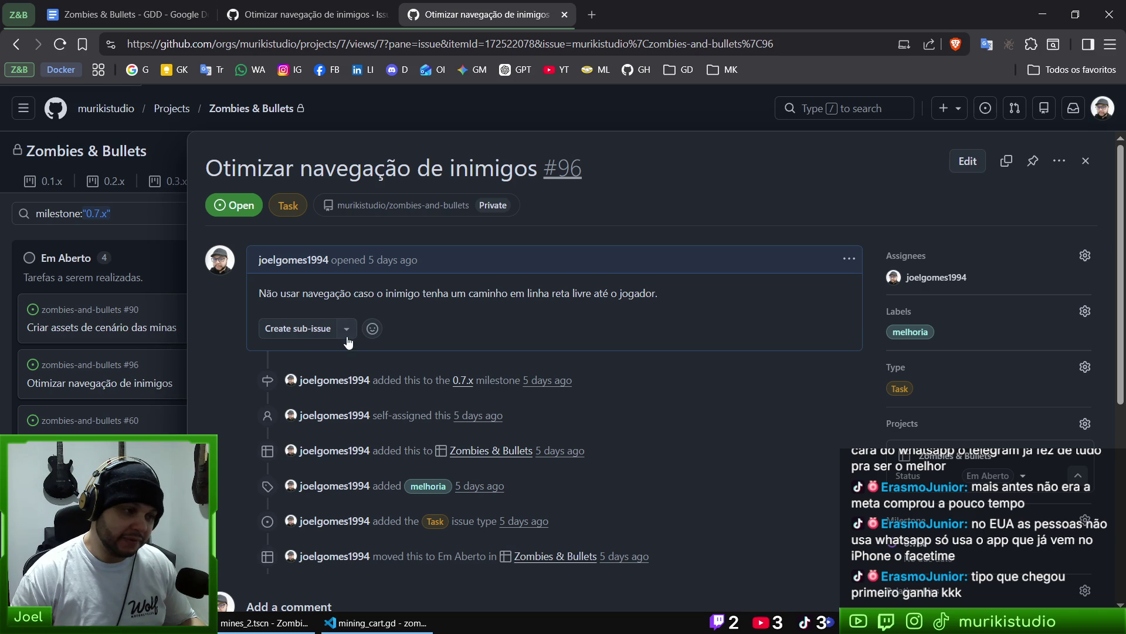
{"action": "triple_click", "coordinate": [615, 294]}
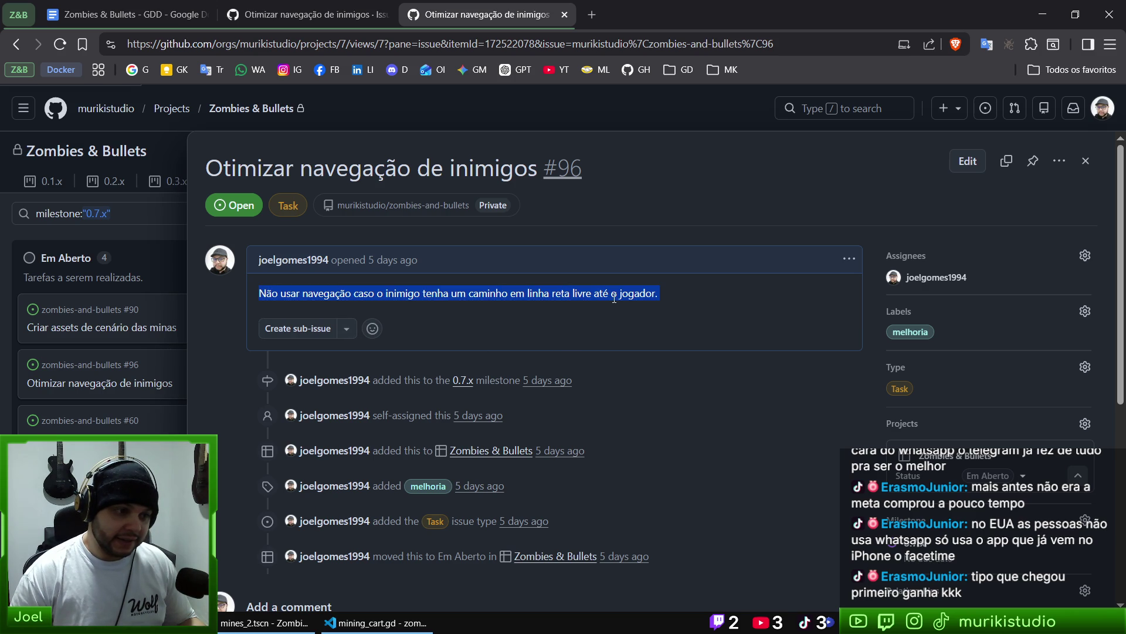
{"action": "left_click", "coordinate": [618, 302]}
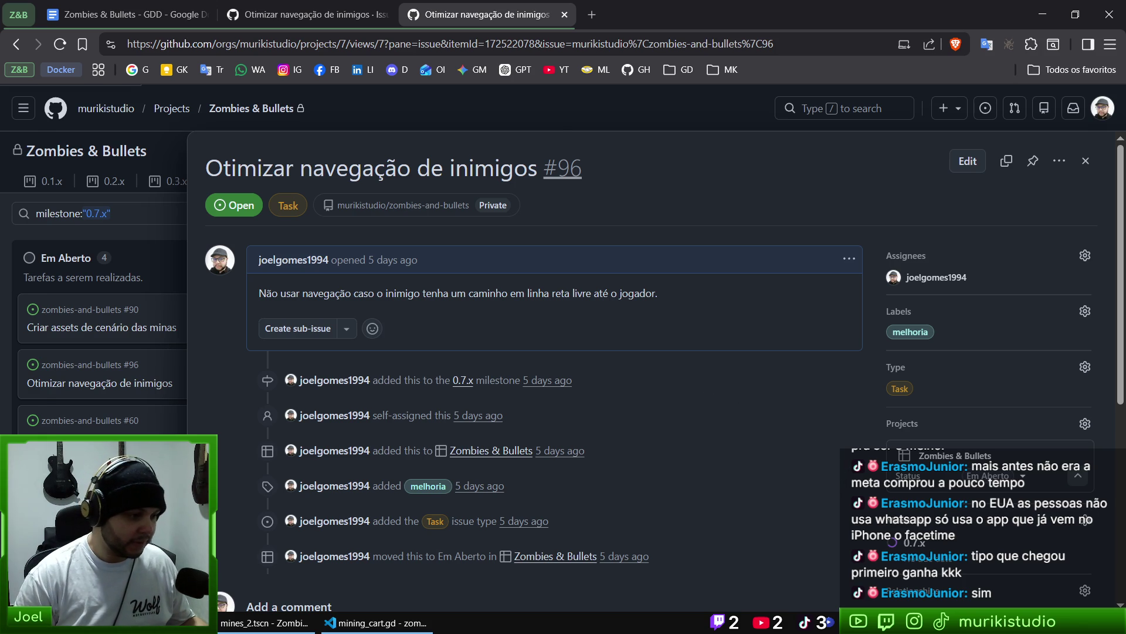
- Move the Checkpoint3 trigger further down the rails along Z
{"action": "key", "text": "alt+Tab"}
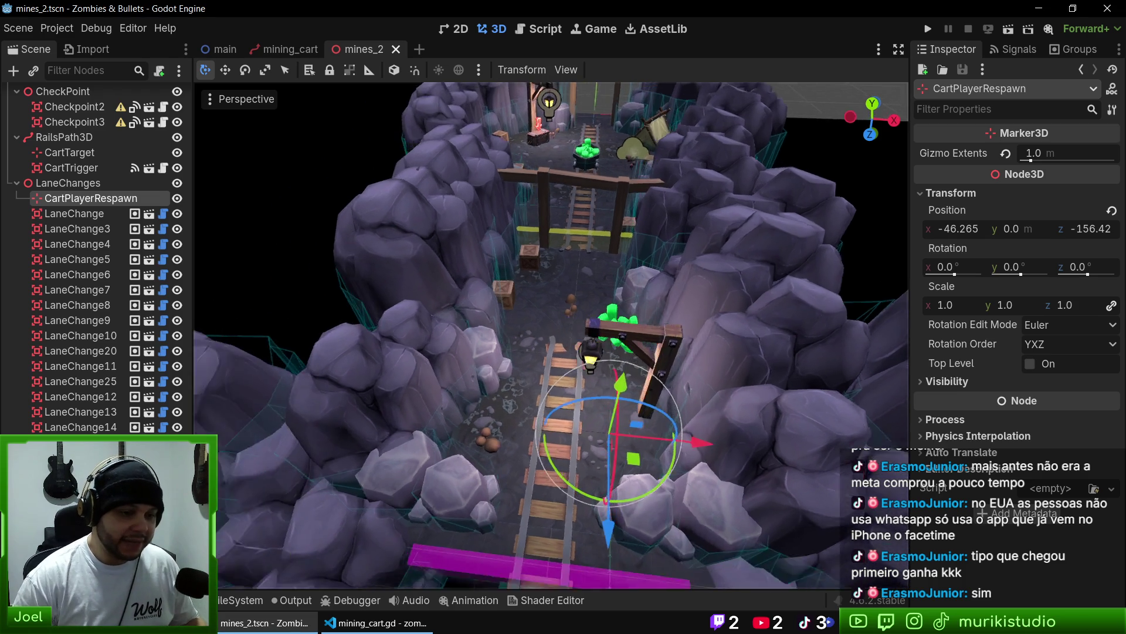
{"action": "key", "text": "w"}
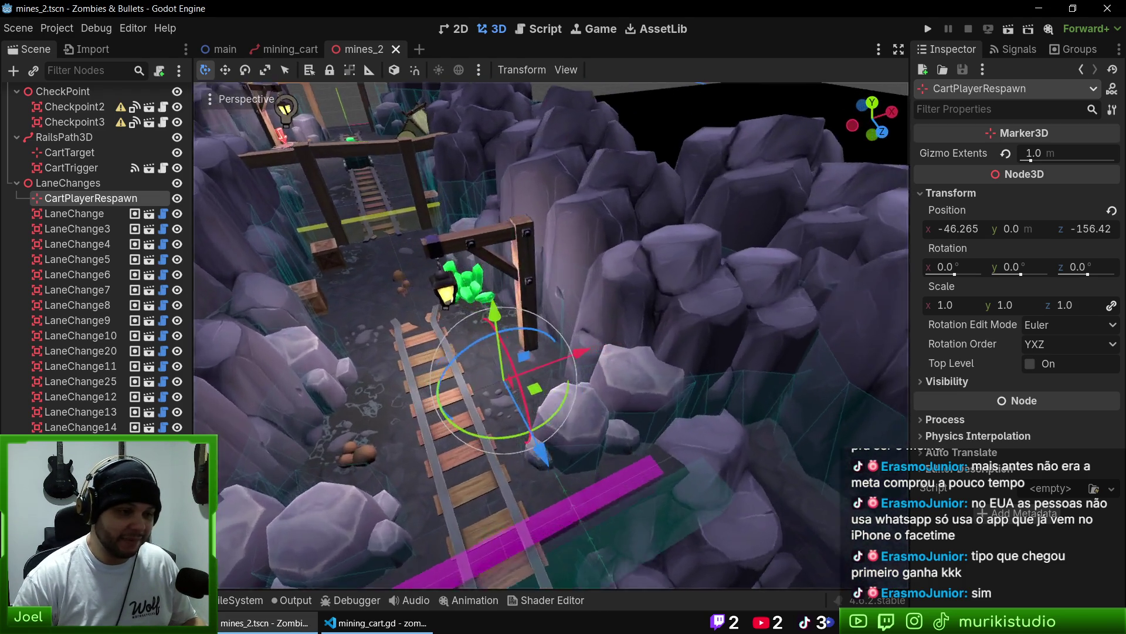
{"action": "key", "text": "w"}
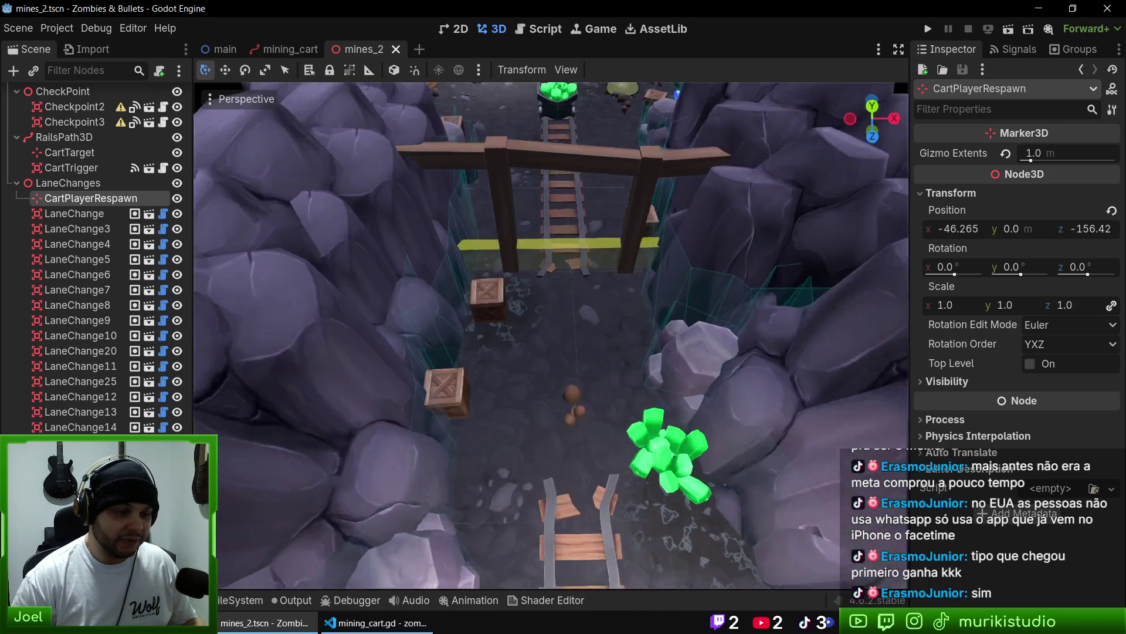
{"action": "key", "text": "s"}
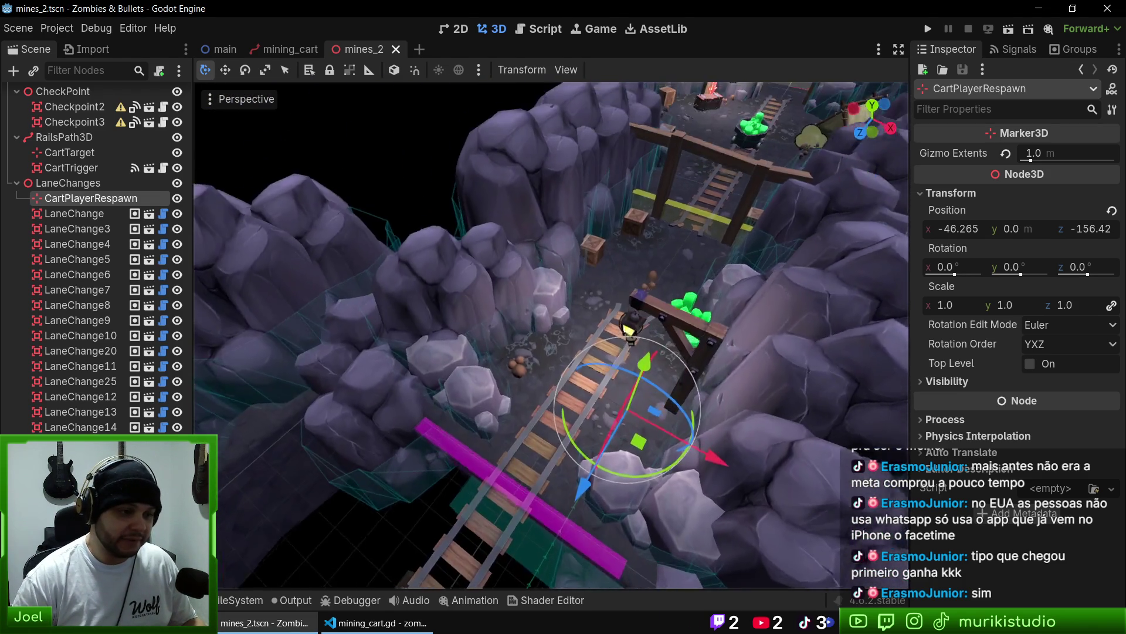
{"action": "key", "text": "w"}
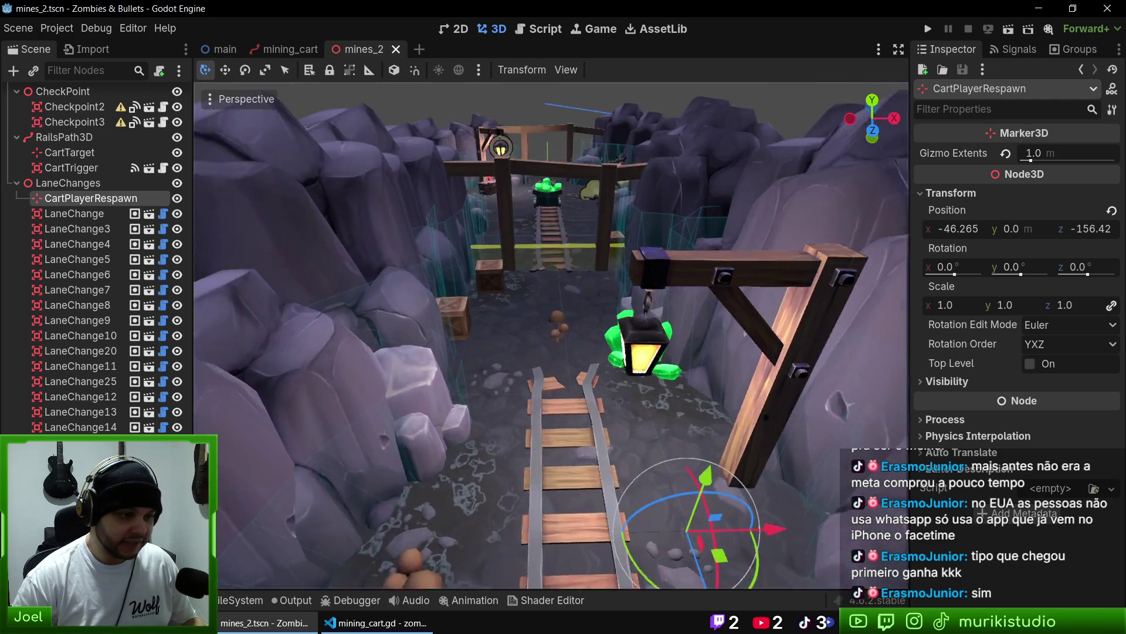
{"action": "key", "text": "s"}
{"action": "left_click", "coordinate": [591, 286]}
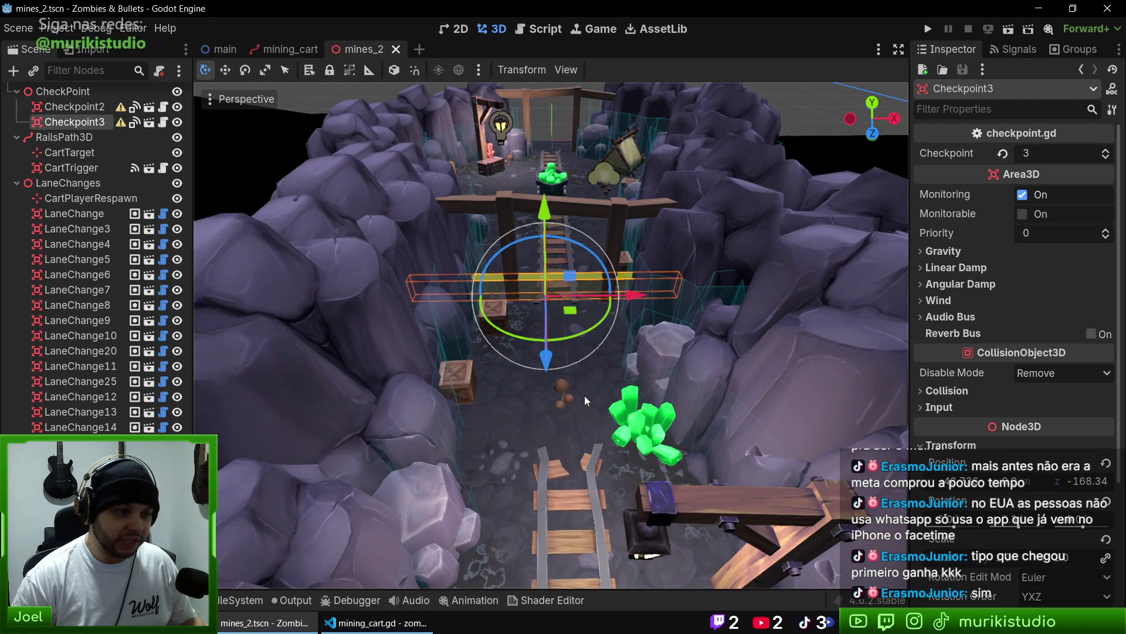
{"action": "left_click_drag", "start_coordinate": [544, 372], "coordinate": [539, 586]}
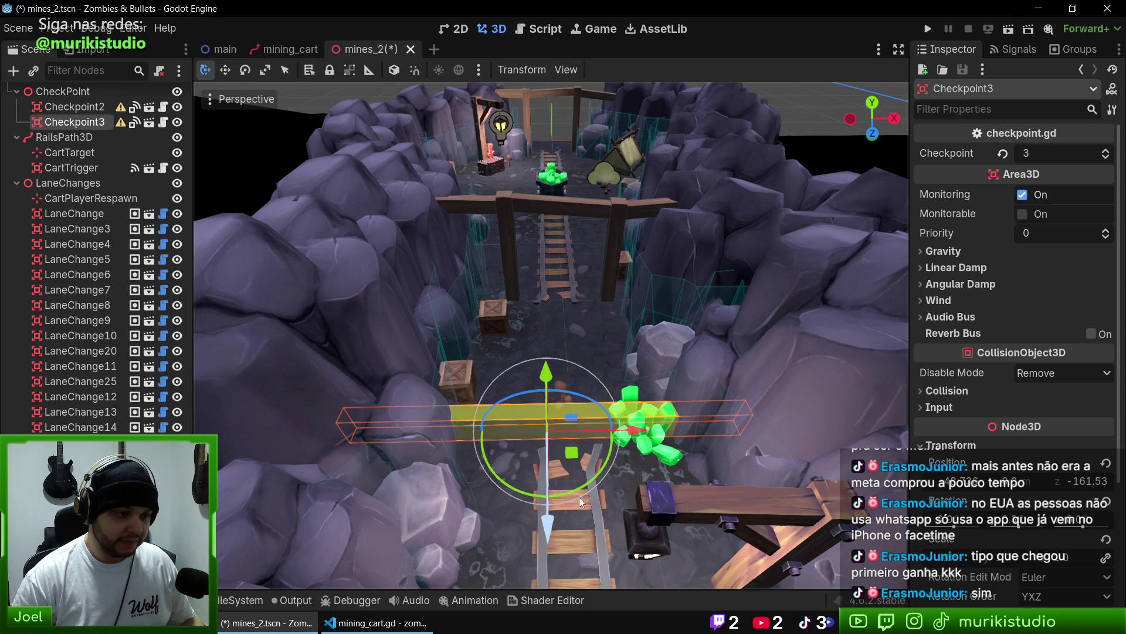
- Place Mushroom1 beside the yellow beam, save mines_2 and start an F5 playtest
{"action": "right_click", "coordinate": [562, 386], "text": "alt"}
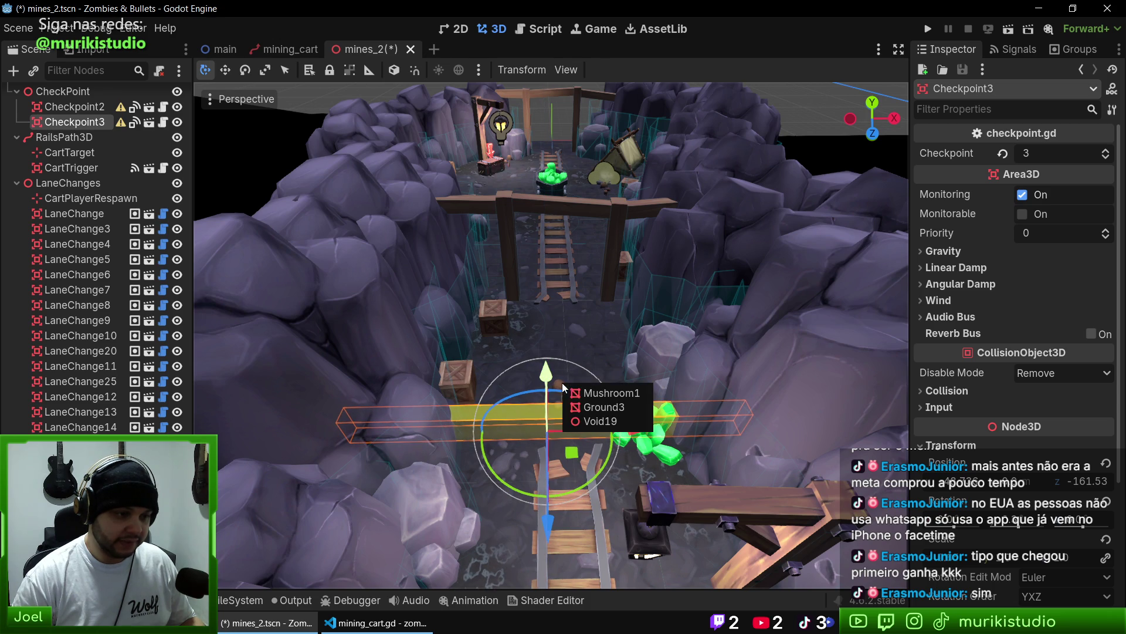
{"action": "left_click", "coordinate": [610, 392]}
{"action": "left_click_drag", "start_coordinate": [590, 426], "coordinate": [627, 385]}
{"action": "scroll", "coordinate": [582, 350], "scroll_direction": "down", "scroll_amount": 3}
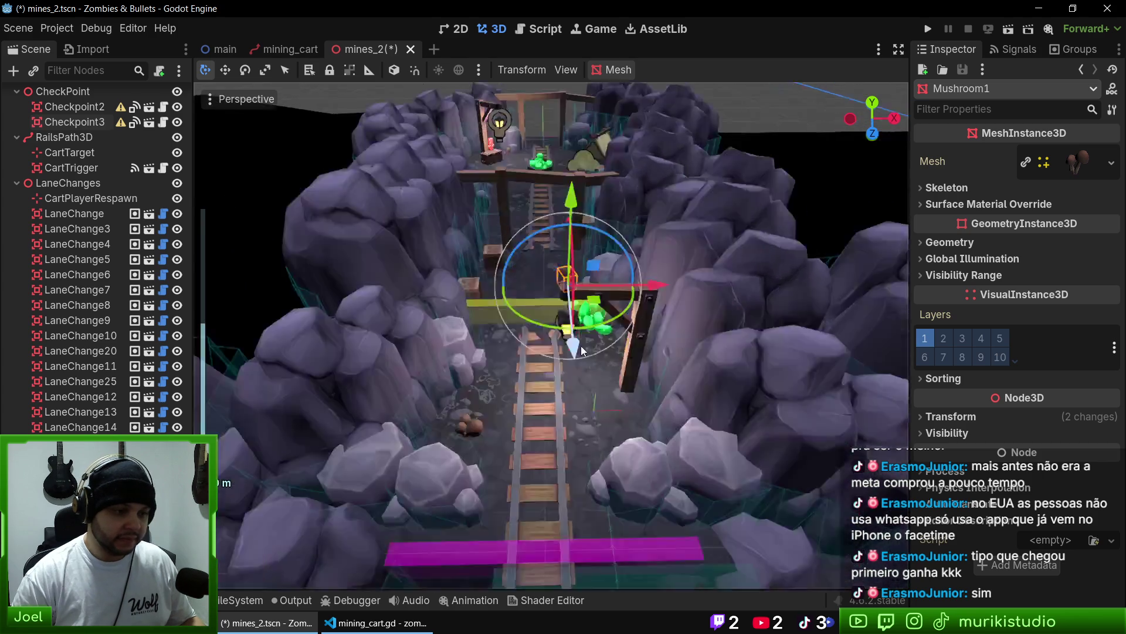
{"action": "scroll", "coordinate": [582, 350], "scroll_direction": "down", "scroll_amount": 2}
{"action": "key", "text": "ctrl+s"}
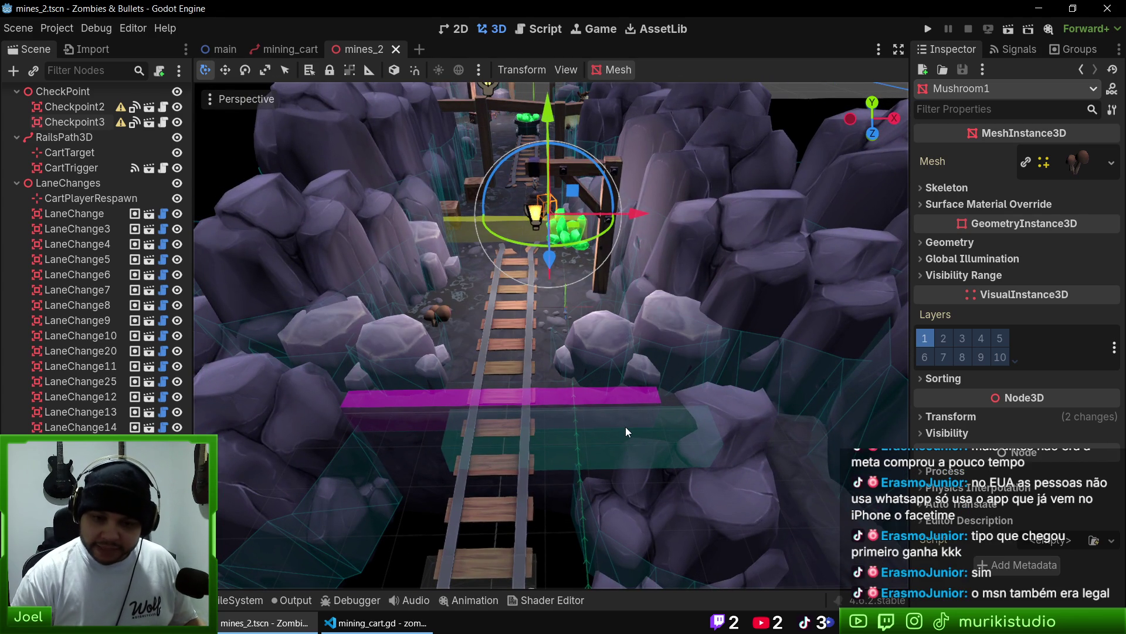
{"action": "key", "text": "F5"}
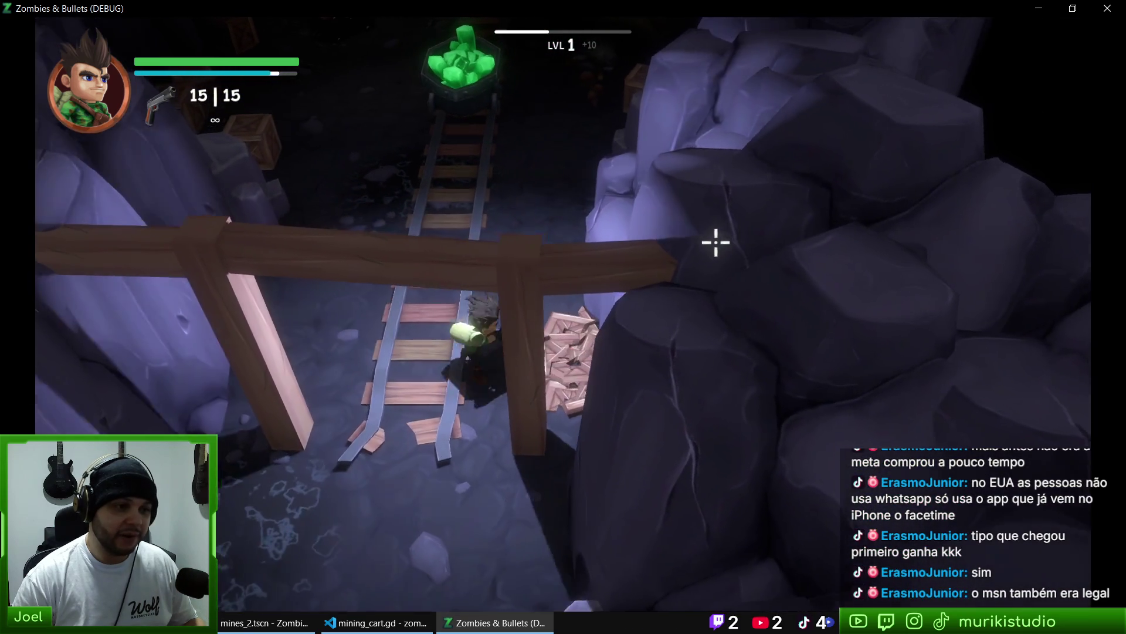
- Walk up the mine track, smash the crate, and move around the crystal cart
{"action": "key", "text": "w"}
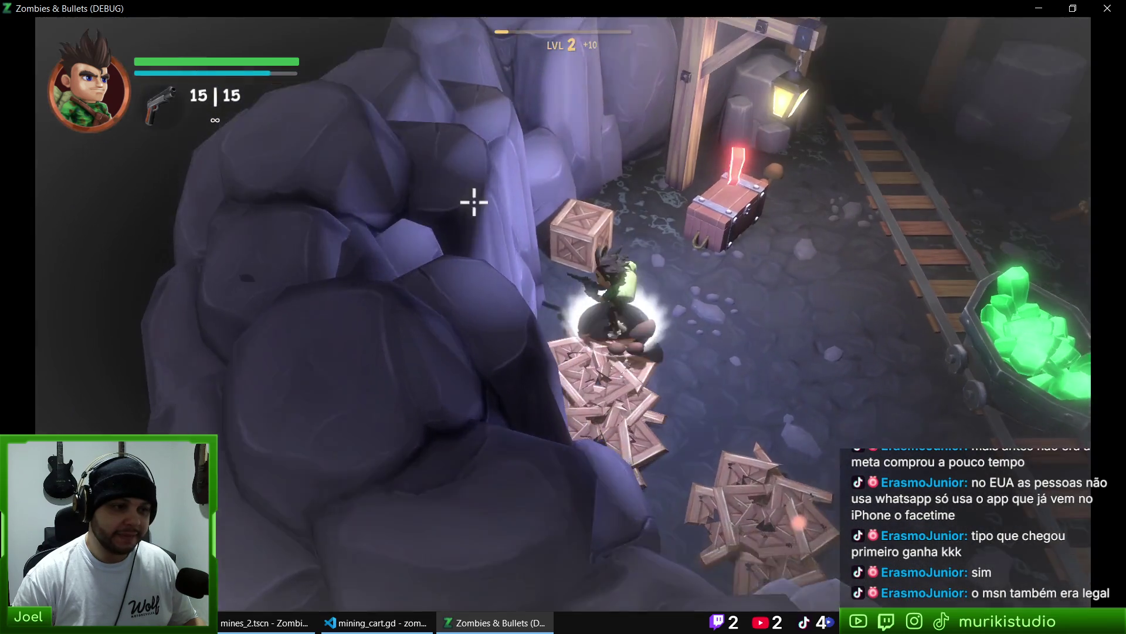
{"action": "key", "text": "w"}
{"action": "key", "text": "d"}
{"action": "key", "text": "s"}
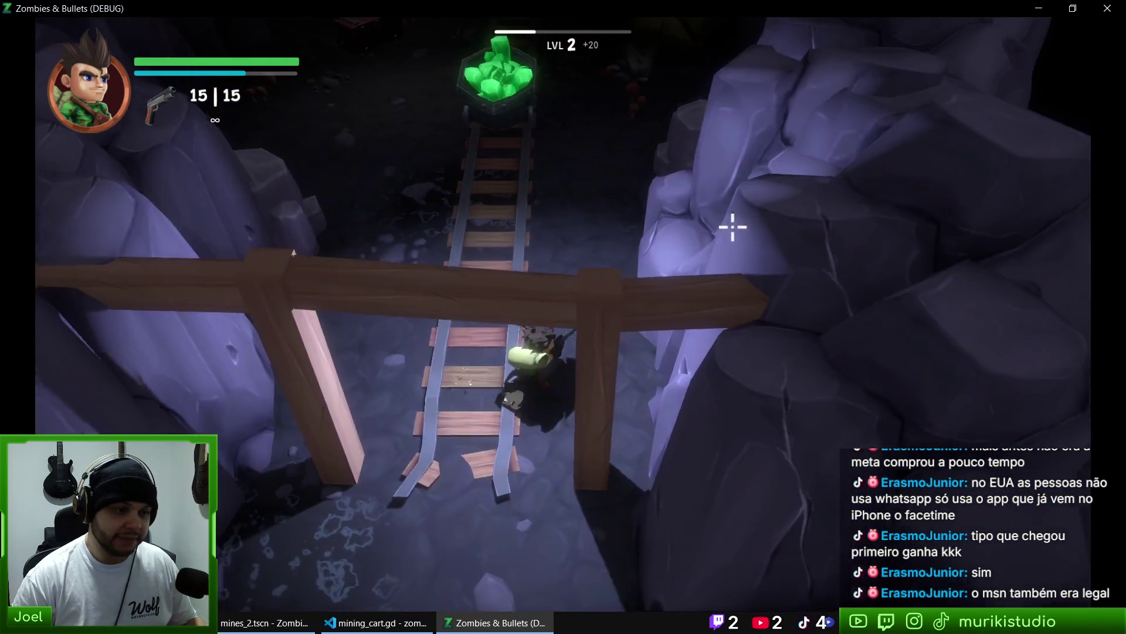
{"action": "key", "text": "w"}
{"action": "key", "text": "s"}
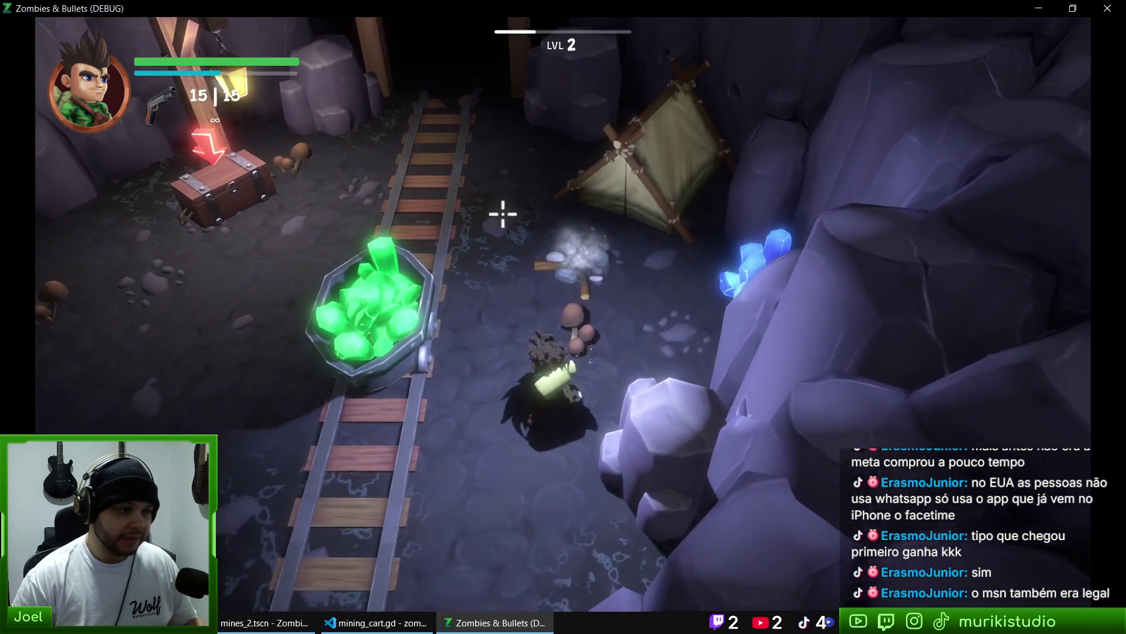
{"action": "key", "text": "a"}
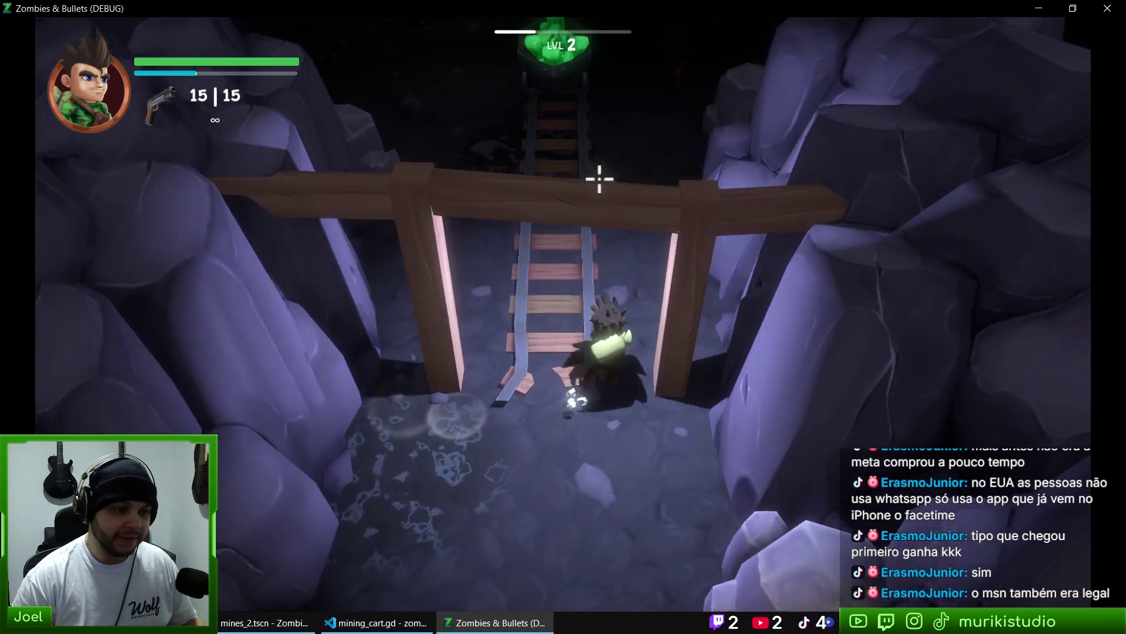
- Explore past the rock wall, tent and campfire, then head toward the chest by the lantern
{"action": "key", "text": "w"}
{"action": "key", "text": "d"}
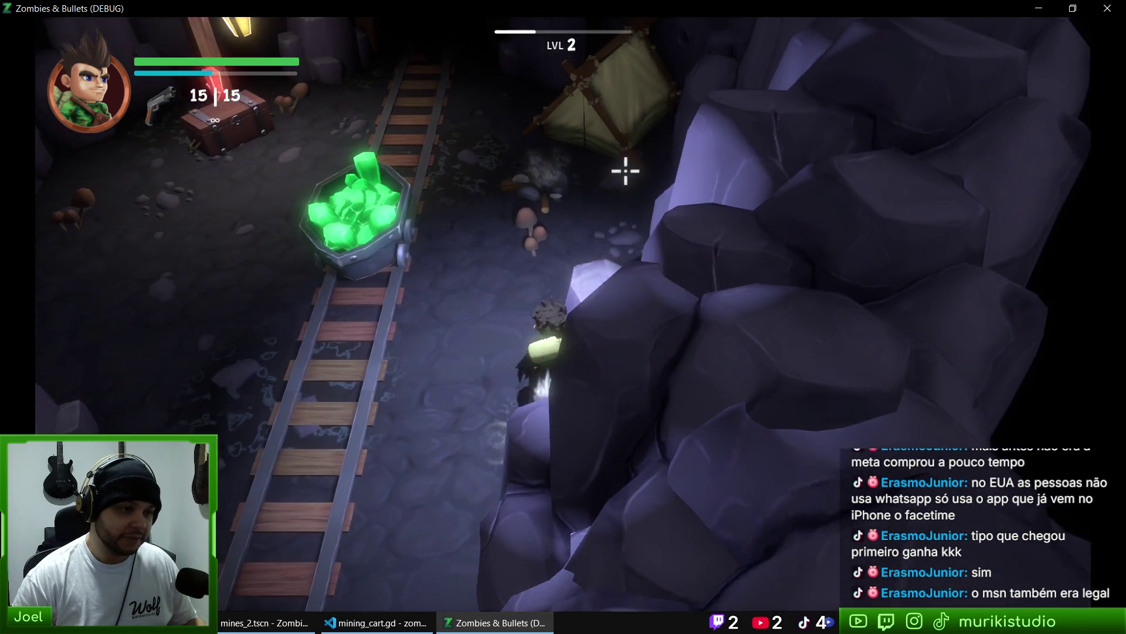
{"action": "key", "text": "w"}
{"action": "key", "text": "d"}
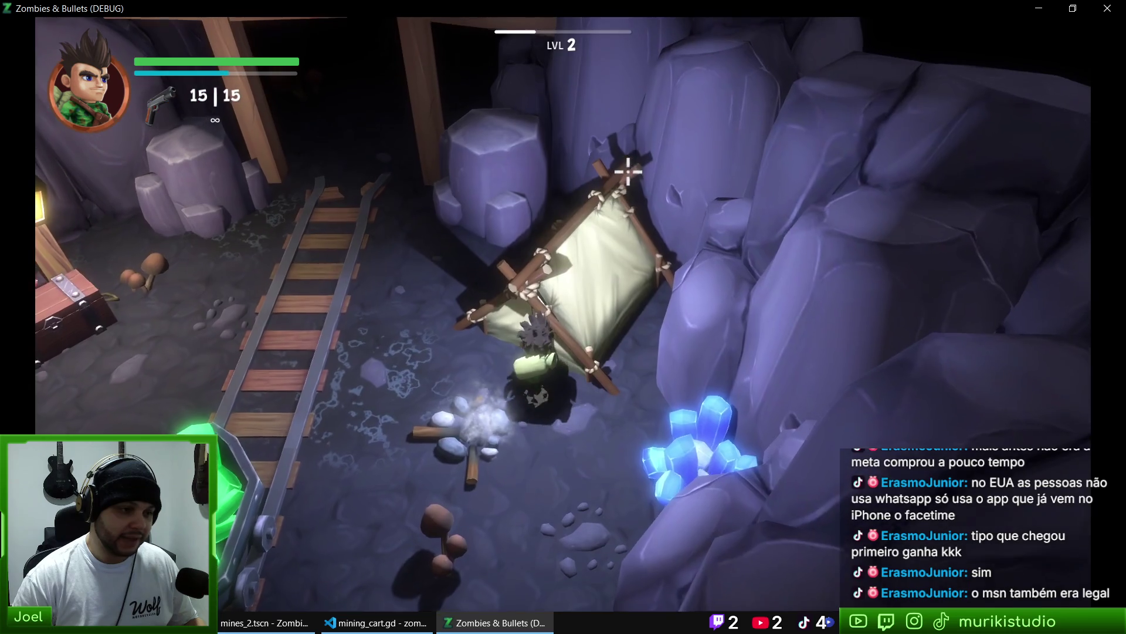
{"action": "key", "text": "s"}
{"action": "key", "text": "a"}
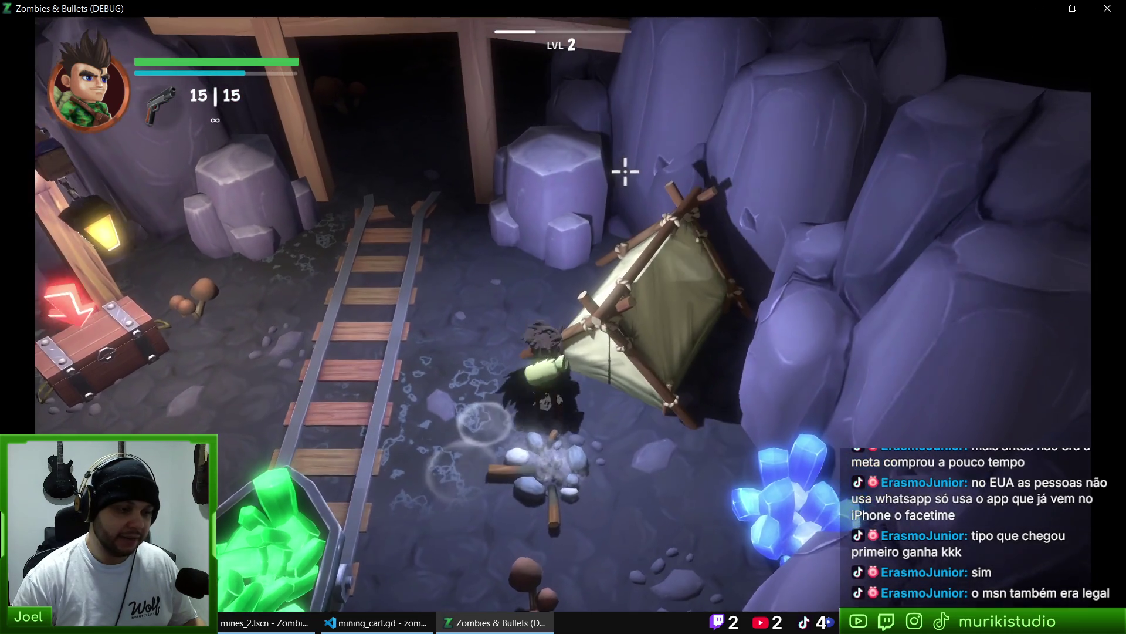
{"action": "key", "text": "s"}
{"action": "key", "text": "d"}
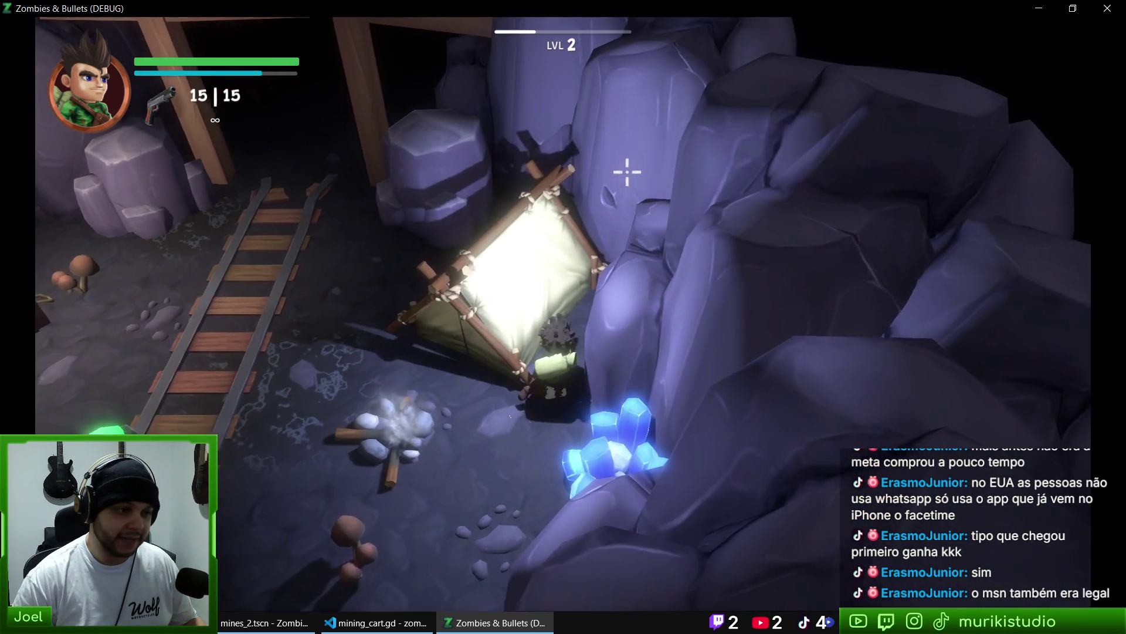
{"action": "key", "text": "s"}
{"action": "key", "text": "a"}
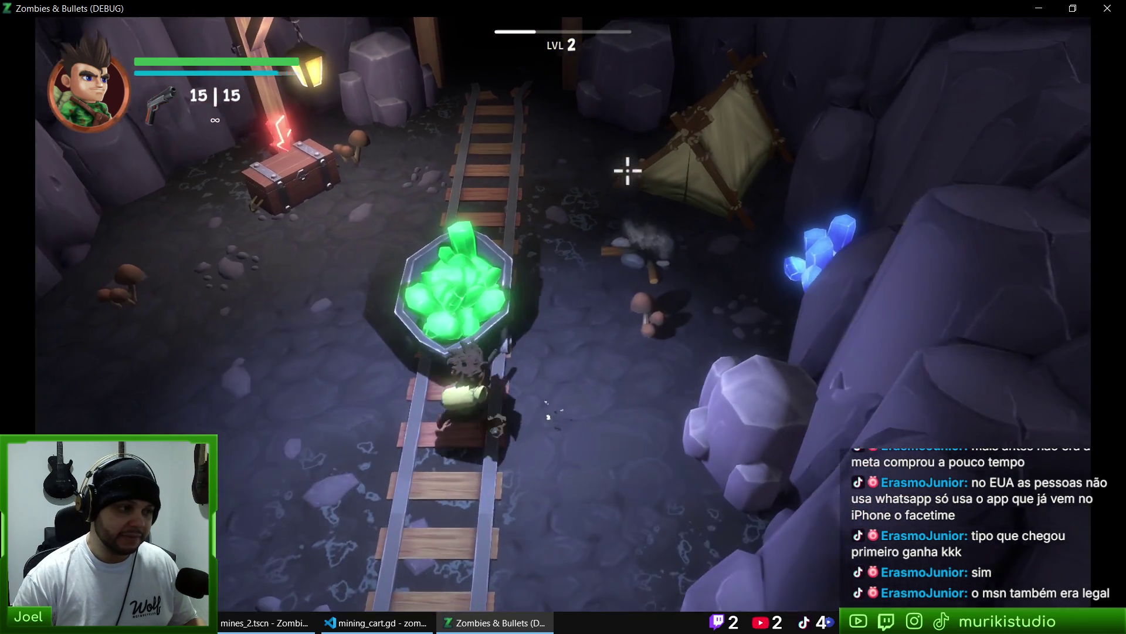
{"action": "key", "text": "w"}
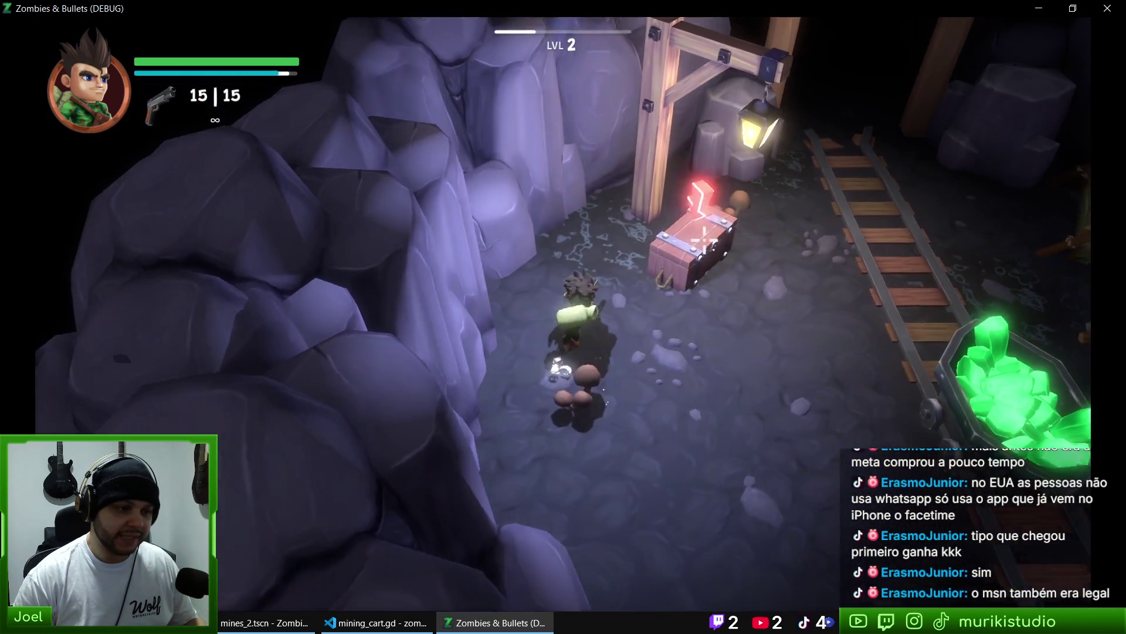
{"action": "key", "text": "d"}
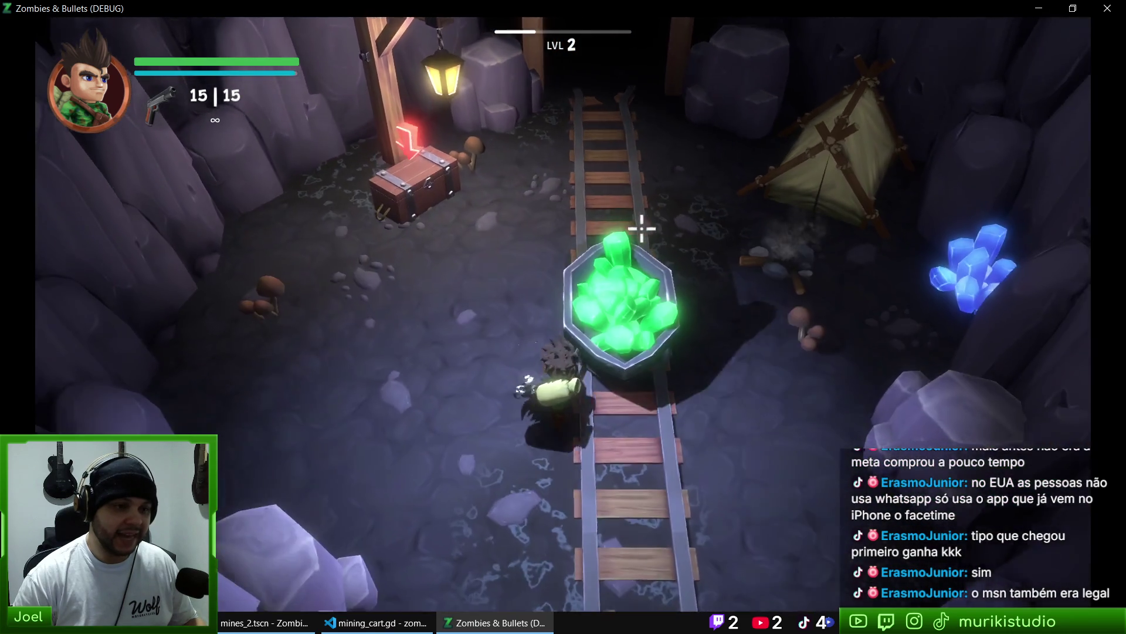
{"action": "key", "text": "s"}
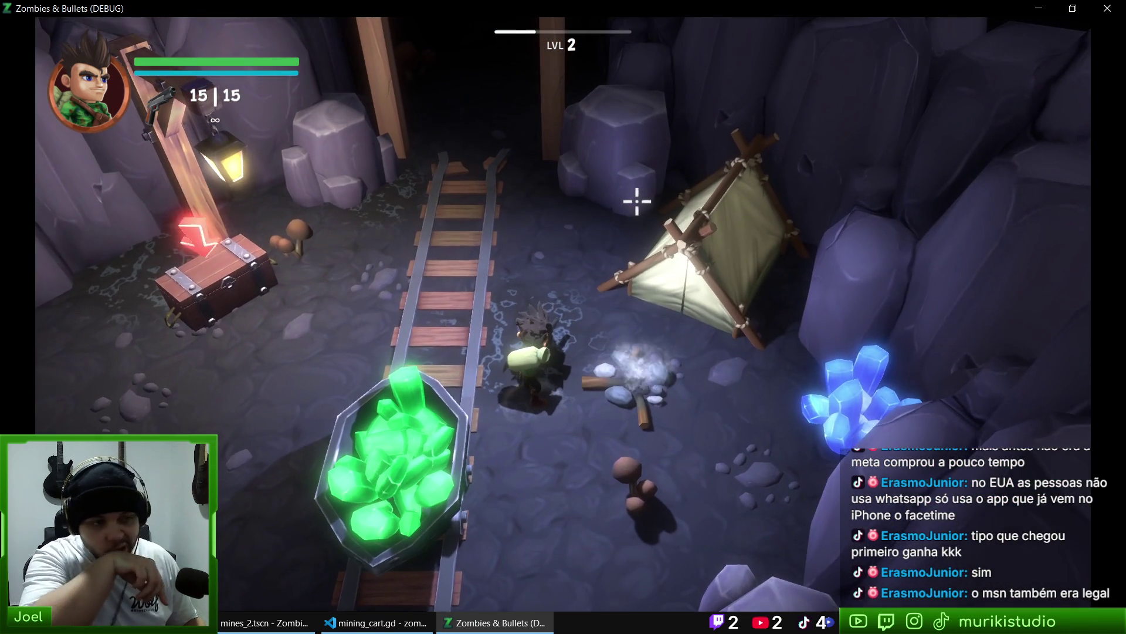
{"action": "key", "text": "a"}
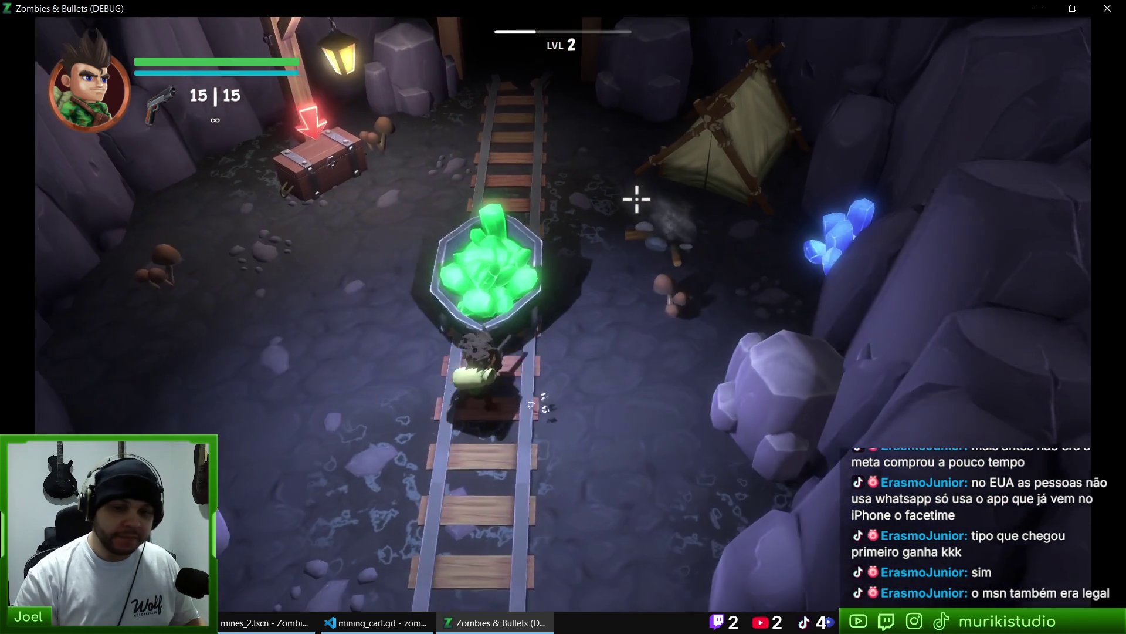
- Open the chest for the Camping Backpack, walk the rails, then stop the run with F8
{"action": "key", "text": "w"}
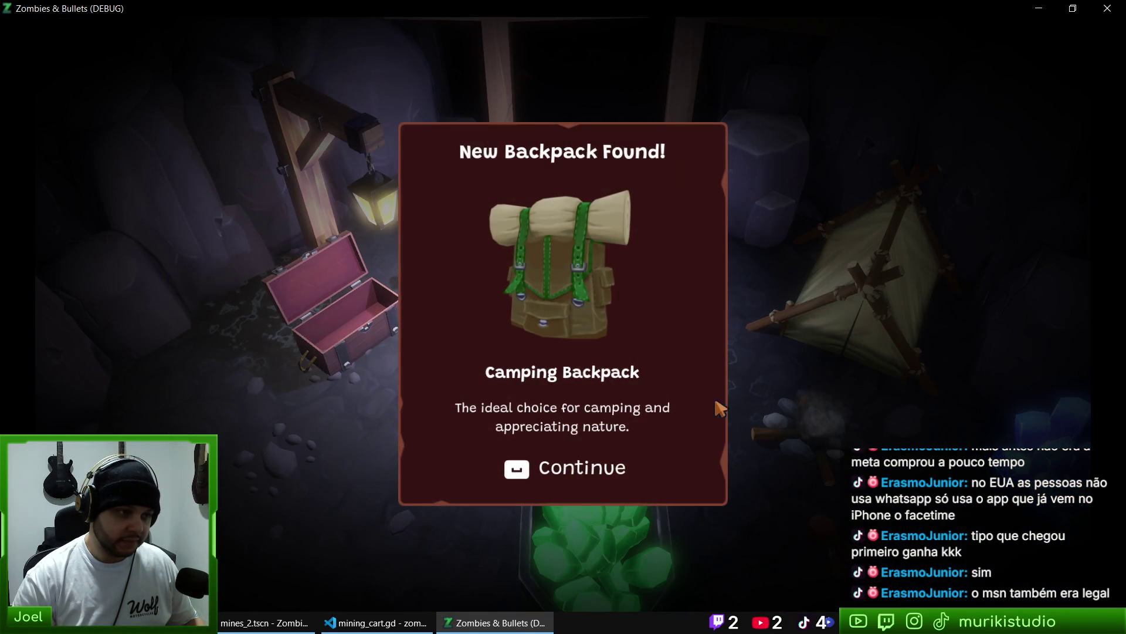
{"action": "key", "text": "space"}
{"action": "key", "text": "d"}
{"action": "key", "text": "s"}
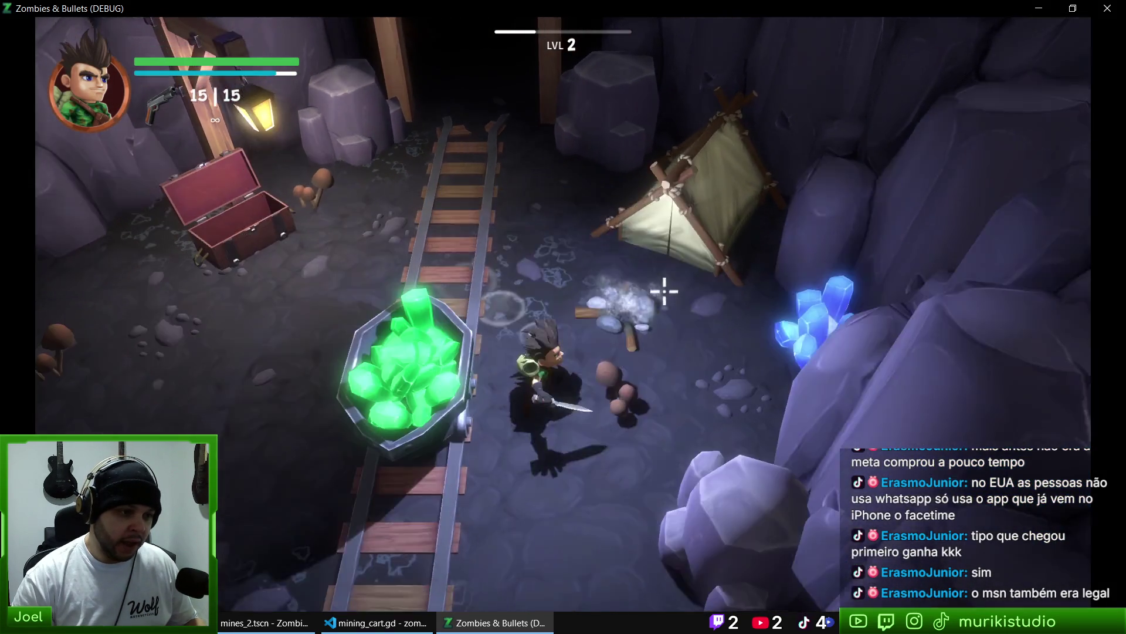
{"action": "key", "text": "a"}
{"action": "key", "text": "s"}
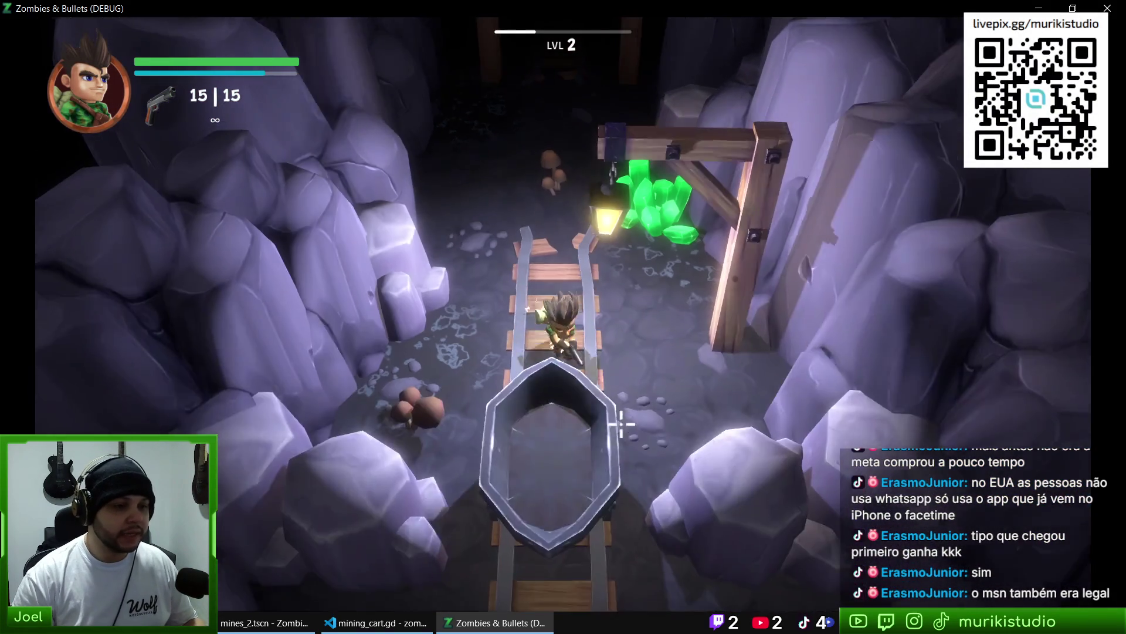
{"action": "key", "text": "w"}
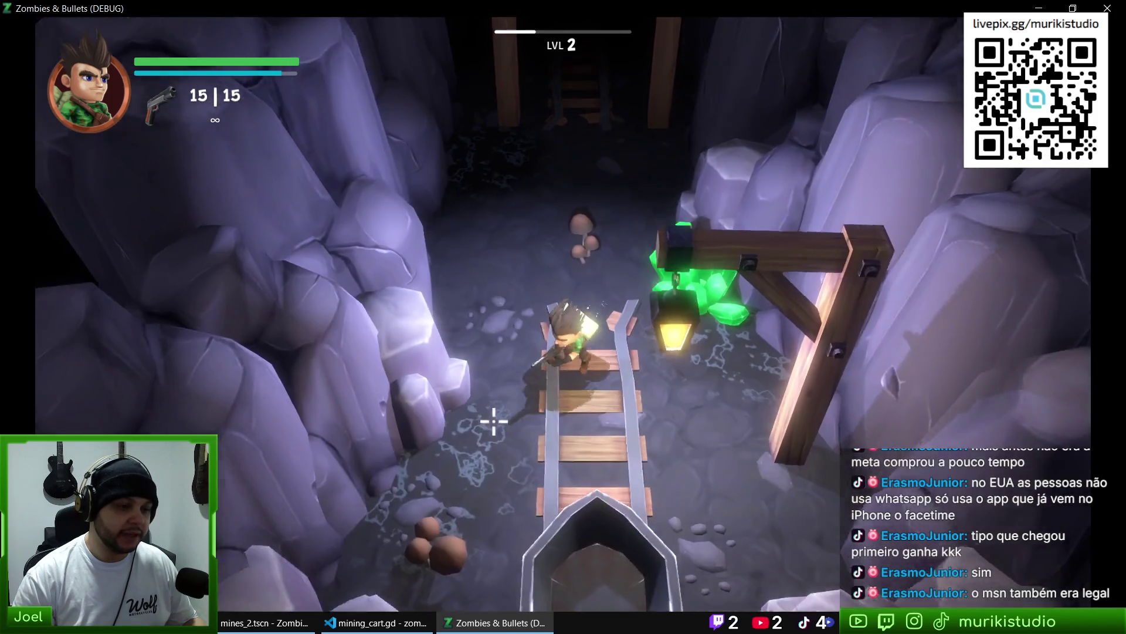
{"action": "key", "text": "w"}
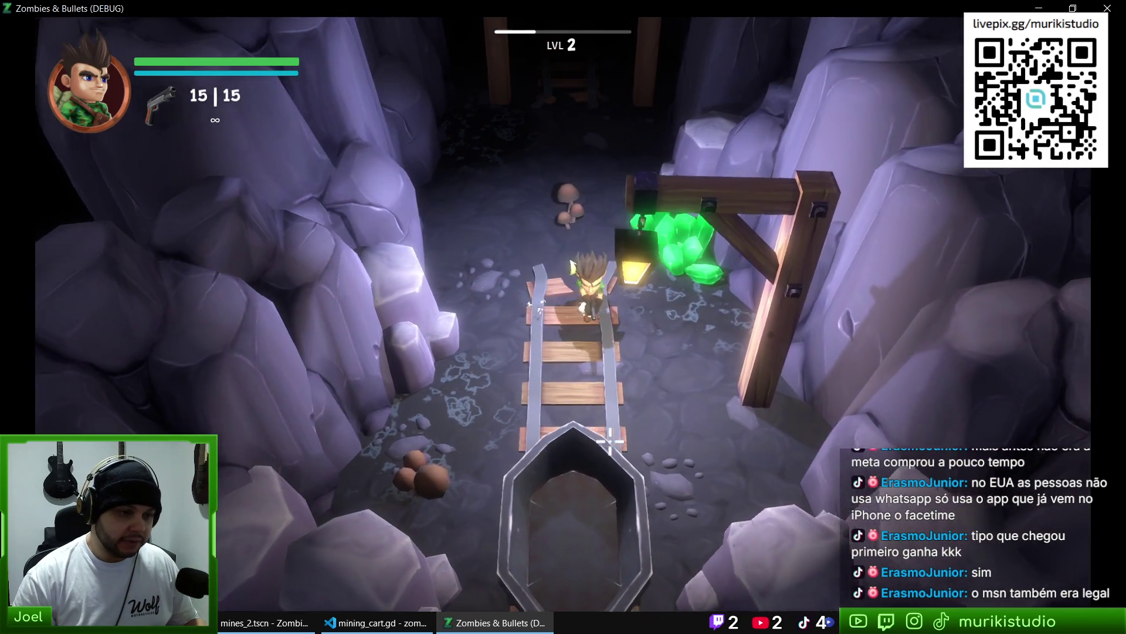
{"action": "key", "text": "s"}
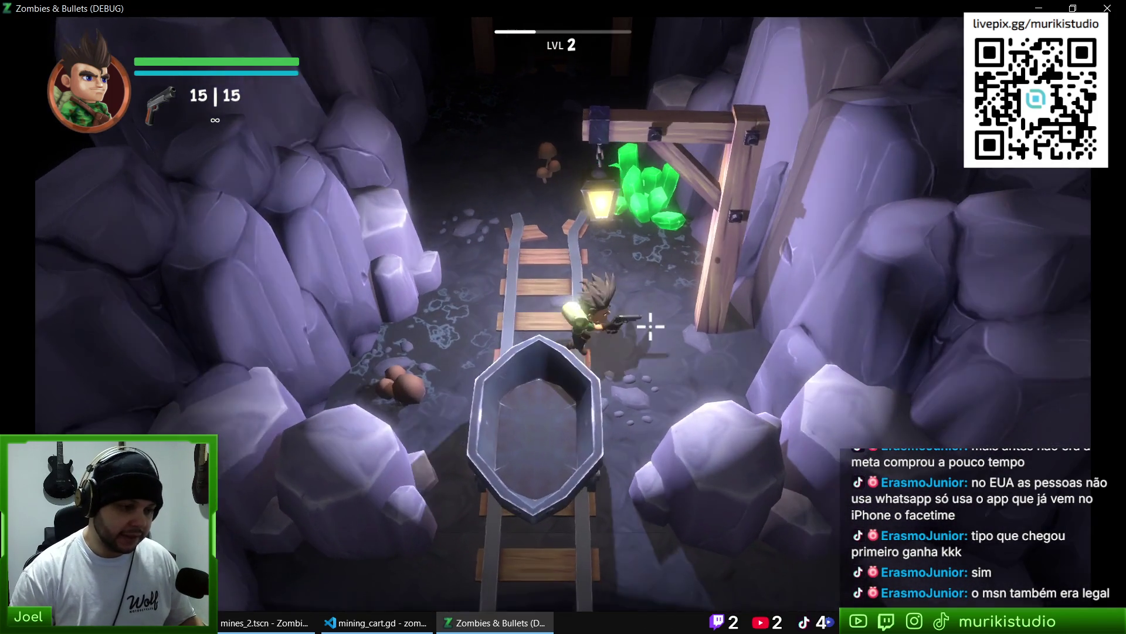
{"action": "key", "text": "F8"}
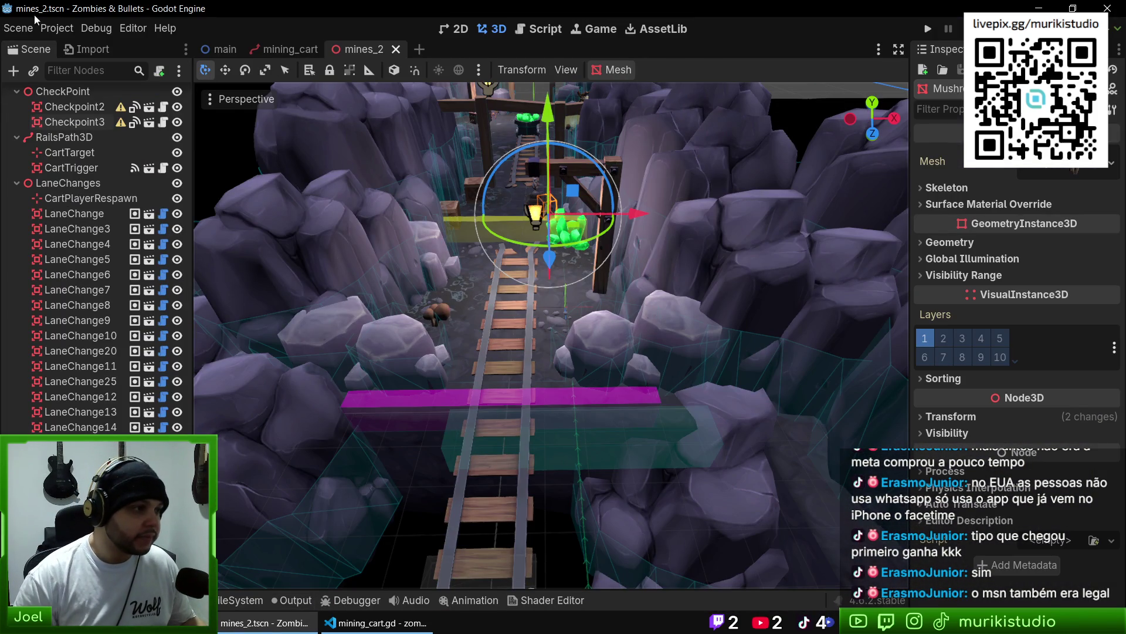
- Set Main Run Args to 'c=2 coop' in Debug > Customize Run Instances and confirm
{"action": "left_click", "coordinate": [87, 32]}
{"action": "left_click", "coordinate": [136, 203]}
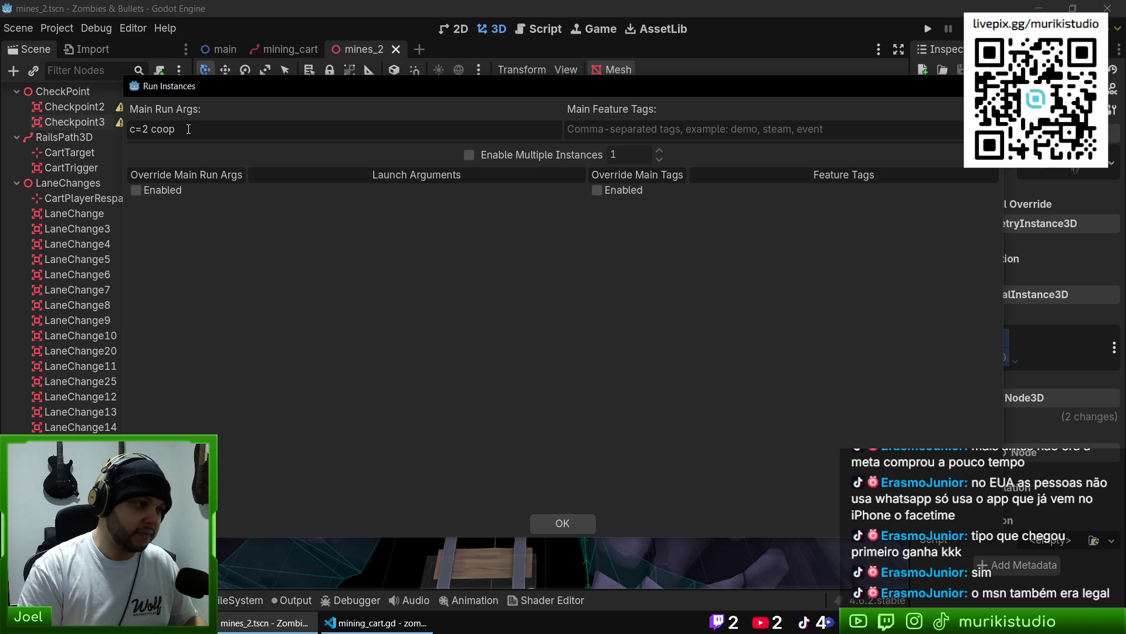
{"action": "left_click", "coordinate": [567, 527]}
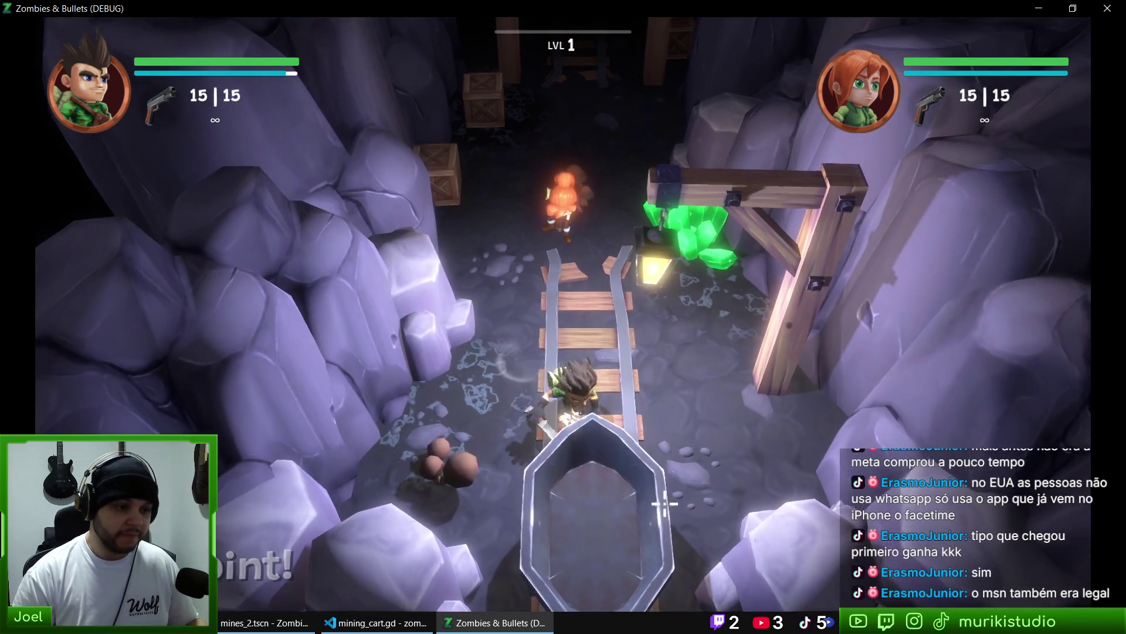
- Walk around the stationary mine cart, then stop the co-op game with F8
{"action": "key", "text": "d"}
{"action": "key", "text": "s"}
{"action": "key", "text": "w"}
{"action": "key", "text": "a"}
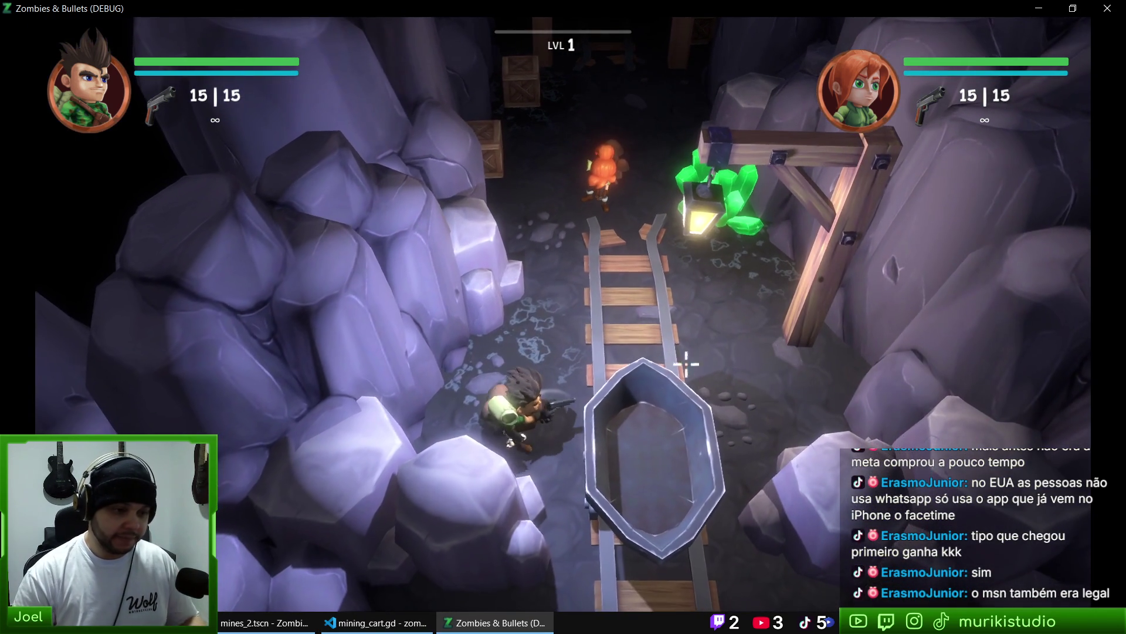
{"action": "key", "text": "F8"}
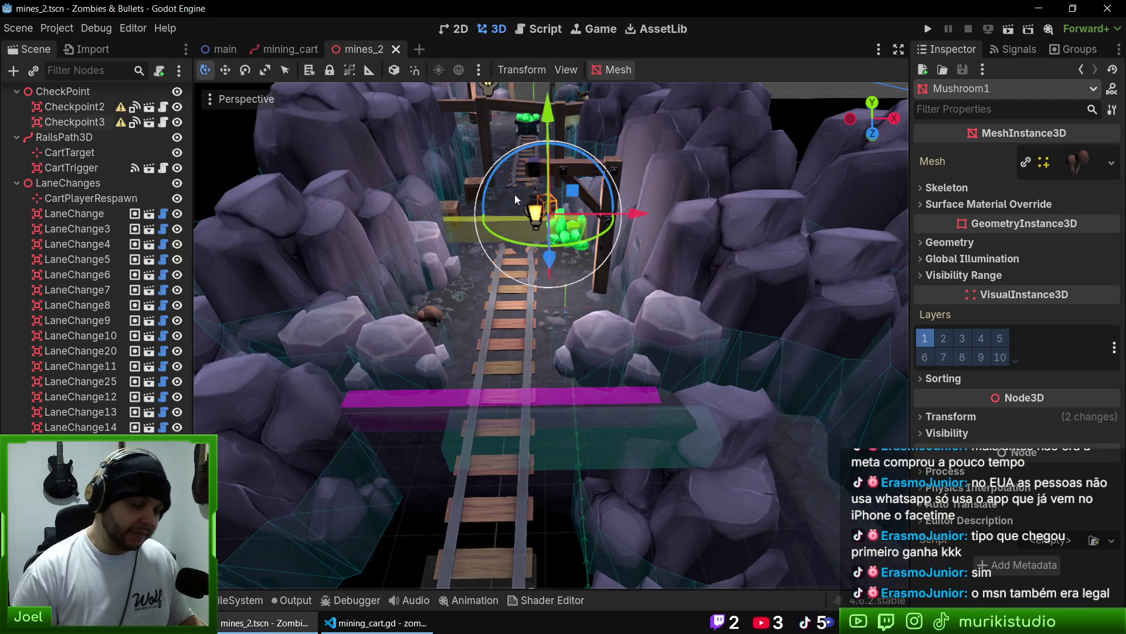
- Switch to the 'main' scene, then open Zombies & Bullets Demo in Steam's library
{"action": "scroll", "coordinate": [546, 351], "scroll_direction": "down", "scroll_amount": 3}
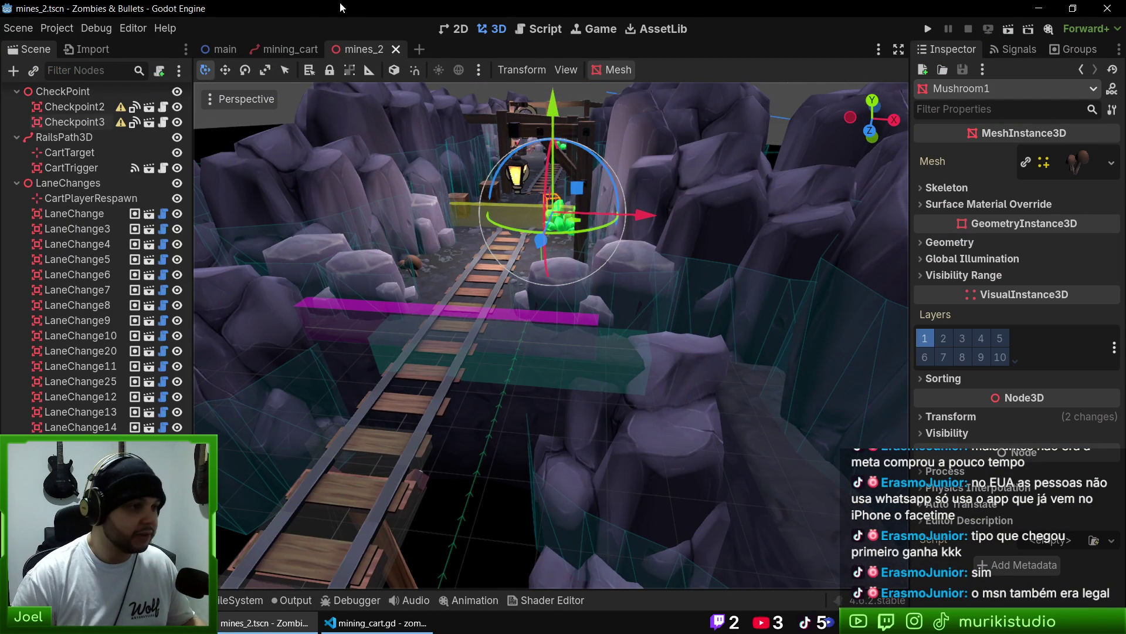
{"action": "left_click", "coordinate": [206, 53]}
{"action": "left_click", "coordinate": [376, 622]}
{"action": "left_click", "coordinate": [375, 622]}
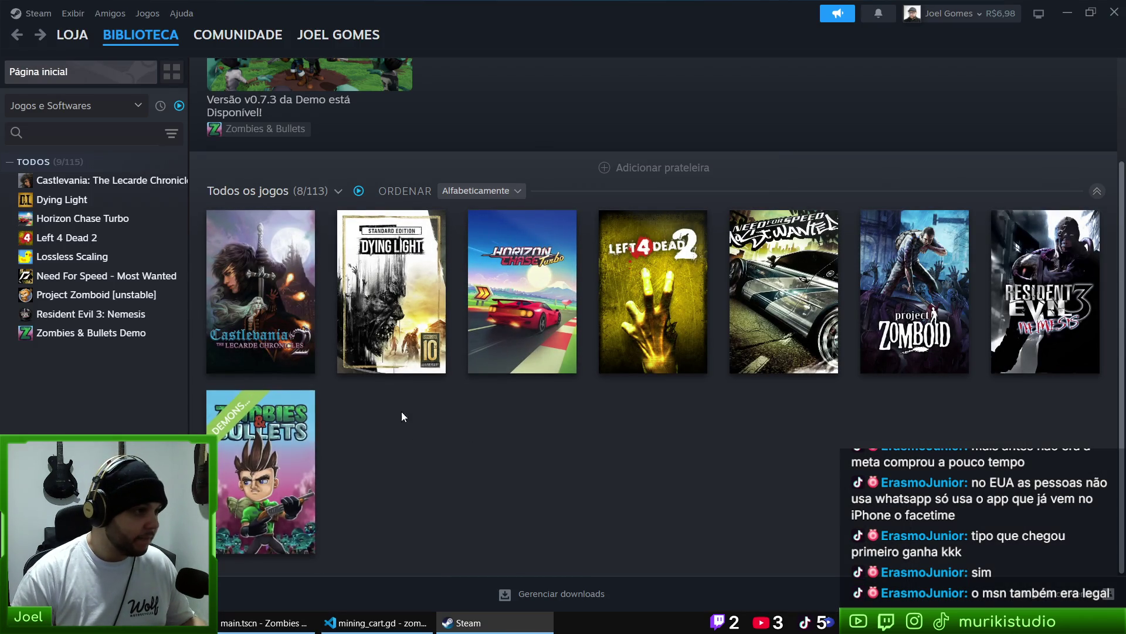
{"action": "left_click", "coordinate": [261, 446]}
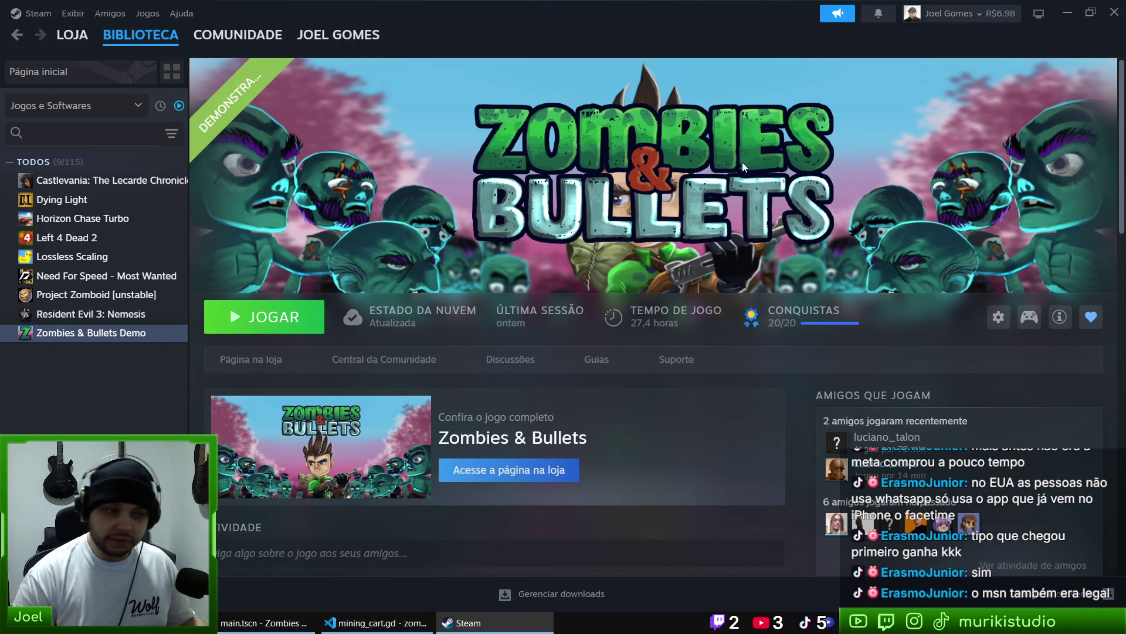
- Open the Zombies & Bullets Demo store page and watch its trailer full screen
{"action": "left_click", "coordinate": [256, 363]}
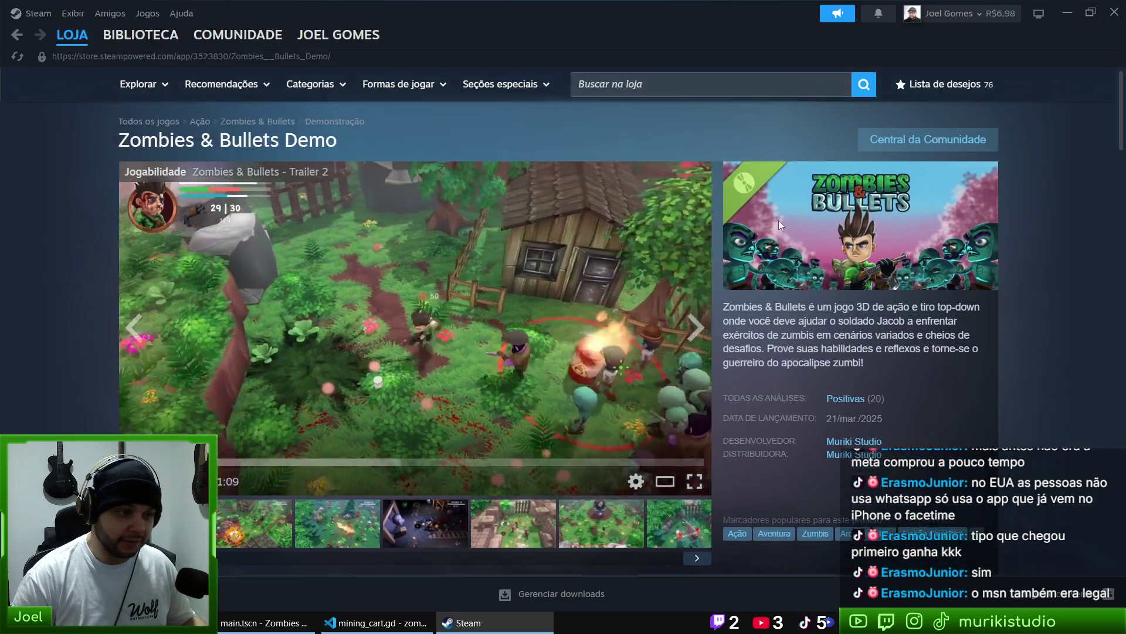
{"action": "scroll", "coordinate": [779, 224], "scroll_direction": "down", "scroll_amount": 7}
{"action": "scroll", "coordinate": [511, 405], "scroll_direction": "up", "scroll_amount": 2}
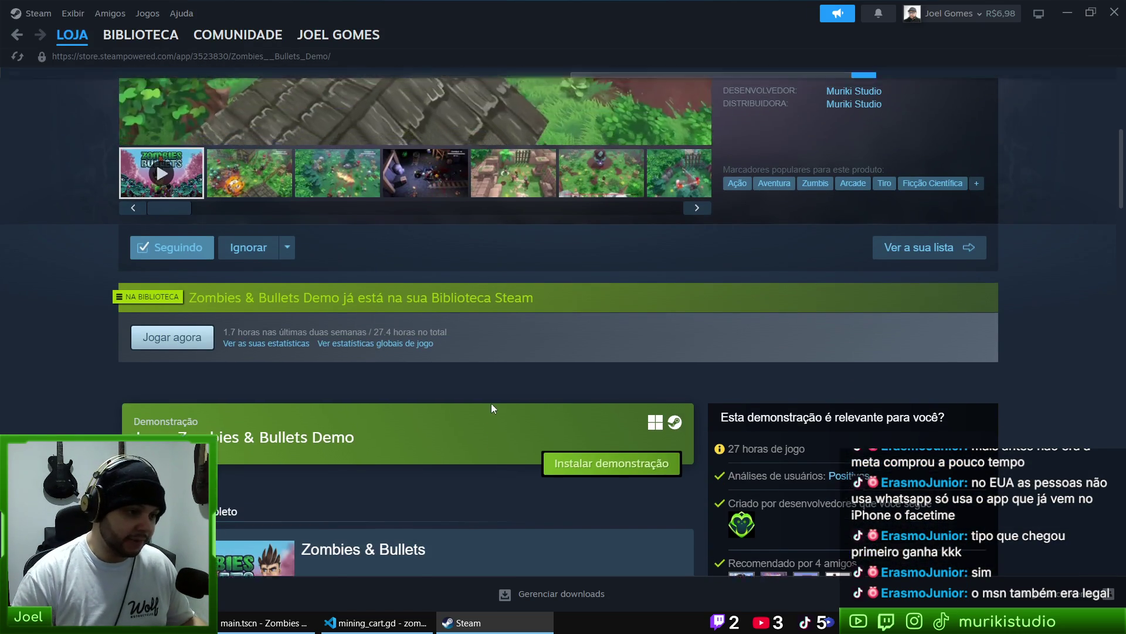
{"action": "scroll", "coordinate": [801, 504], "scroll_direction": "up", "scroll_amount": 5}
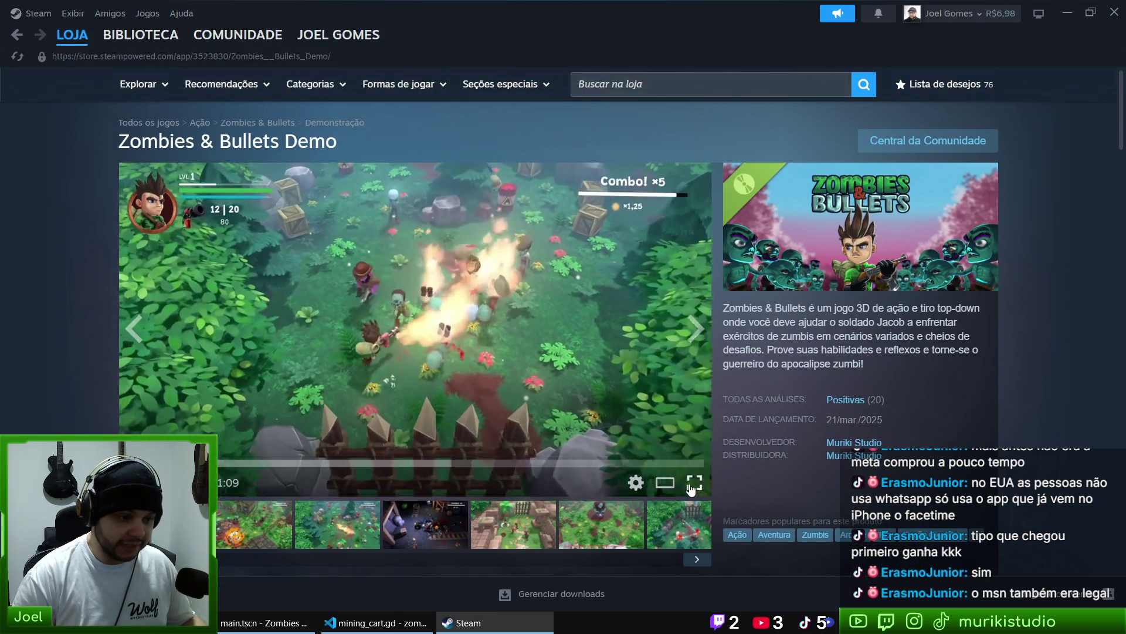
{"action": "left_click", "coordinate": [692, 485]}
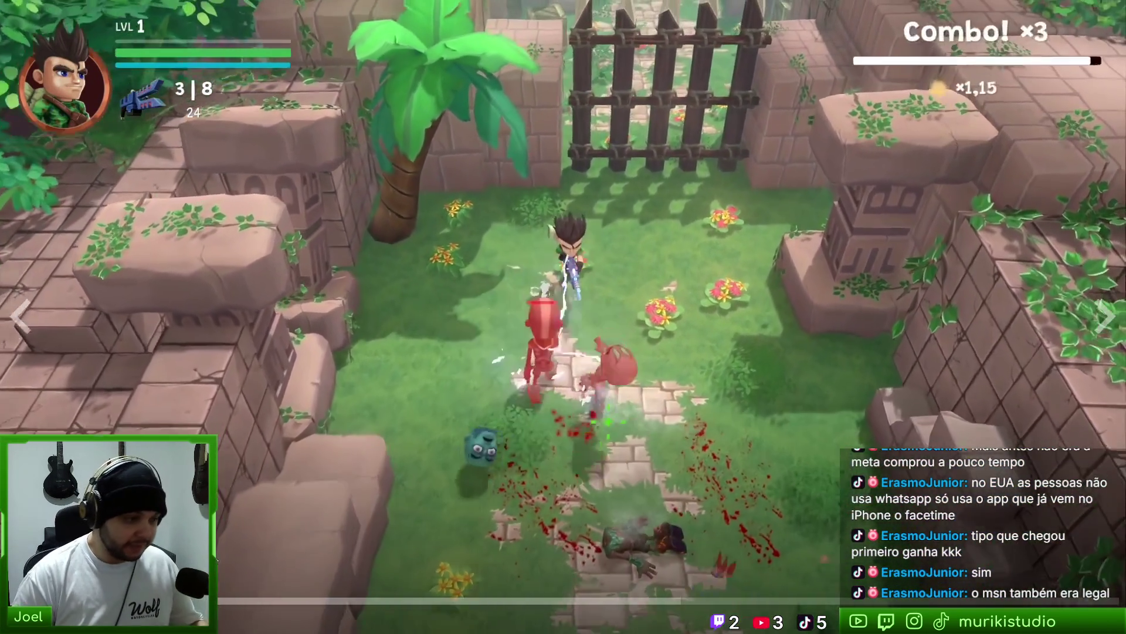
{"action": "key", "text": "Escape"}
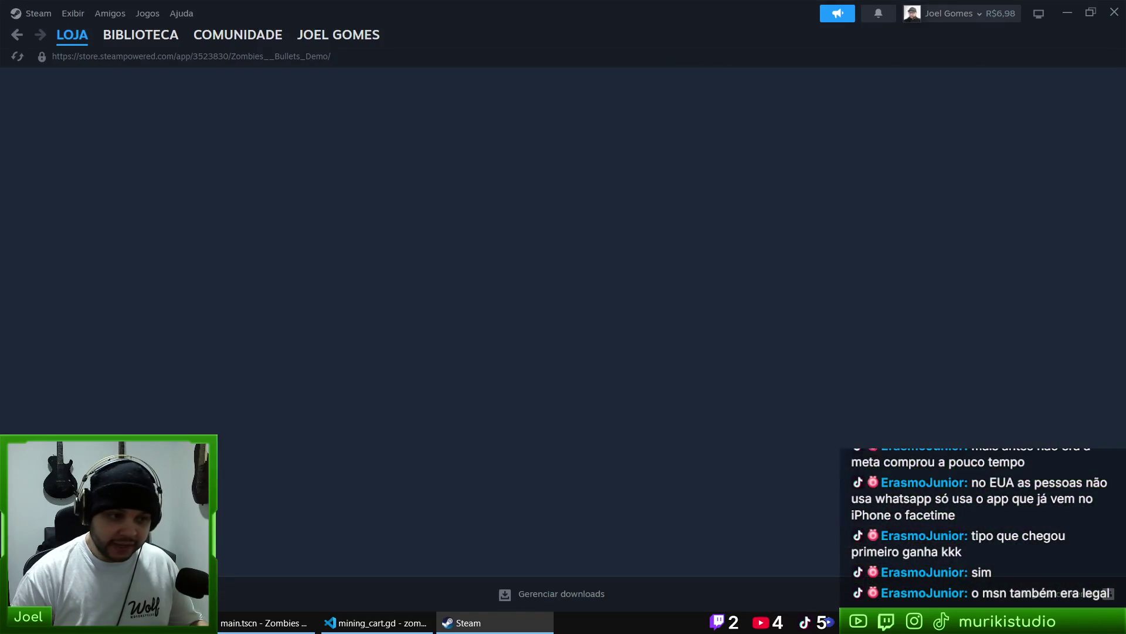
- Check the taskbar calendar, marking 9 and 11 April
{"action": "left_click", "coordinate": [1103, 622]}
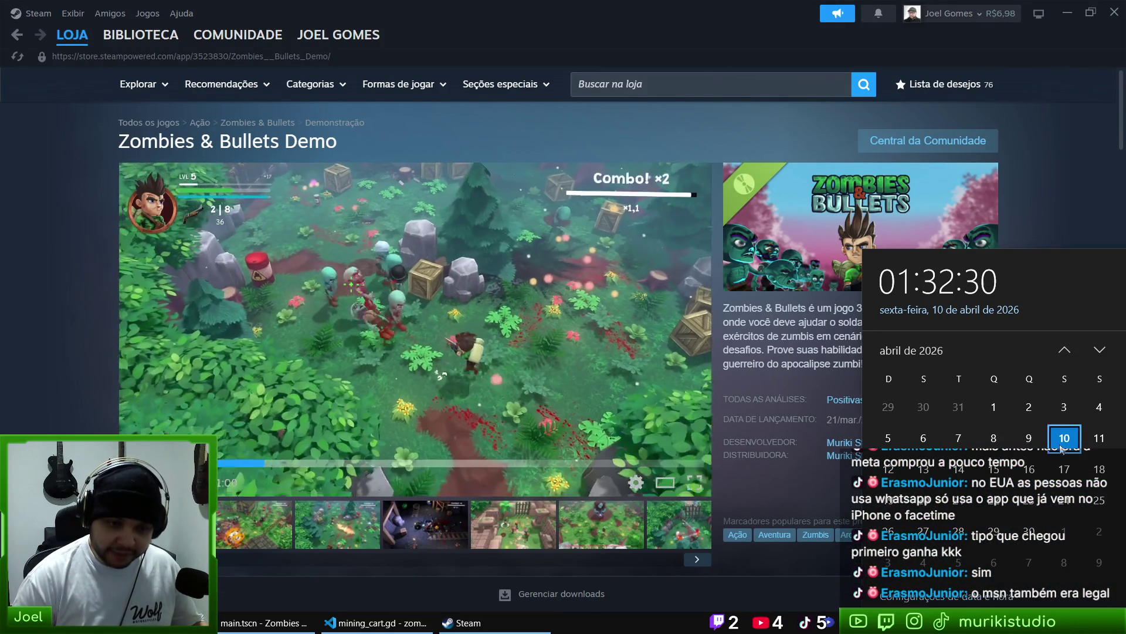
{"action": "left_click", "coordinate": [1029, 438]}
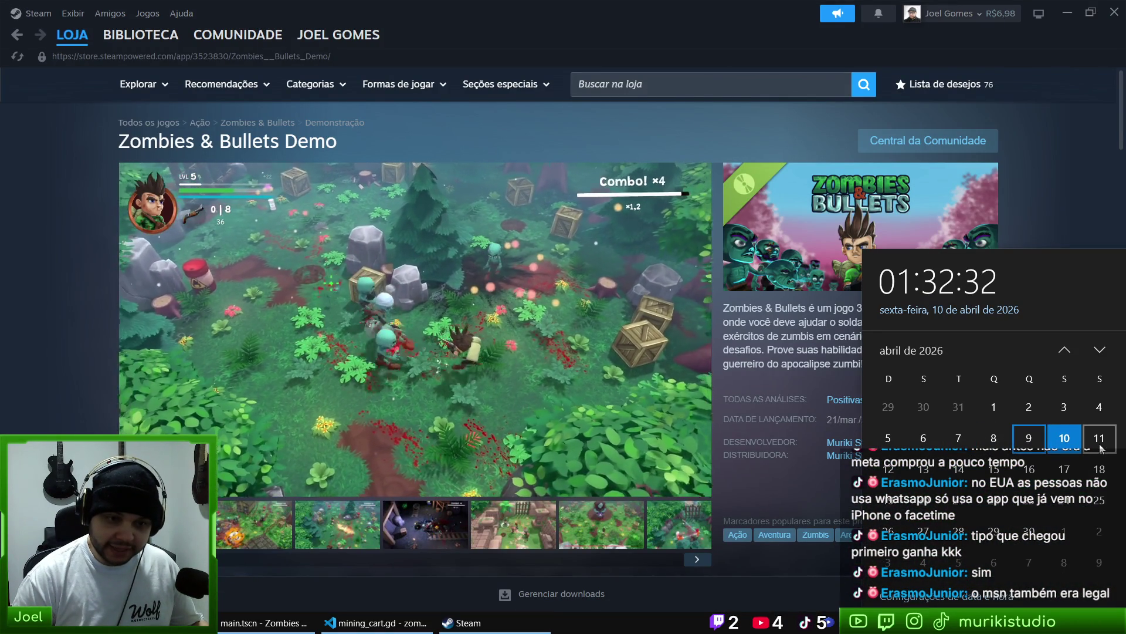
{"action": "left_click", "coordinate": [1100, 446]}
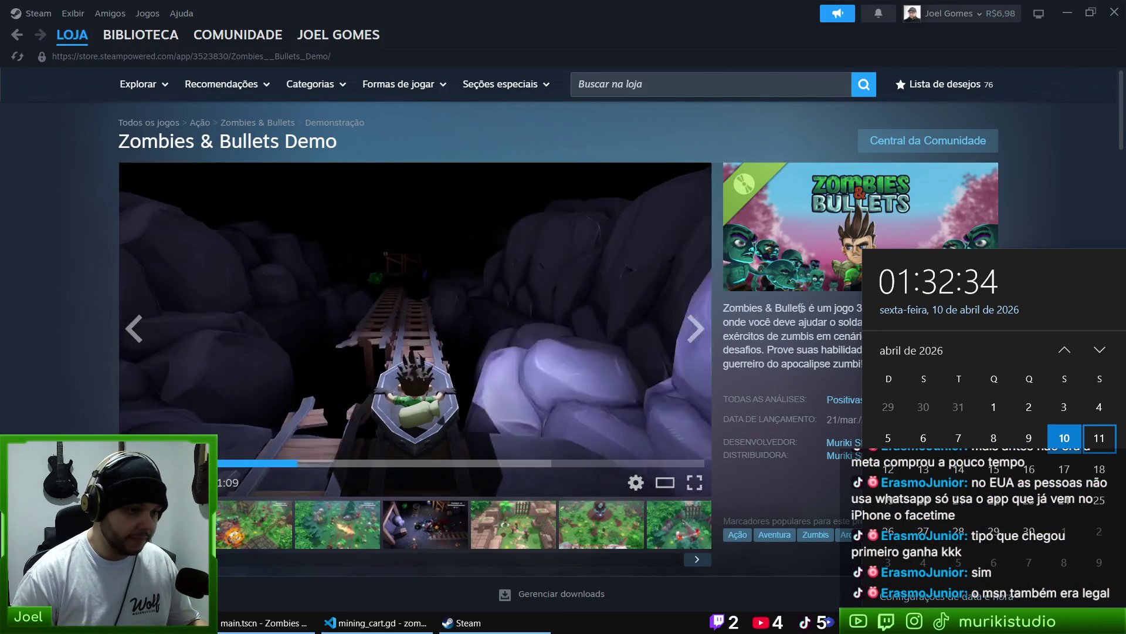
{"action": "left_click", "coordinate": [772, 343]}
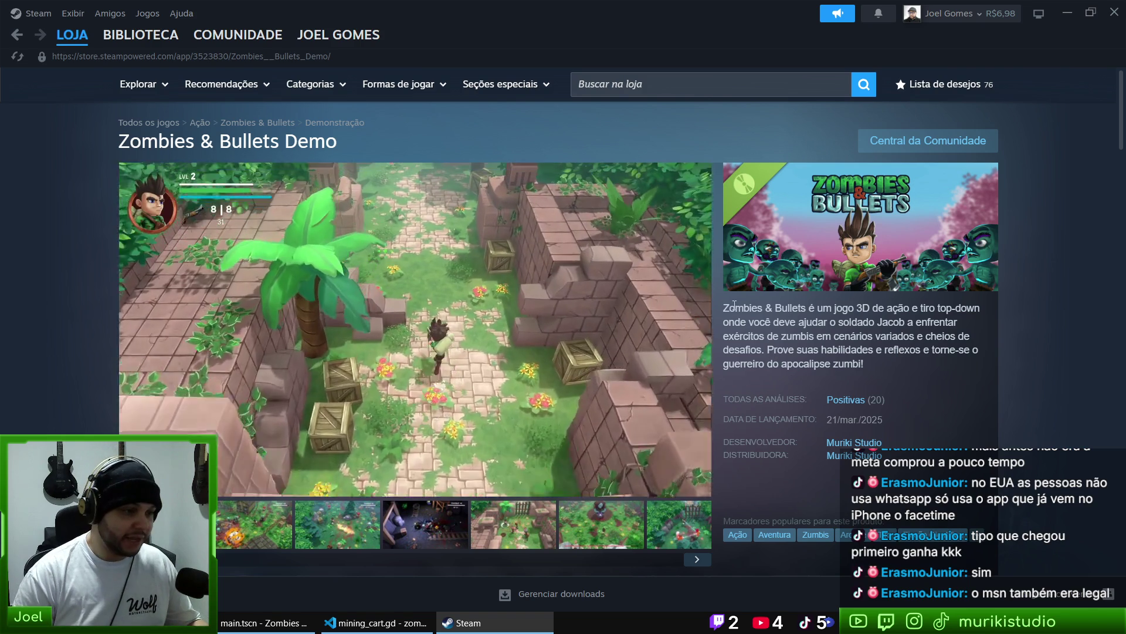
{"action": "left_click", "coordinate": [1091, 622]}
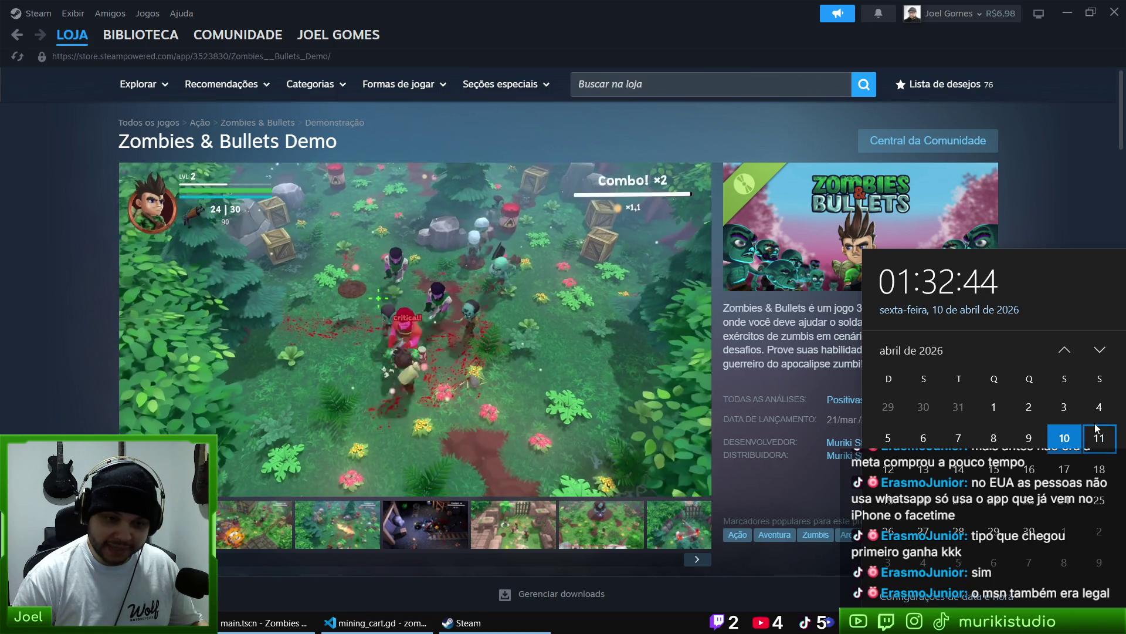
{"action": "left_click", "coordinate": [1076, 171]}
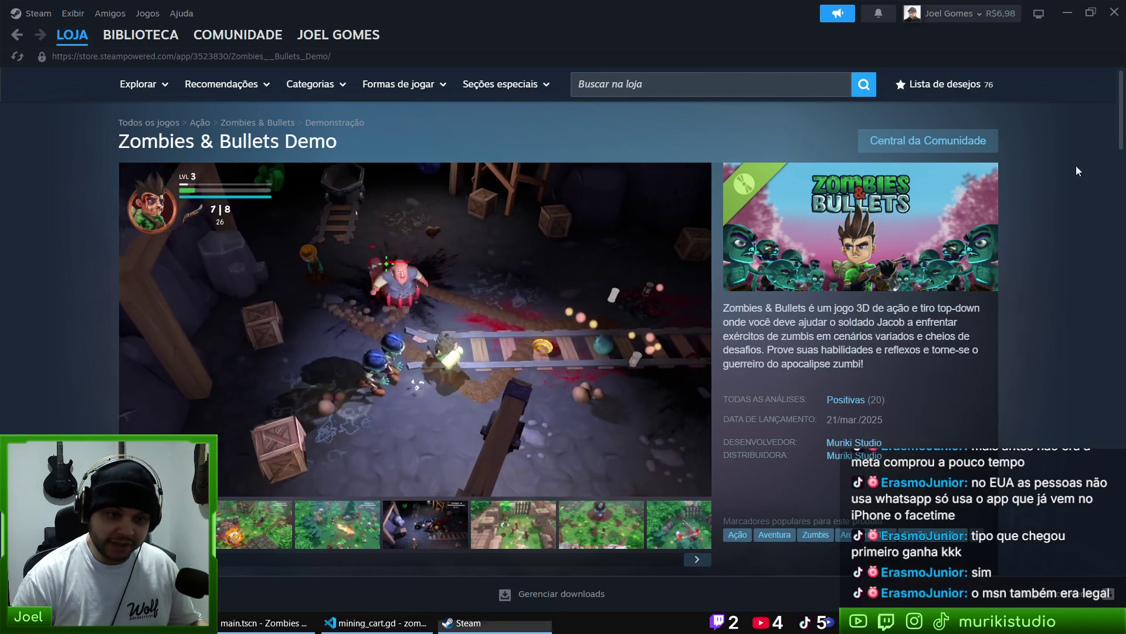
- Return to the demo's library page and close Steam to get back to Godot
{"action": "scroll", "coordinate": [1016, 328], "scroll_direction": "down", "scroll_amount": 2}
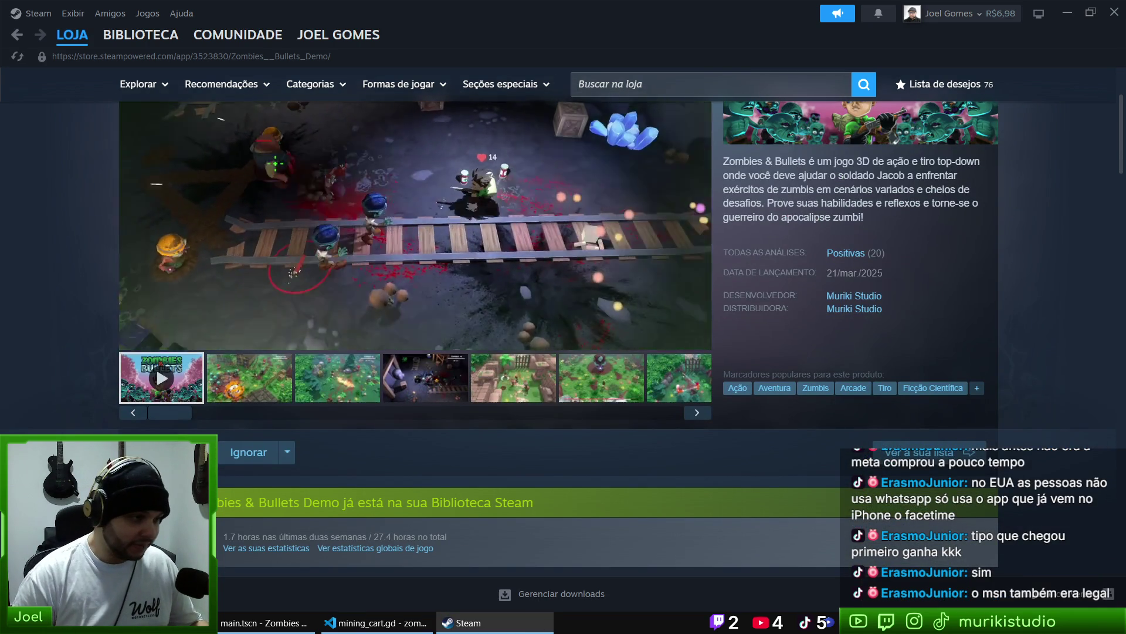
{"action": "scroll", "coordinate": [486, 308], "scroll_direction": "up", "scroll_amount": 2}
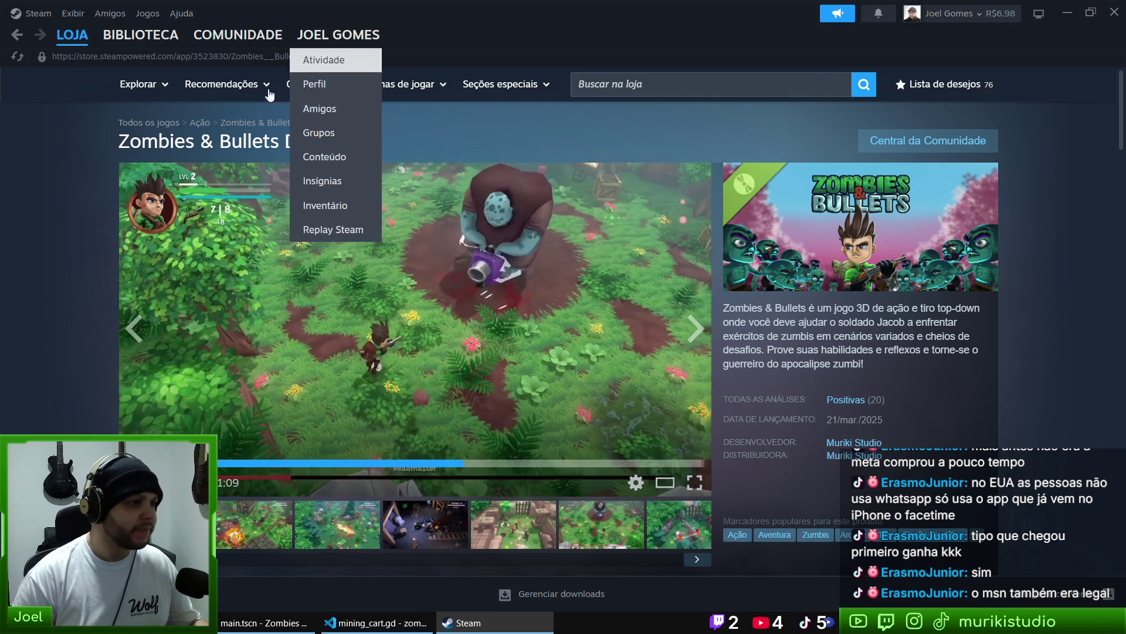
{"action": "left_click", "coordinate": [138, 35]}
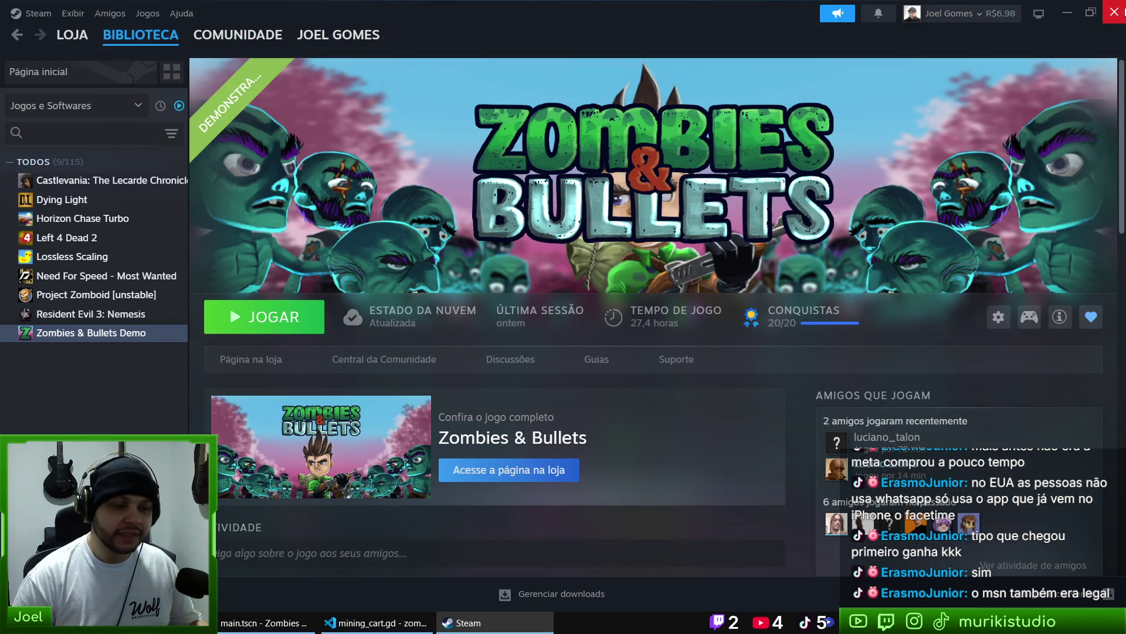
{"action": "left_click", "coordinate": [1114, 12]}
{"action": "left_click", "coordinate": [479, 449]}
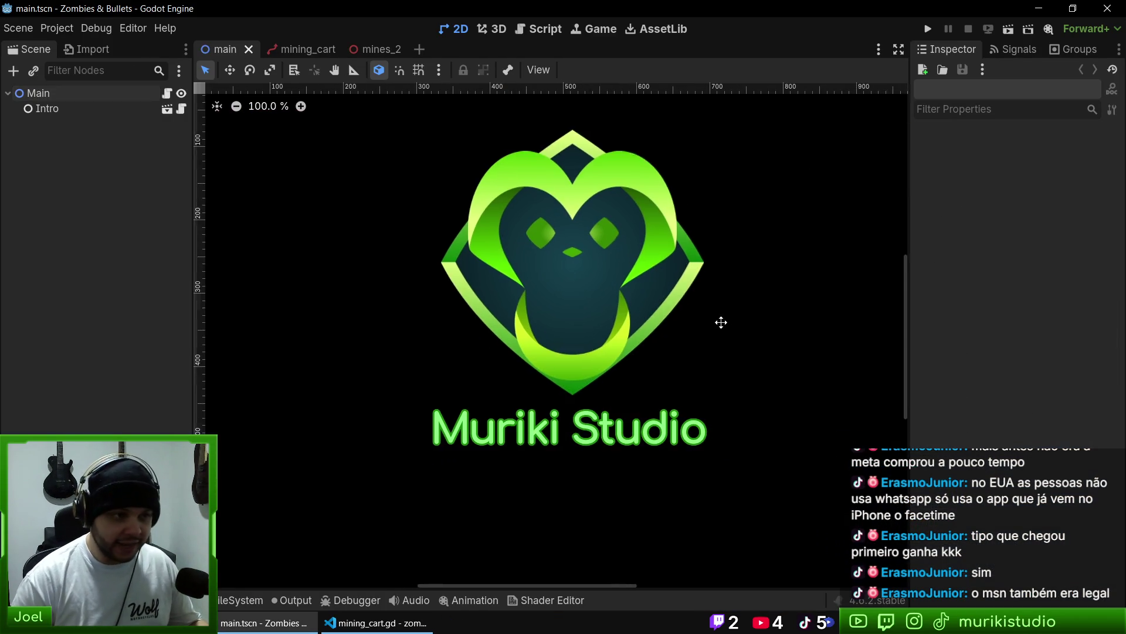
- Pan the 2D canvas, then Alt+Tab over to the Brave browser
{"action": "scroll", "coordinate": [669, 405], "scroll_direction": "down", "scroll_amount": 2}
{"action": "scroll", "coordinate": [668, 405], "scroll_direction": "left", "scroll_amount": 2}
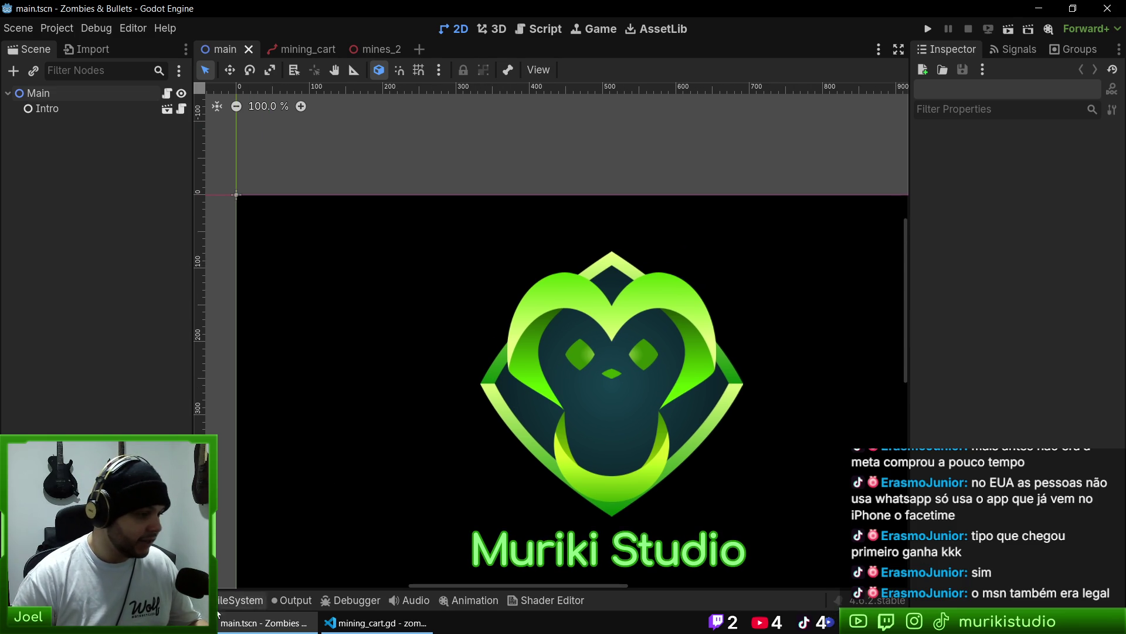
{"action": "scroll", "coordinate": [523, 432], "scroll_direction": "up", "scroll_amount": 1}
{"action": "key", "text": "alt+Tab"}
- Load murikistudio.com.br in a new tab, scroll through it, then close the tab
{"action": "key", "text": "ctrl+t"}
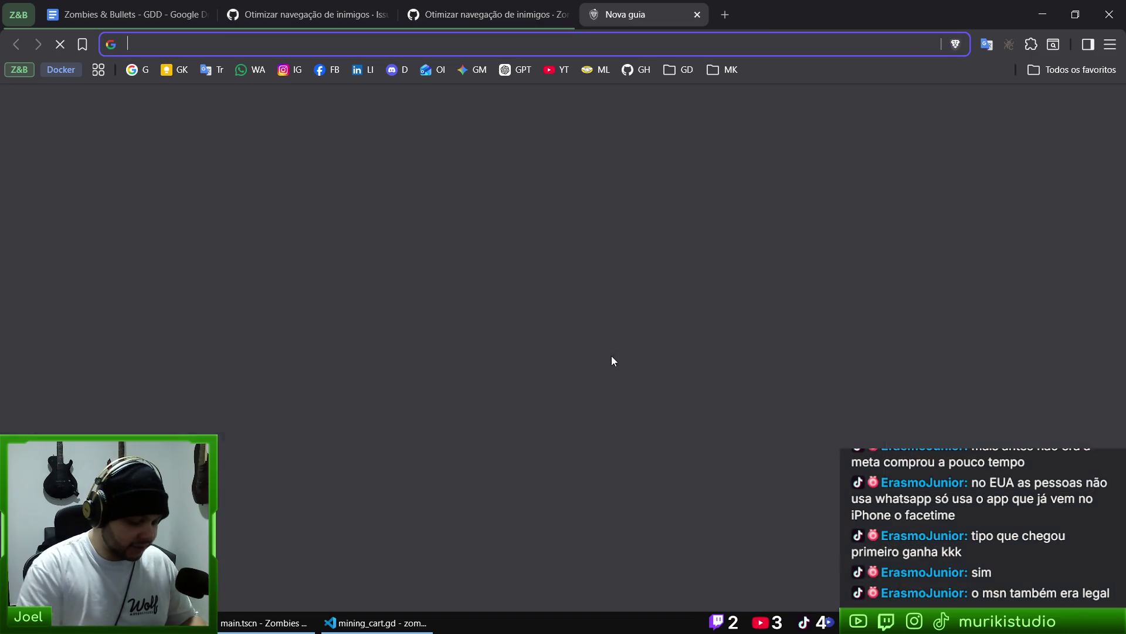
{"action": "type", "text": "mur"}
{"action": "key", "text": "Return"}
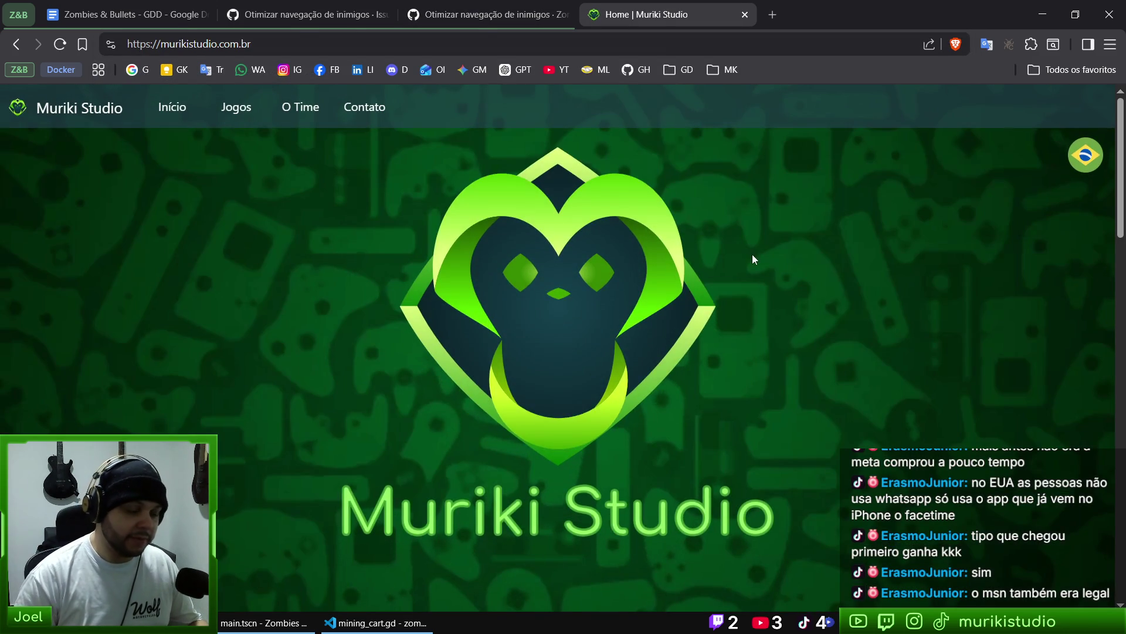
{"action": "scroll", "coordinate": [501, 325], "scroll_direction": "down", "scroll_amount": 4}
{"action": "scroll", "coordinate": [657, 409], "scroll_direction": "down", "scroll_amount": 15}
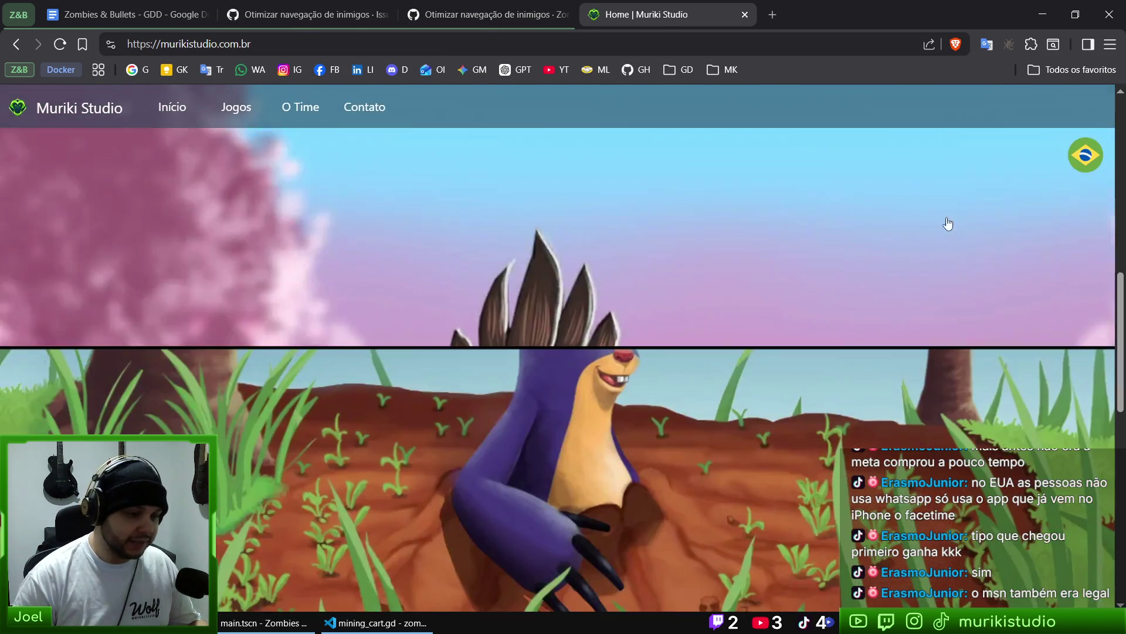
{"action": "scroll", "coordinate": [937, 310], "scroll_direction": "up", "scroll_amount": 20}
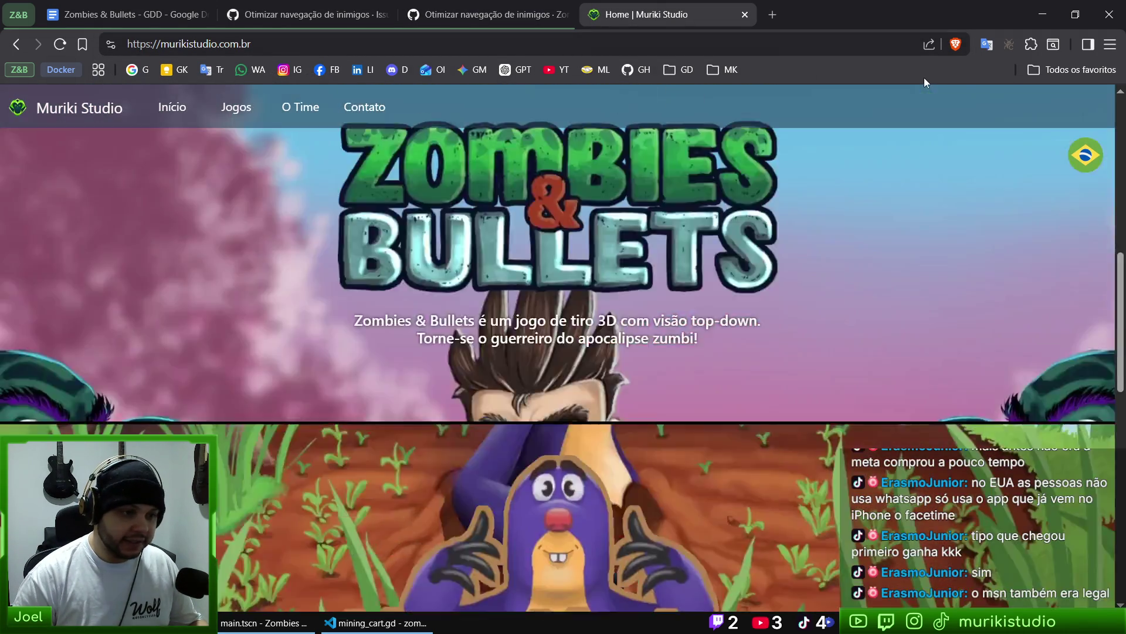
{"action": "middle_click", "coordinate": [704, 6]}
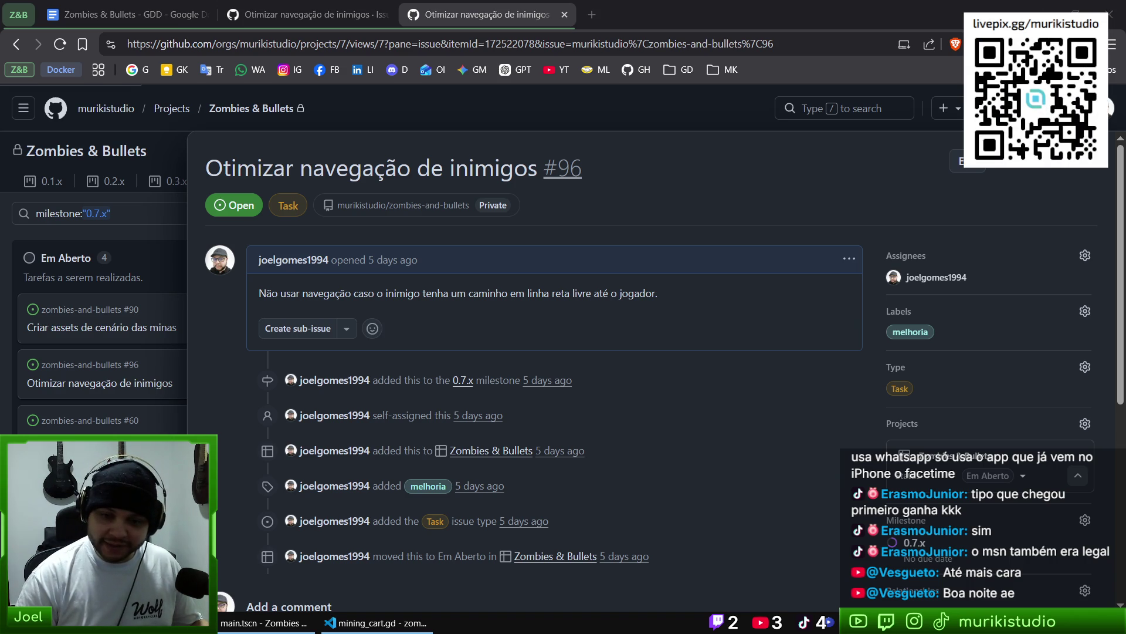
- Read GitHub issue #96, then return to mining_cart.gd in Visual Studio Code
{"action": "scroll", "coordinate": [753, 327], "scroll_direction": "down", "scroll_amount": 3}
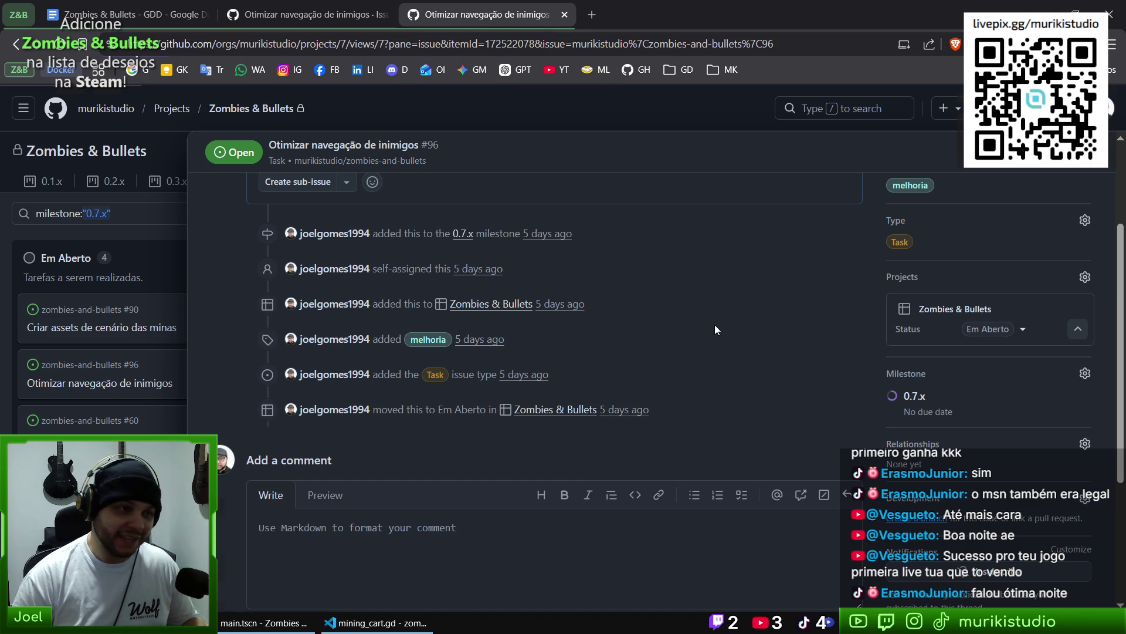
{"action": "key", "text": "ctrl+t"}
{"action": "key", "text": "ctrl+w"}
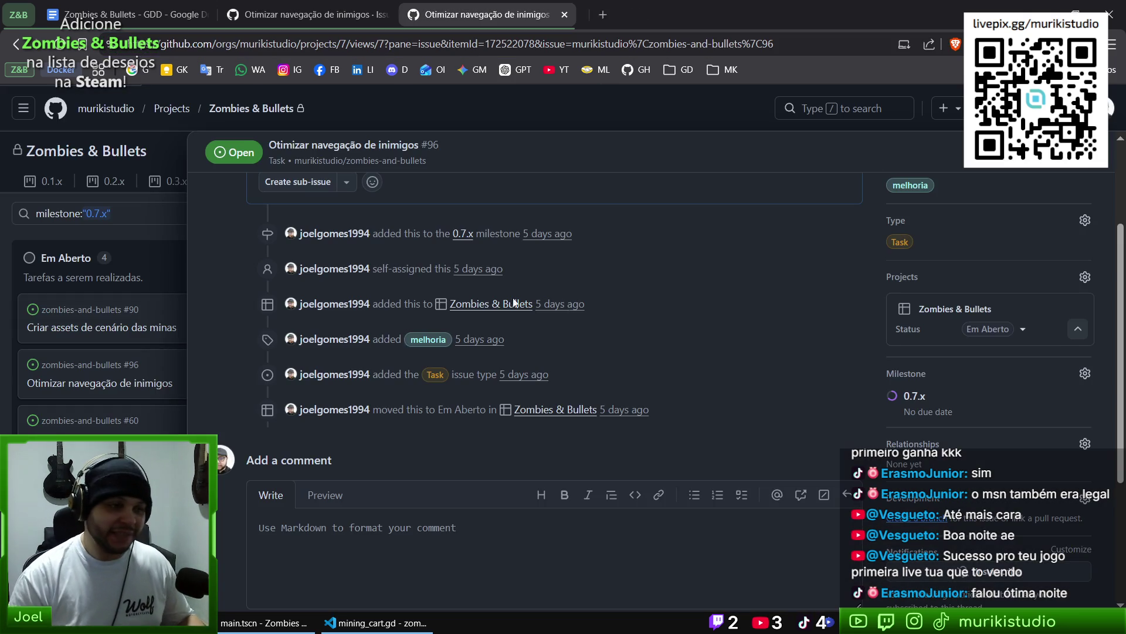
{"action": "left_click", "coordinate": [264, 622]}
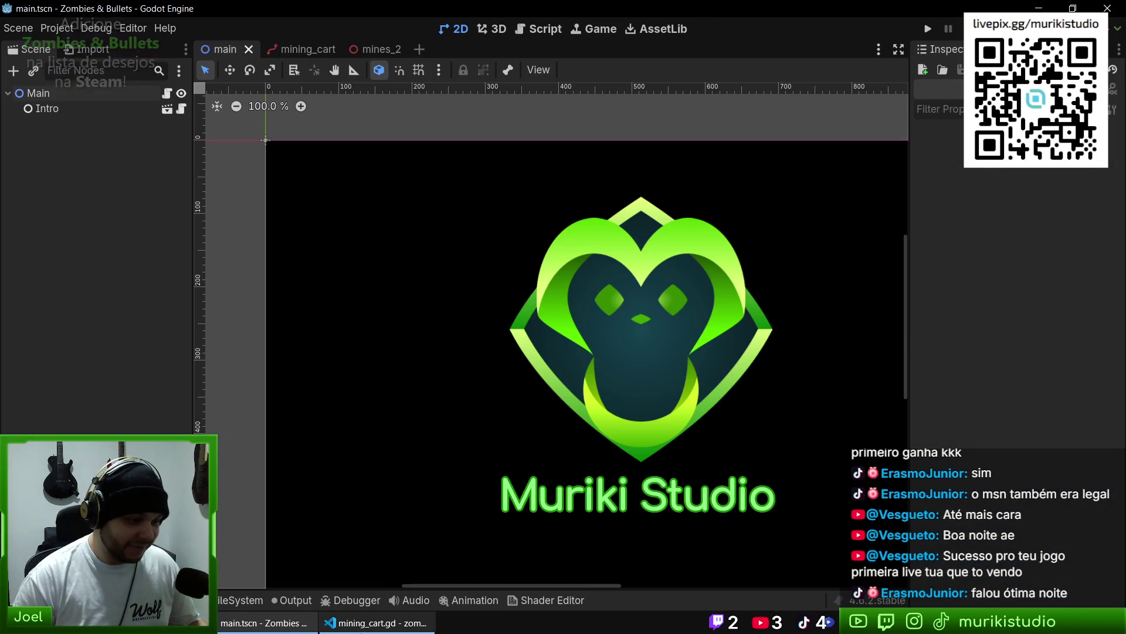
{"action": "left_click", "coordinate": [375, 622]}
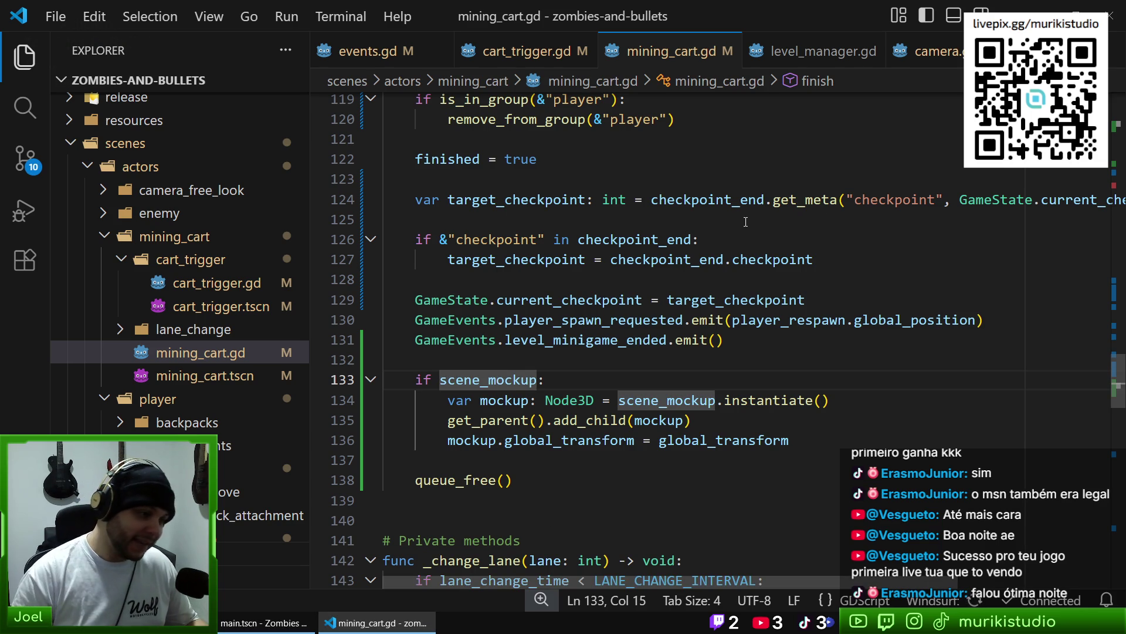